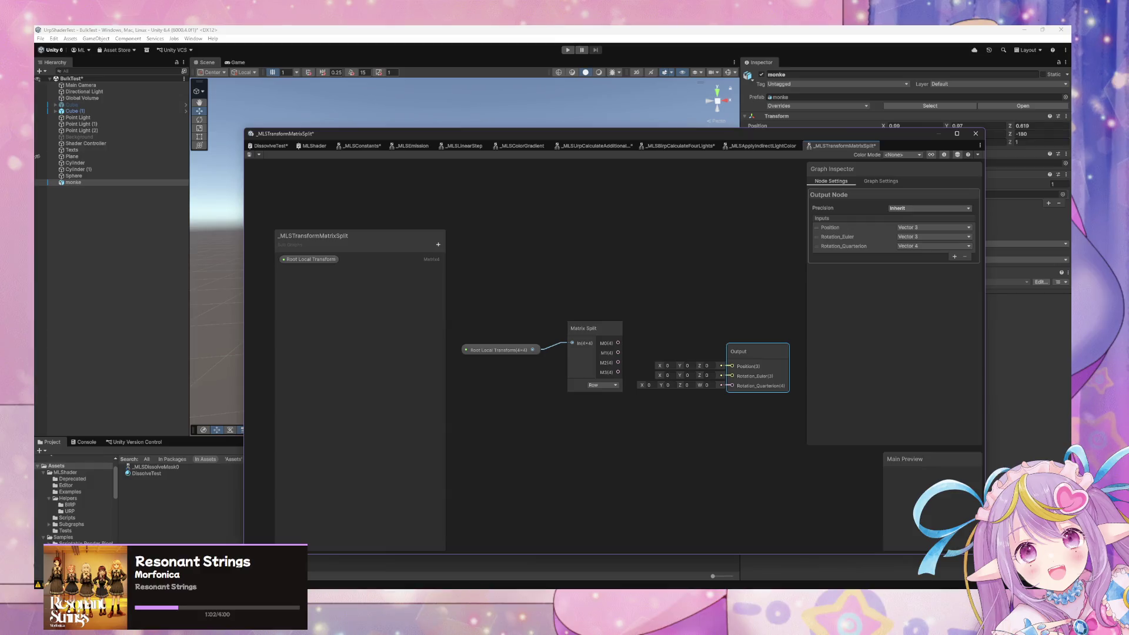
- Bring the MLShaderRoot.cs script window in Visual Studio Code to the front
mouse_move(501, 588)
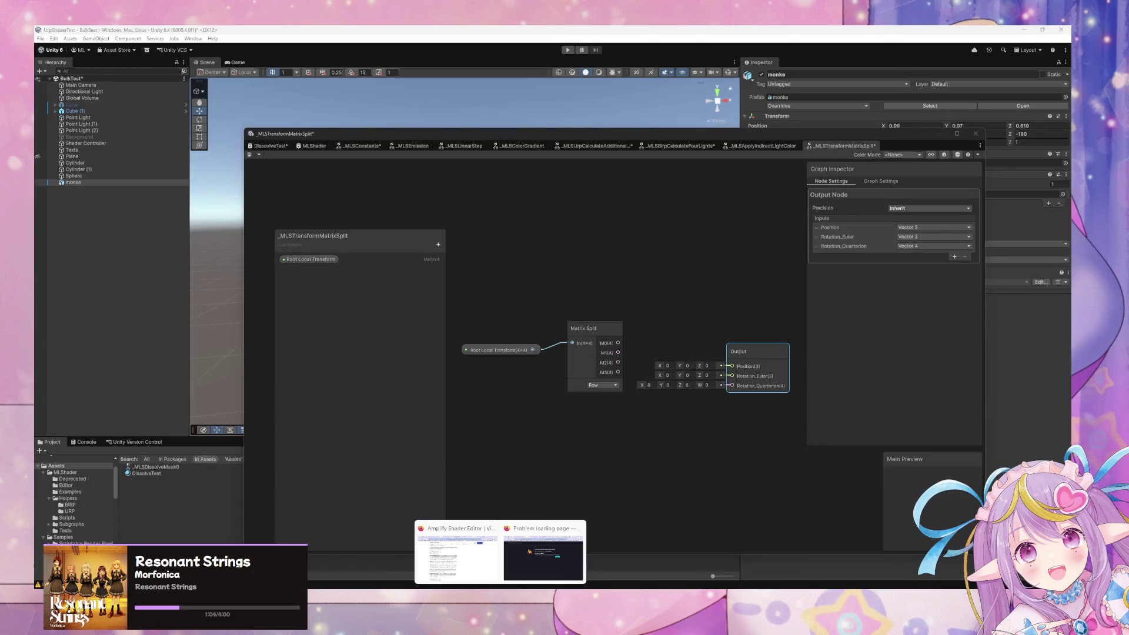
click(643, 588)
mouse_move(643, 588)
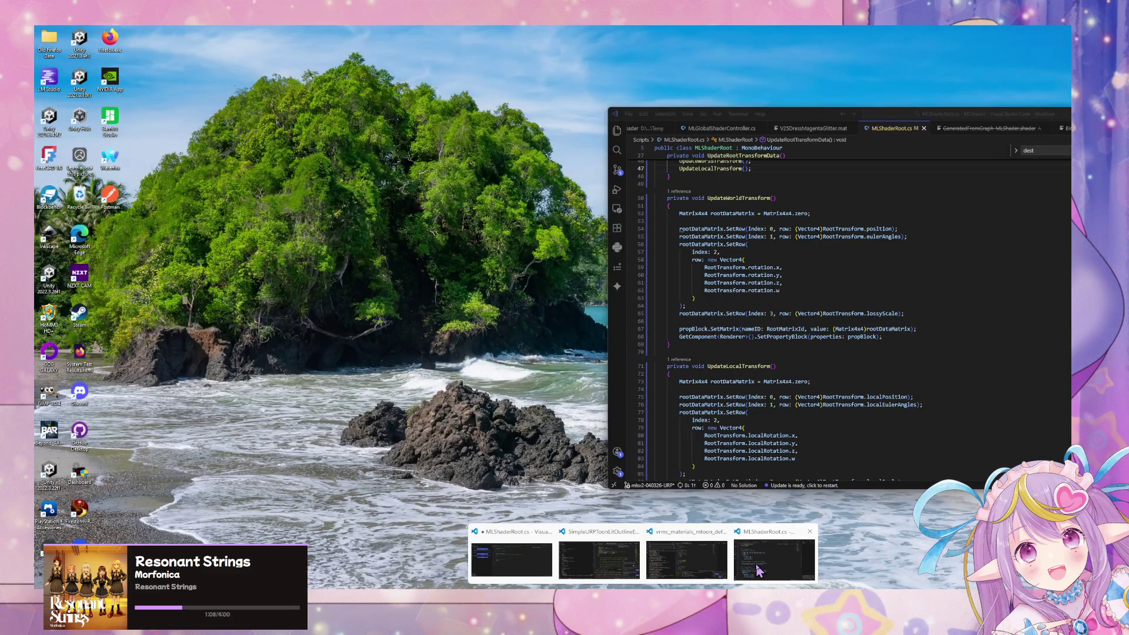
click(759, 571)
scroll(825, 369, up, 10)
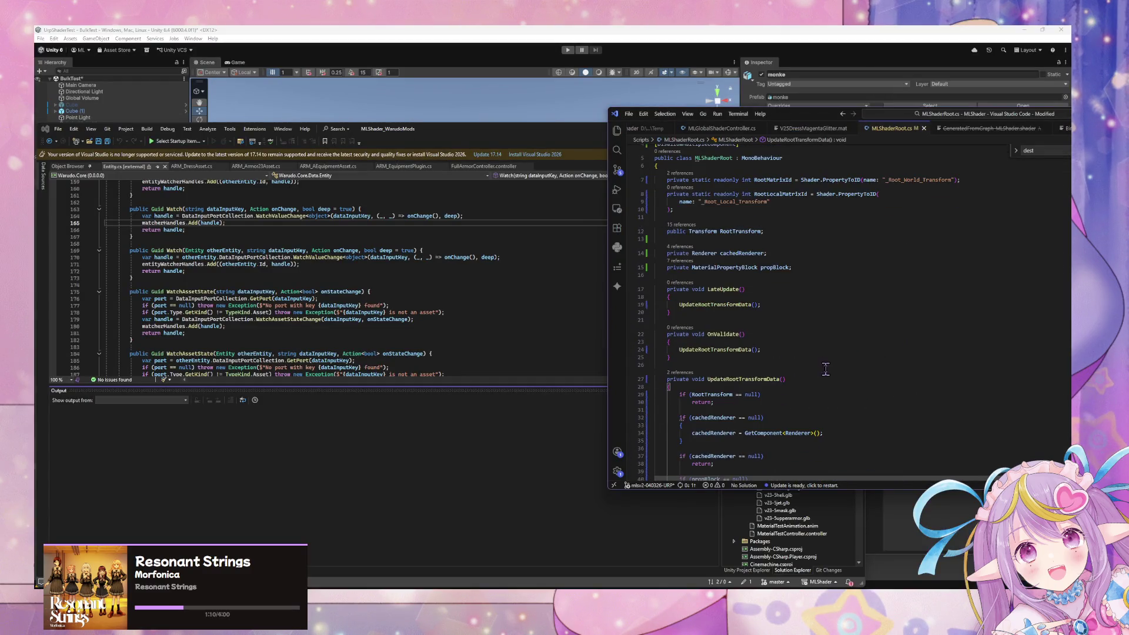
scroll(829, 376, down, 7)
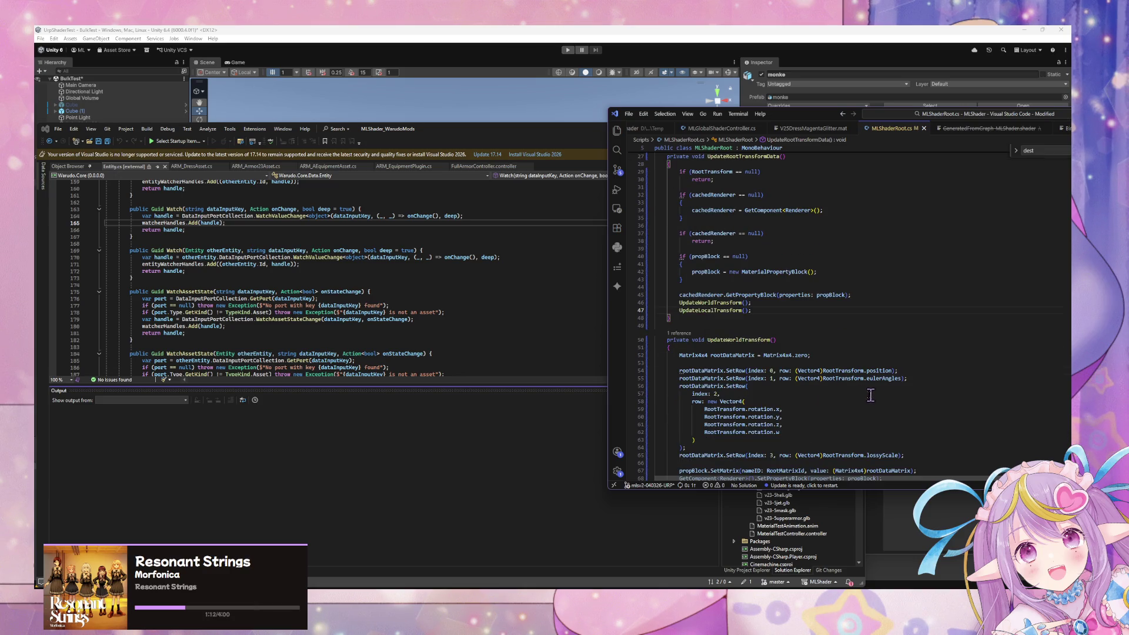
scroll(771, 419, down, 6)
scroll(782, 440, down, 4)
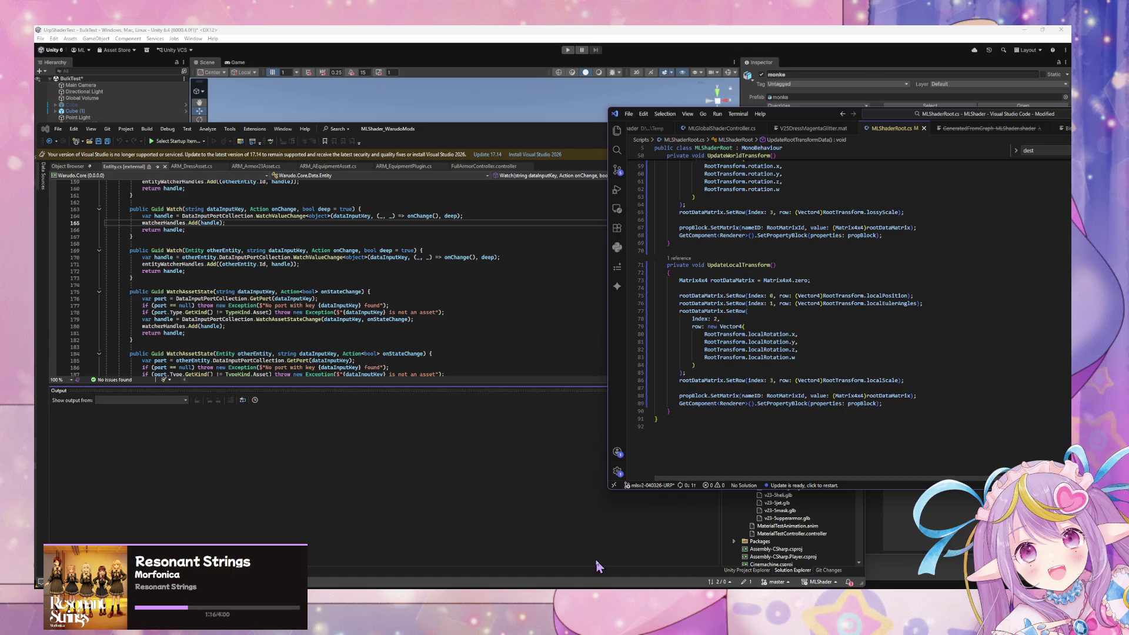
mouse_move(500, 593)
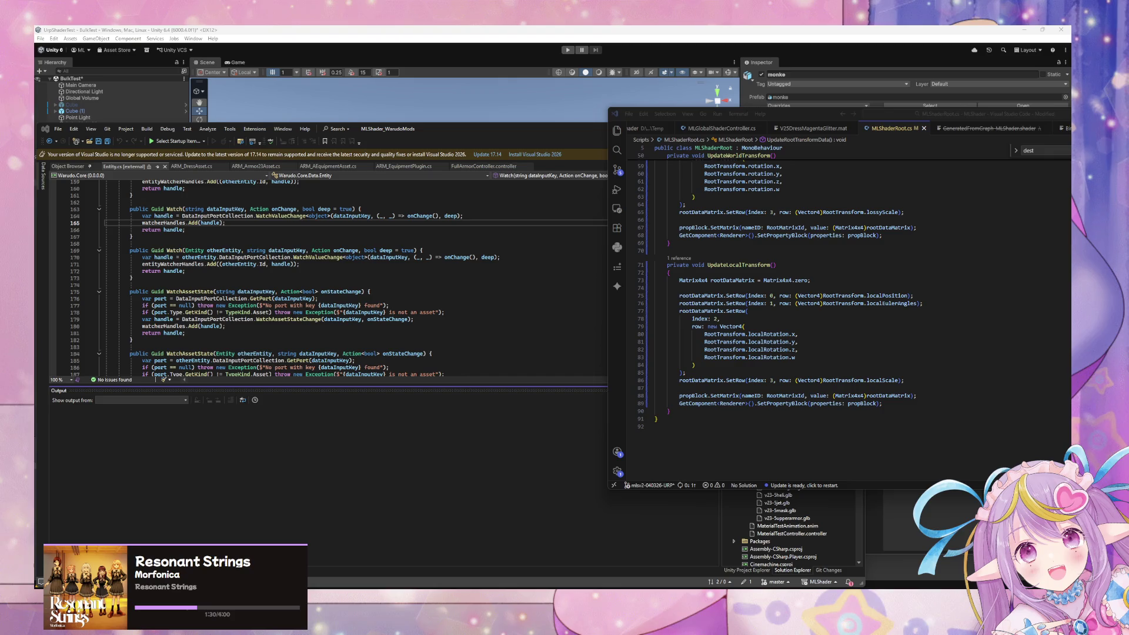
click(670, 584)
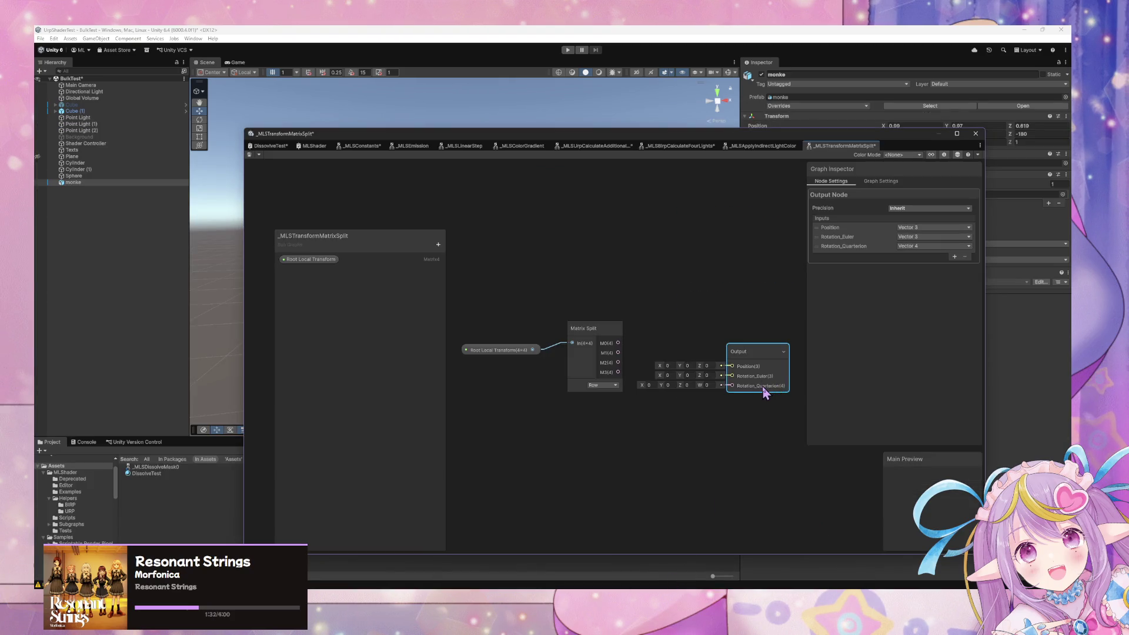
- Keep the Rotation_Quarterion input name unchanged and nudge the Output node up
double_click(864, 249)
click(864, 249)
click(801, 359)
drag(765, 385, 767, 363)
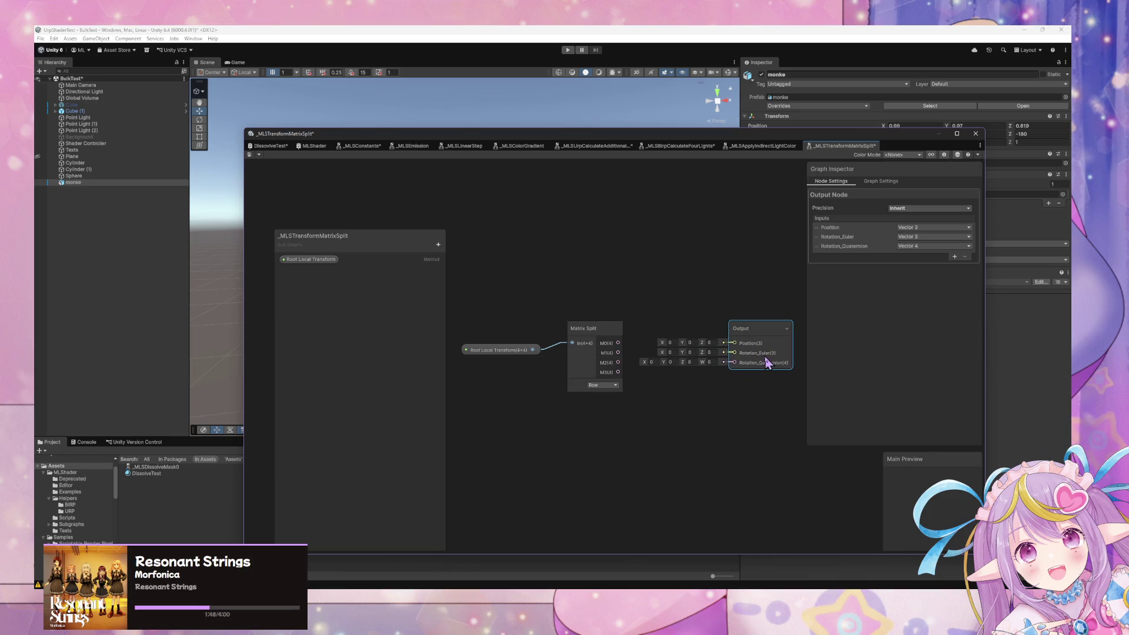
- Add a Vector 3 input named Scale to the Output node
click(954, 257)
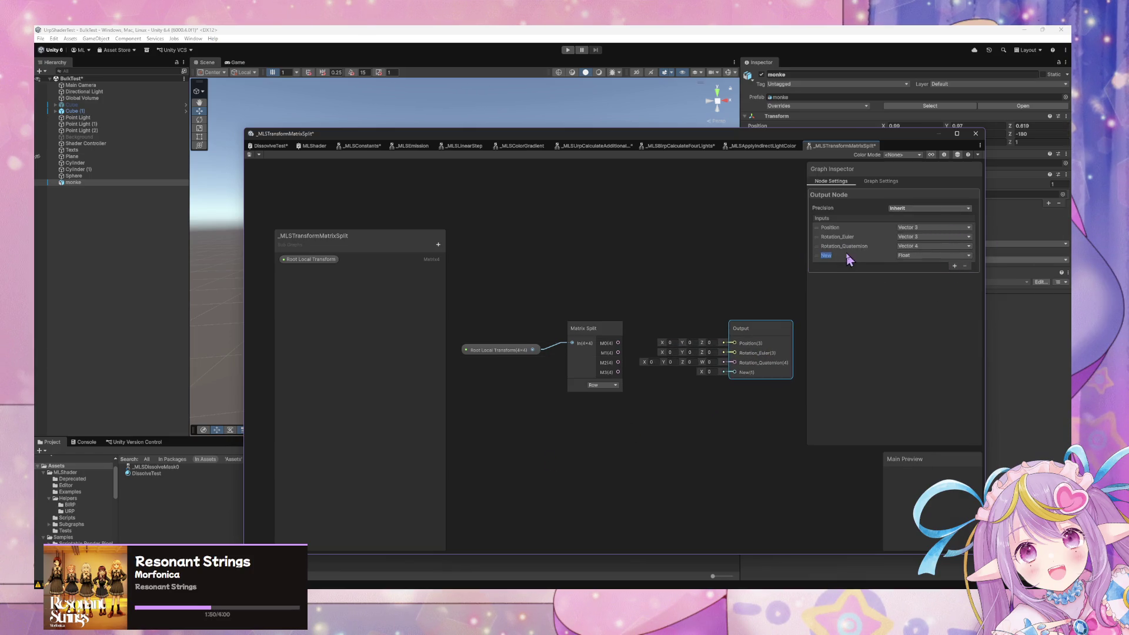
text(Scale)
click(947, 256)
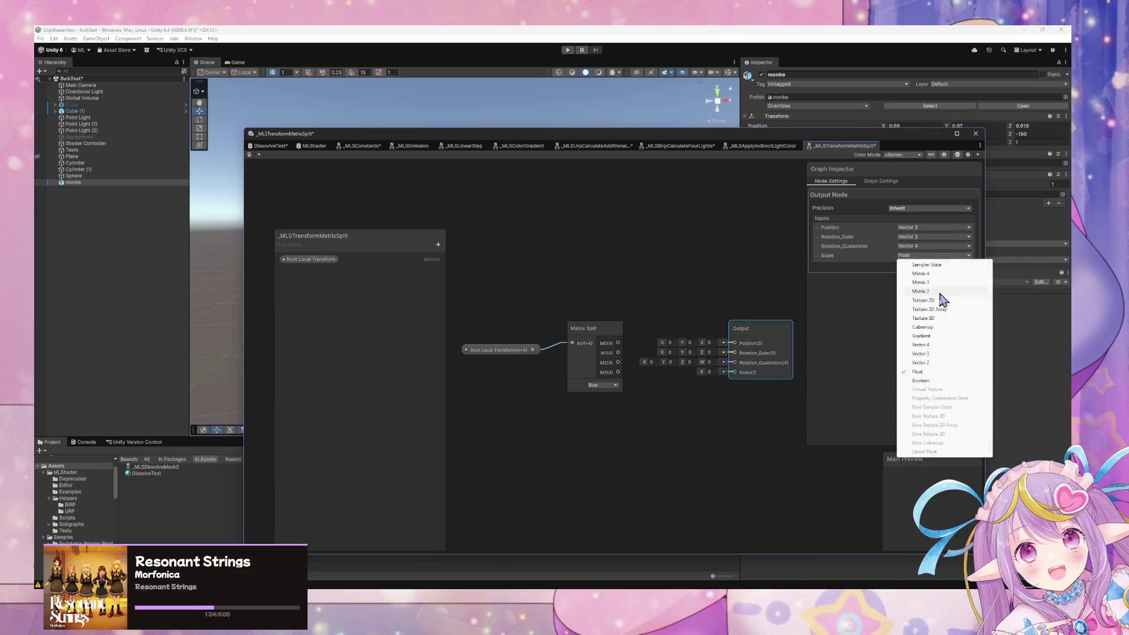
click(937, 355)
- Wire Matrix Split rows into Position, Rotation_Euler and Scale outputs, then tidy the node positions
mouse_move(618, 342)
mouse_down()
mouse_move(735, 342)
mouse_move(643, 361)
mouse_move(734, 353)
mouse_up()
drag(621, 367, 734, 362)
drag(611, 373, 734, 372)
drag(510, 356, 469, 350)
drag(755, 330, 725, 322)
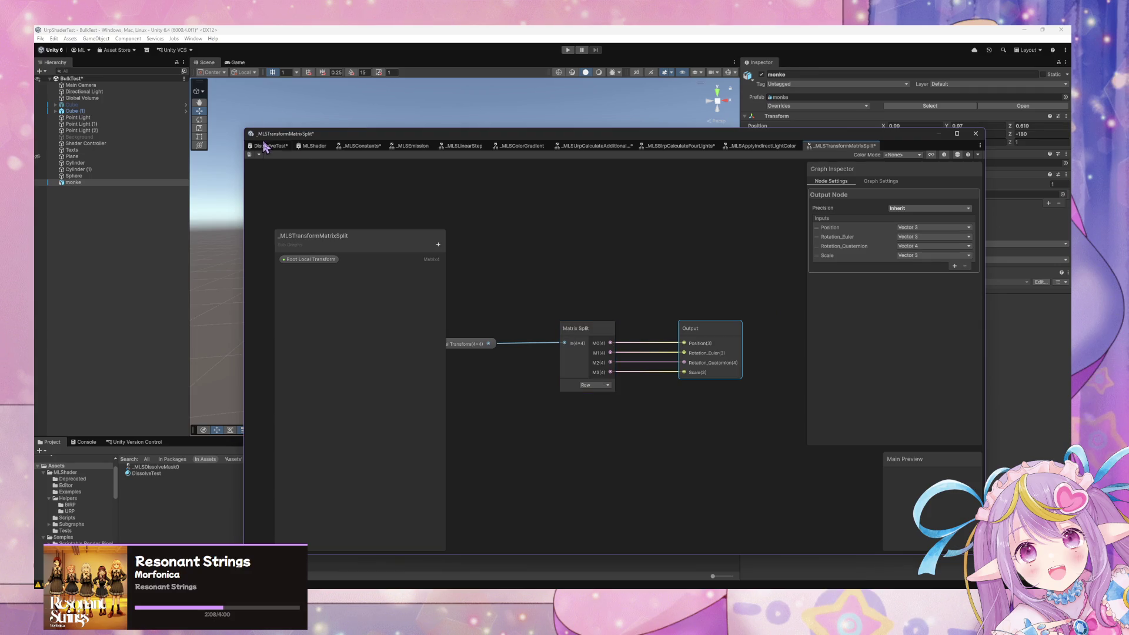
click(576, 329)
- Open the DissolveTest graph and select its MLS Transform Matrix Split node showing Scale(3)
drag(576, 331, 578, 331)
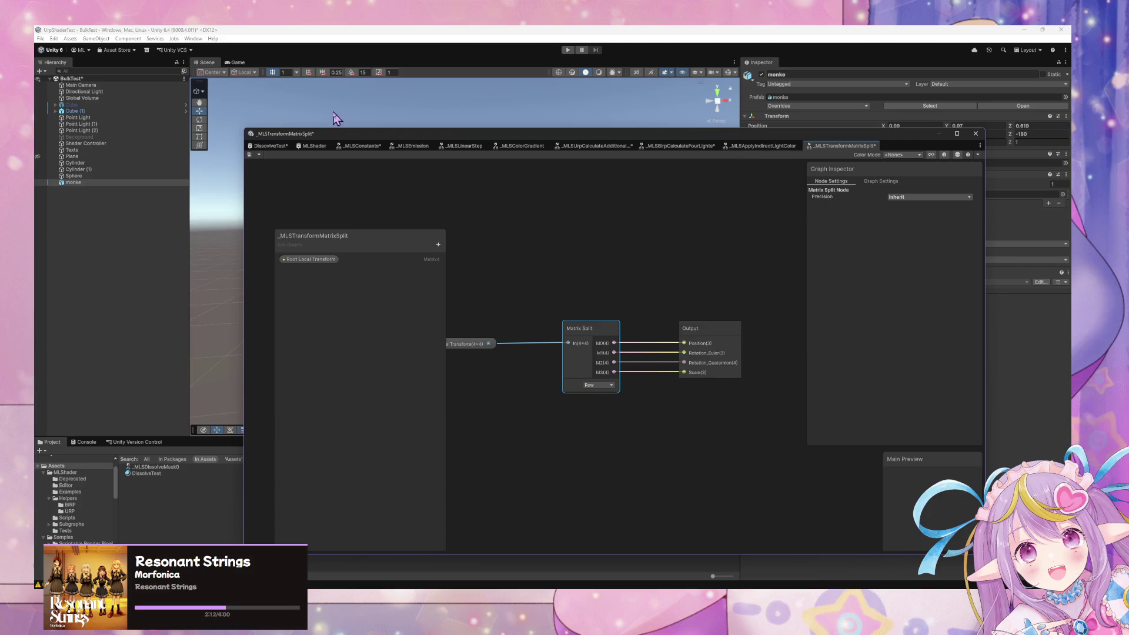
mouse_move(365, 137)
mouse_down()
mouse_move(576, 166)
mouse_move(650, 202)
mouse_up()
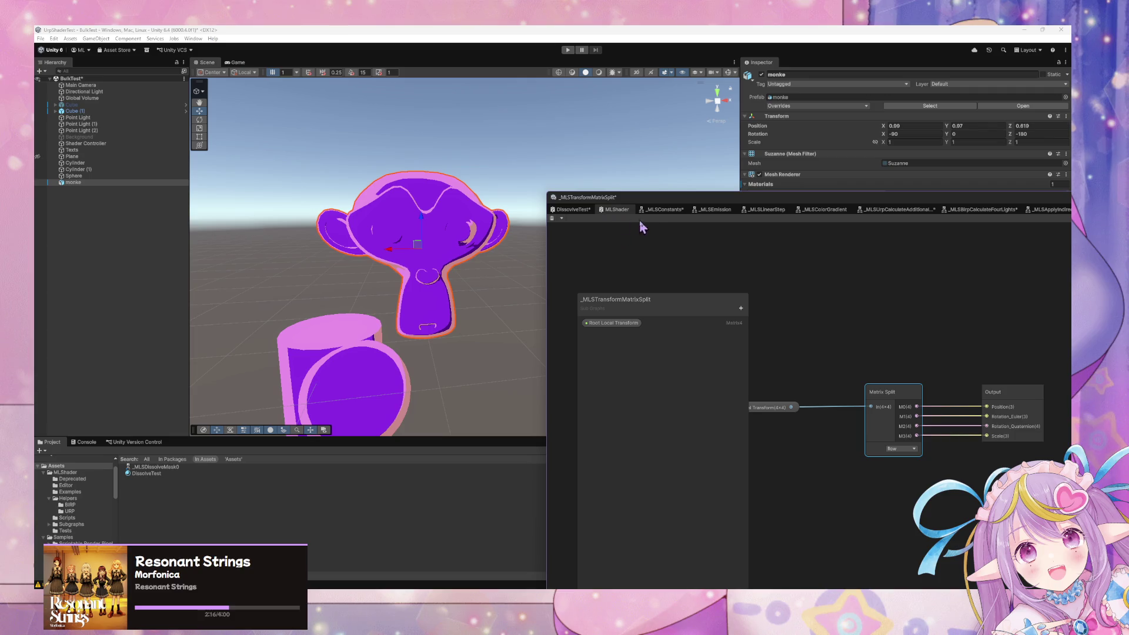
click(582, 211)
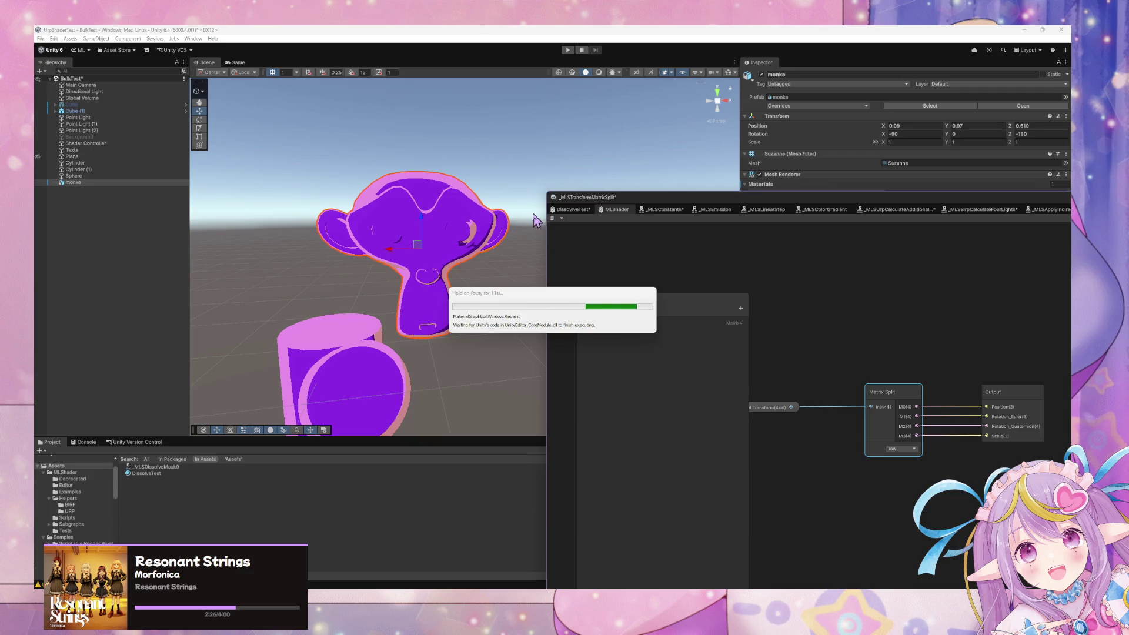
mouse_move(719, 196)
mouse_down()
mouse_move(668, 186)
mouse_move(545, 128)
mouse_up()
click(671, 391)
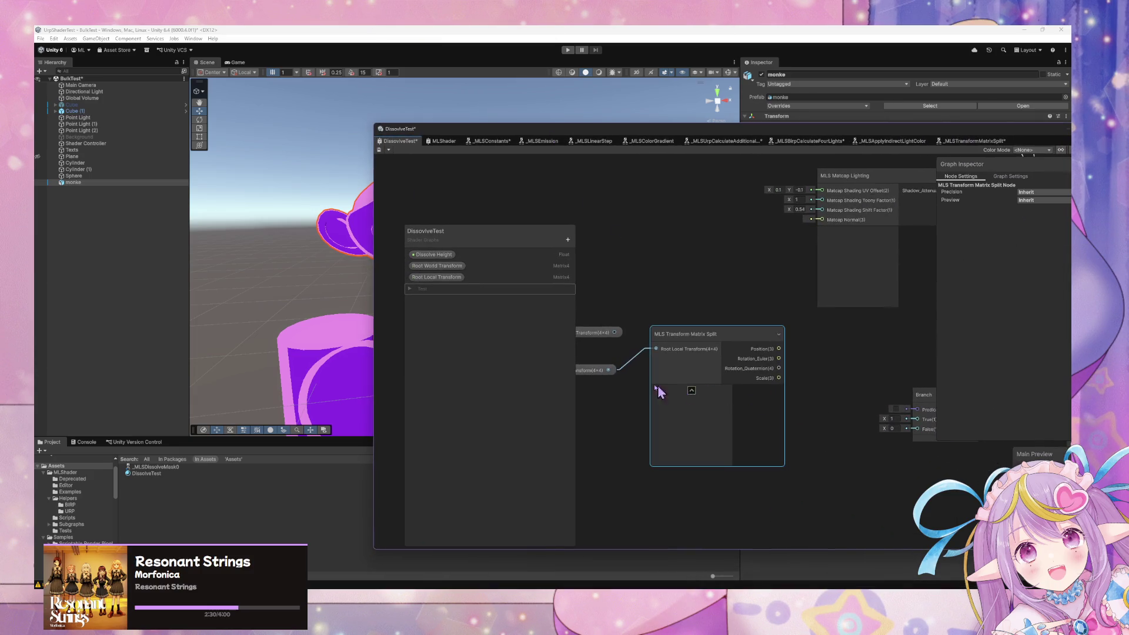
- Collapse the Transform Matrix Split preview and reposition it and the Root World Transform node
click(691, 391)
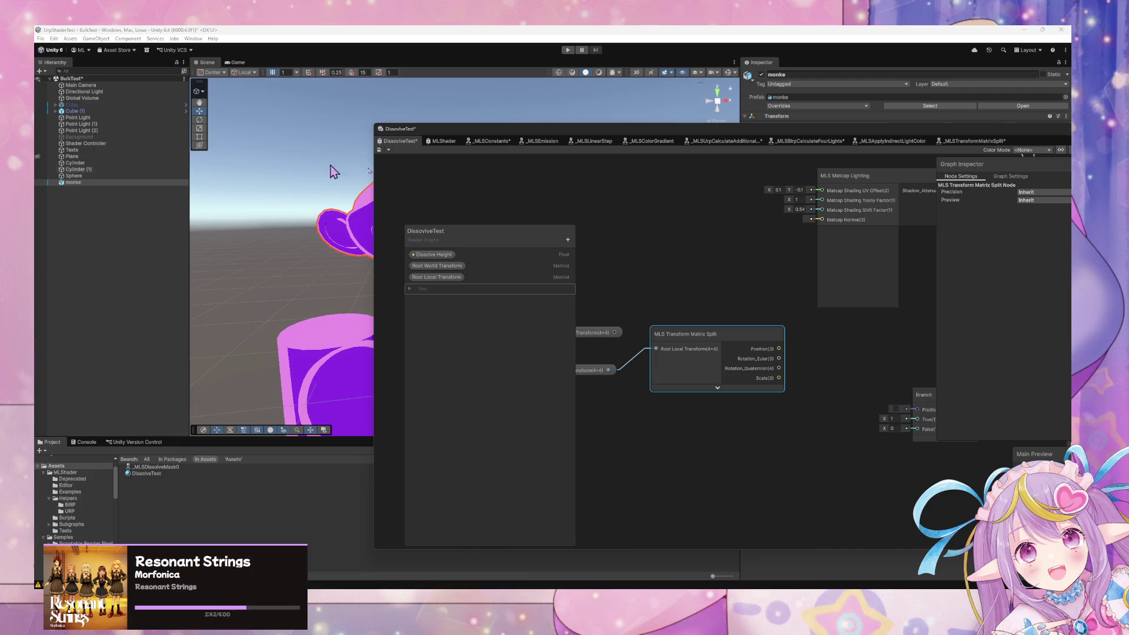
drag(733, 330, 726, 350)
mouse_move(661, 310)
mouse_down()
mouse_move(779, 293)
mouse_move(629, 288)
mouse_up()
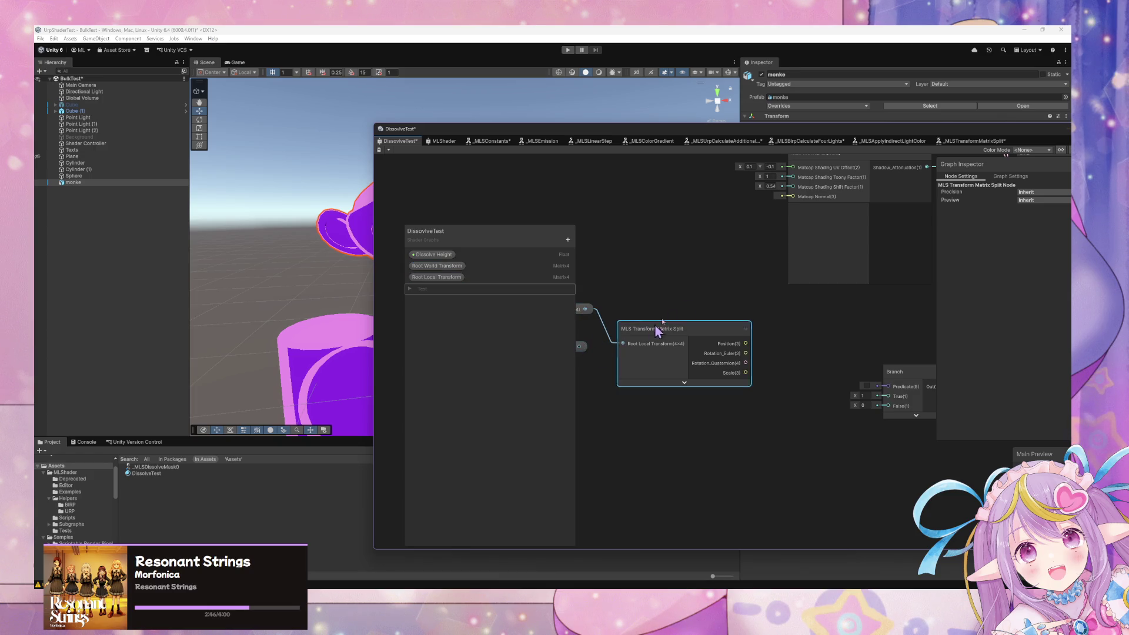
drag(649, 327, 693, 313)
click(568, 286)
drag(582, 296, 575, 317)
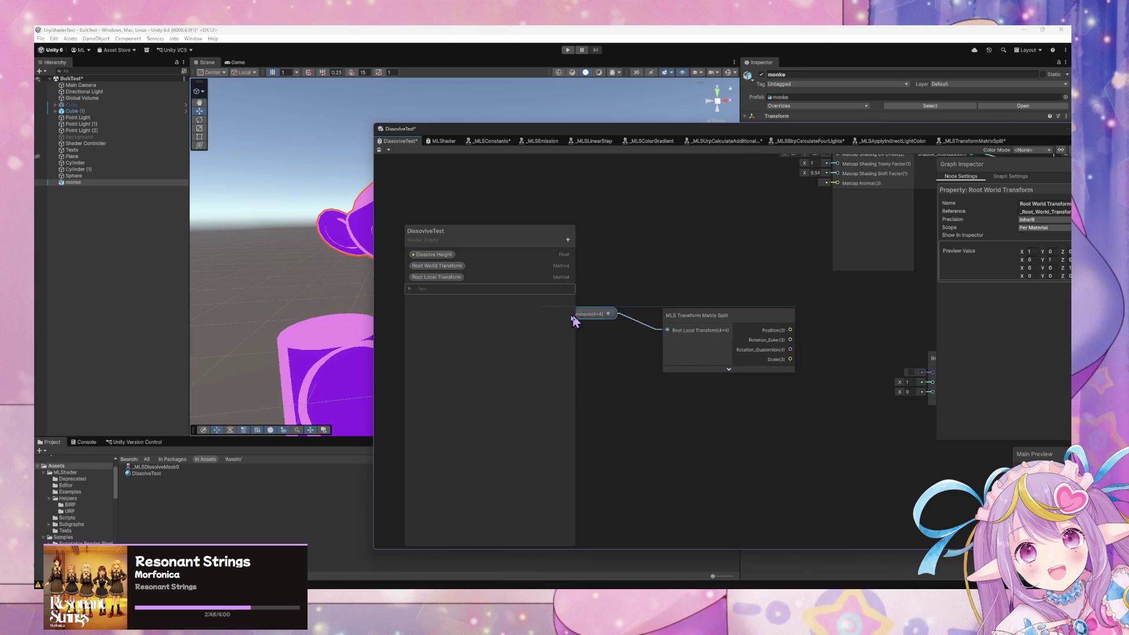
- Move the Transform Matrix Split and Branch nodes up to tidy the layout
drag(769, 282, 693, 277)
scroll(685, 321, up, 1)
drag(685, 321, 687, 305)
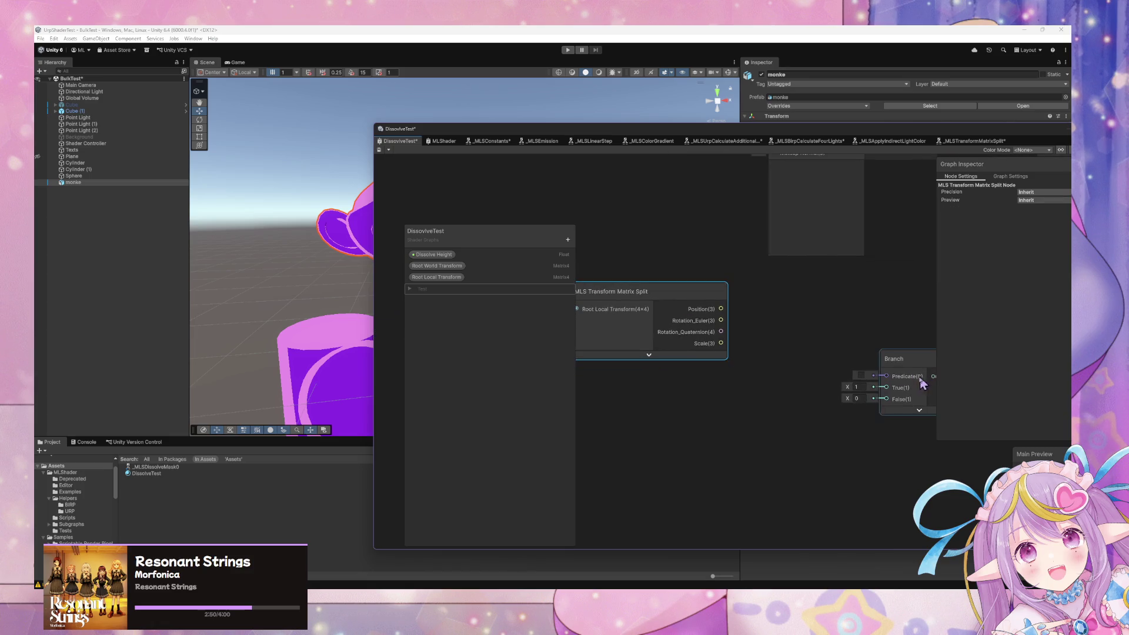
drag(895, 359, 899, 316)
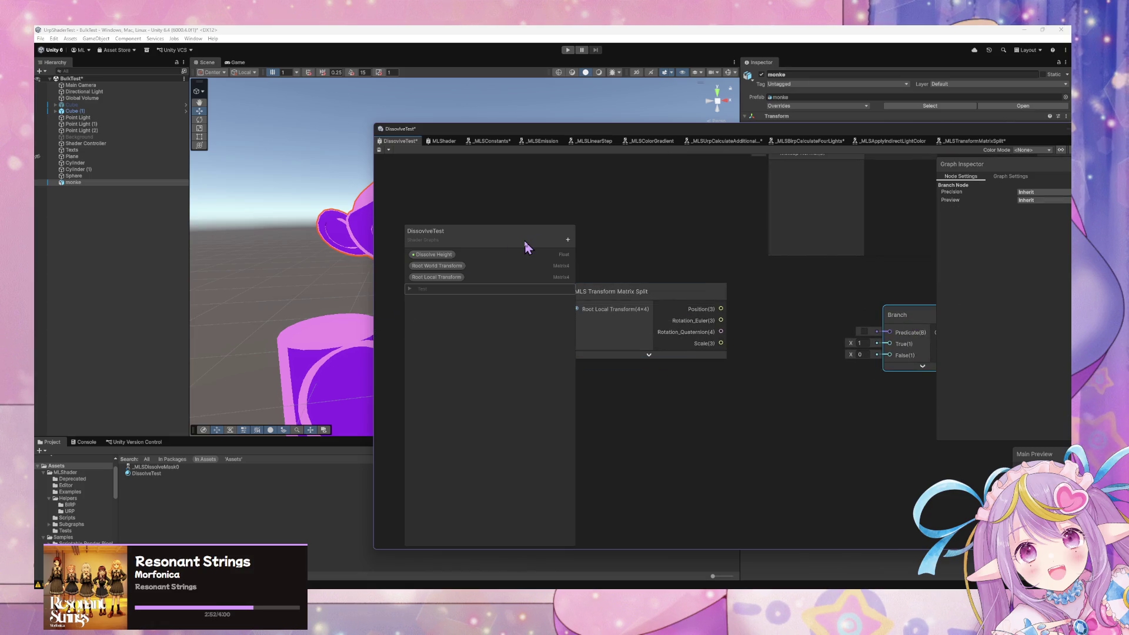
scroll(771, 244, down, 4)
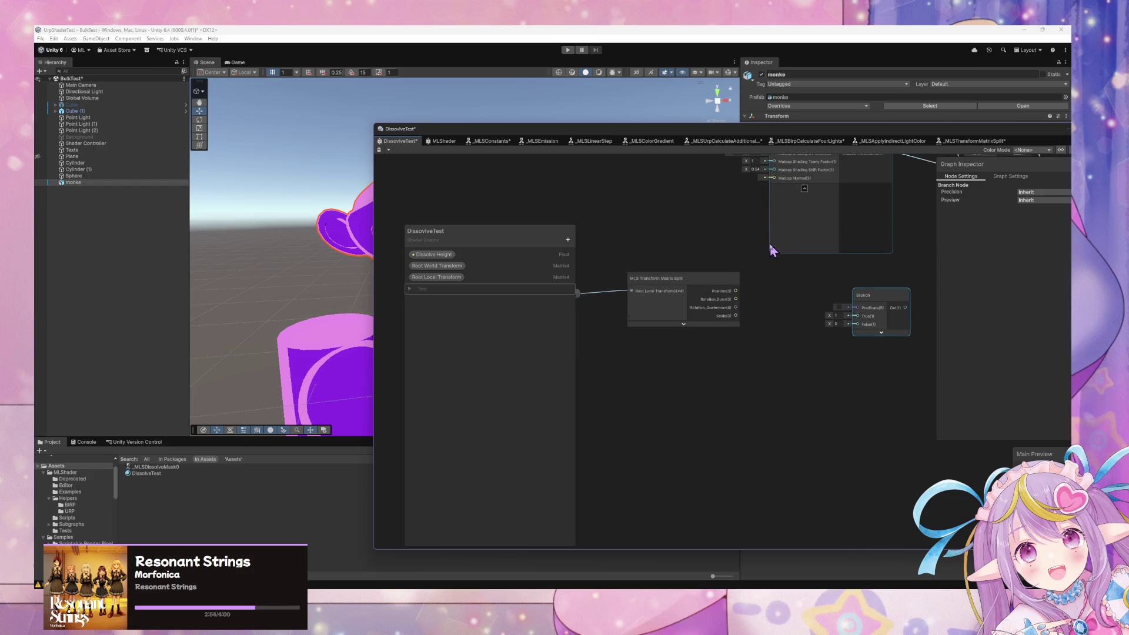
drag(610, 239, 635, 294)
click(628, 316)
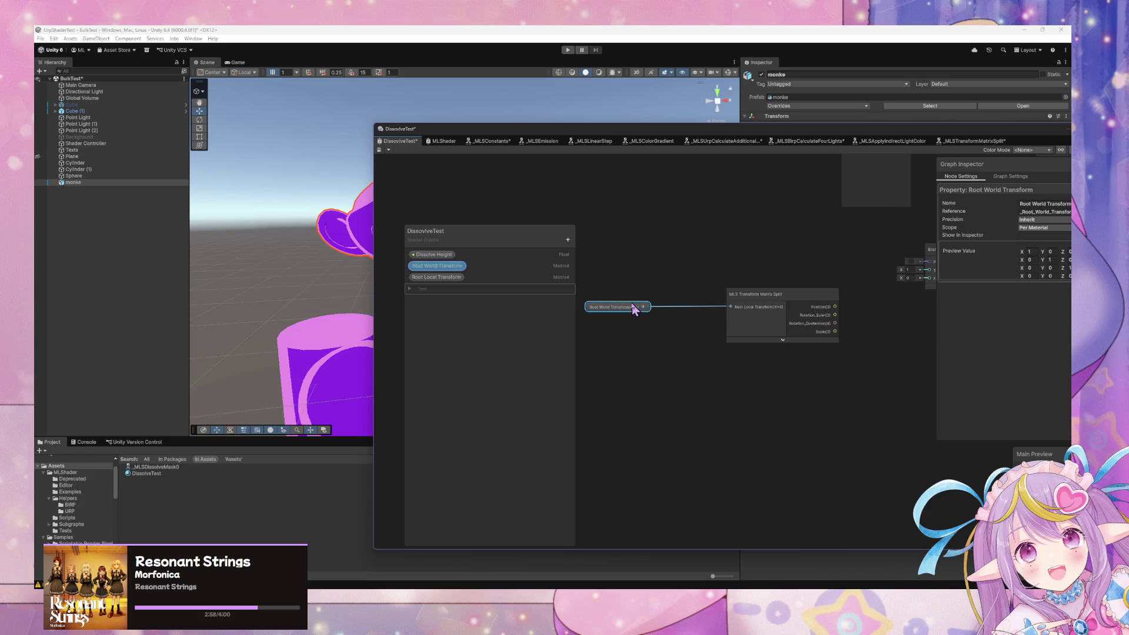
click(568, 240)
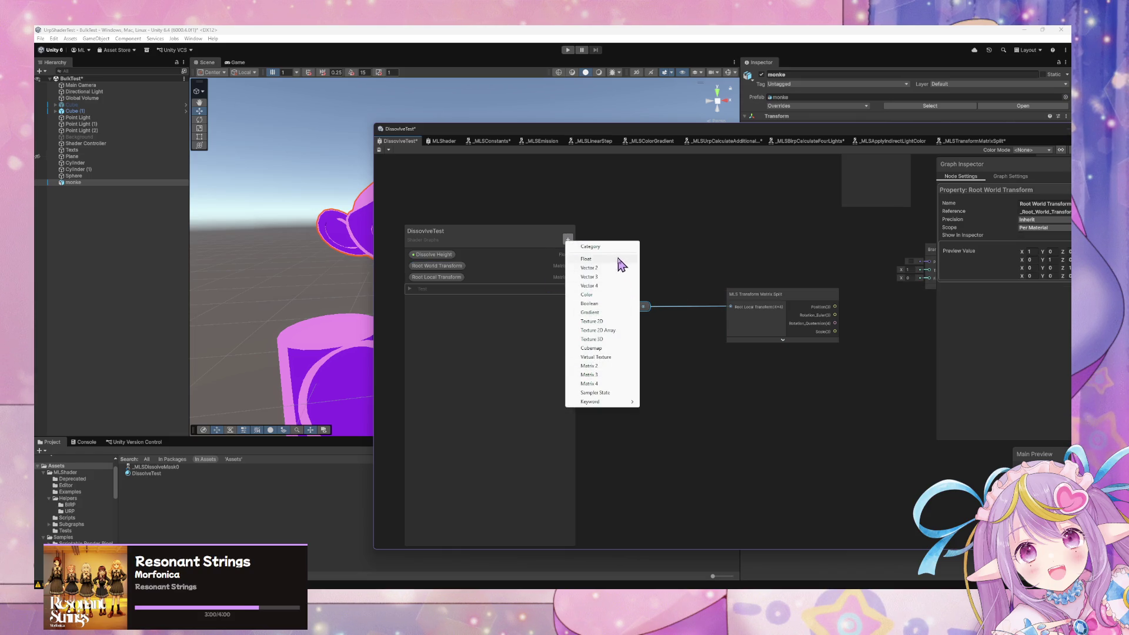
- Create a Boolean property named Use Root Transform Override and drop its node onto the canvas
click(611, 306)
text(Use Root Transform Overri)
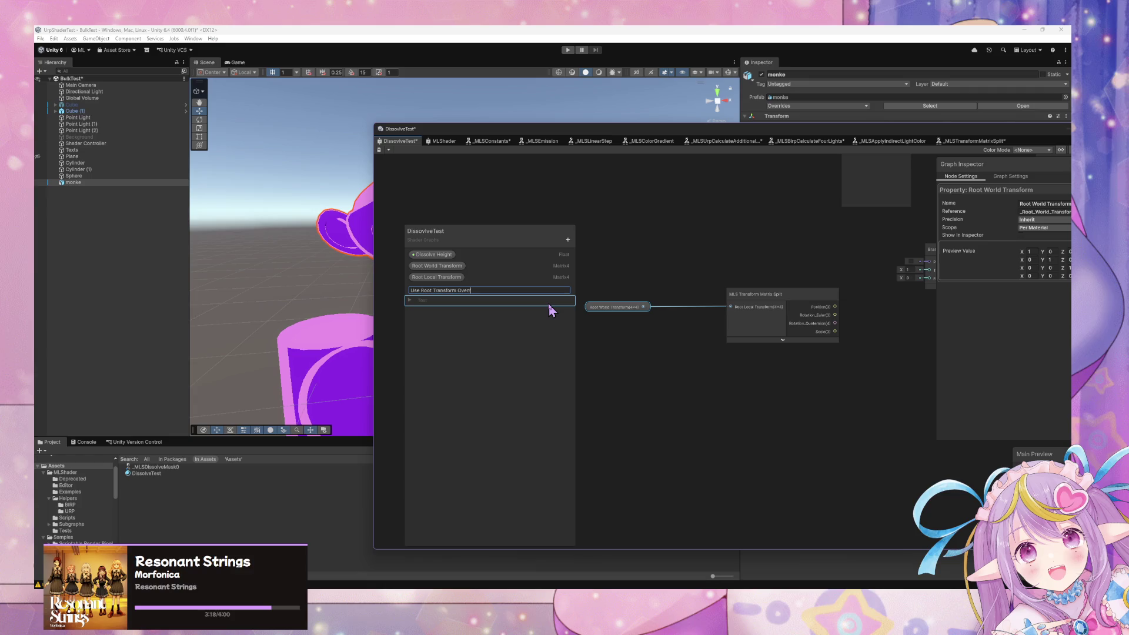
text(de)
key(Return)
mouse_move(435, 294)
mouse_down()
mouse_move(696, 245)
mouse_move(617, 238)
mouse_up()
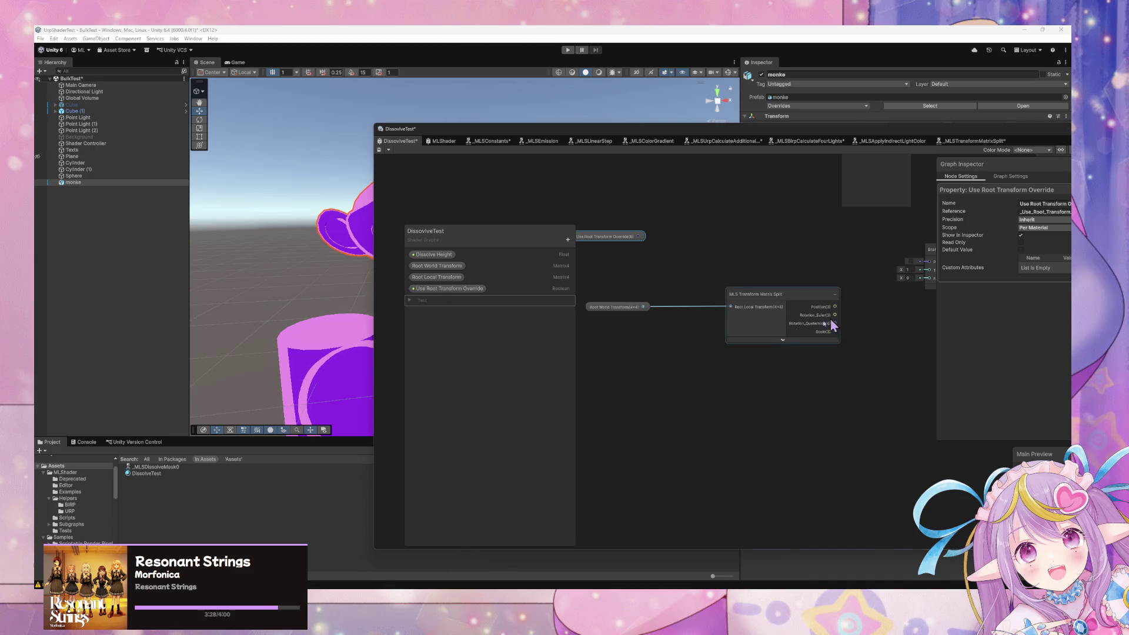
- Add a Split node near the Branch and Color nodes, then delete it
drag(761, 320, 711, 293)
key(space)
text(split)
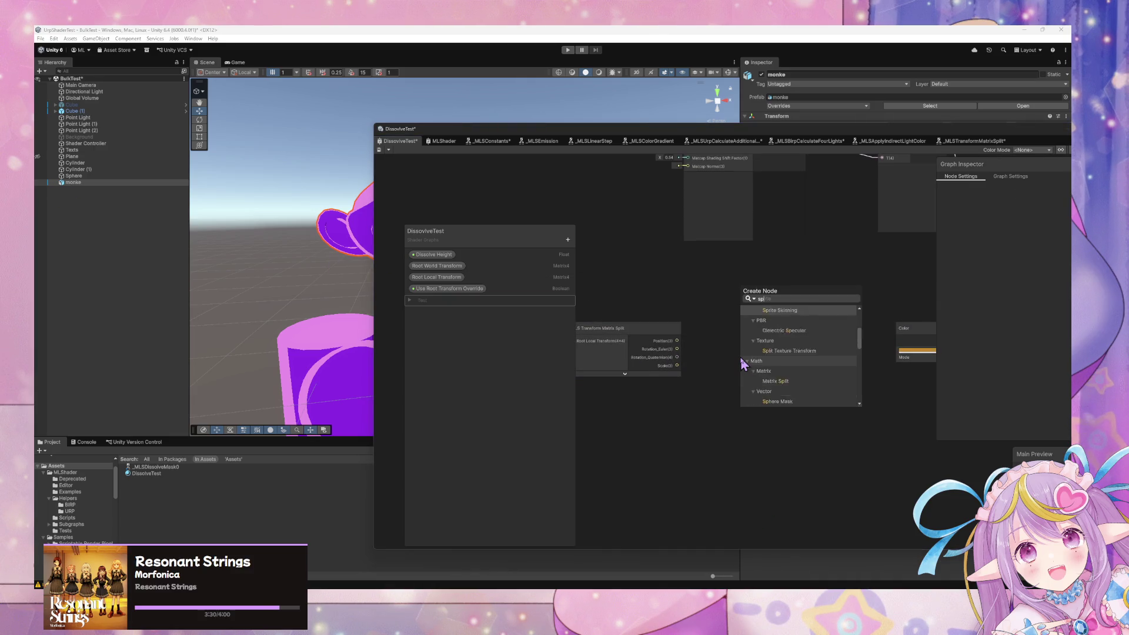
key(Return)
drag(759, 382, 714, 367)
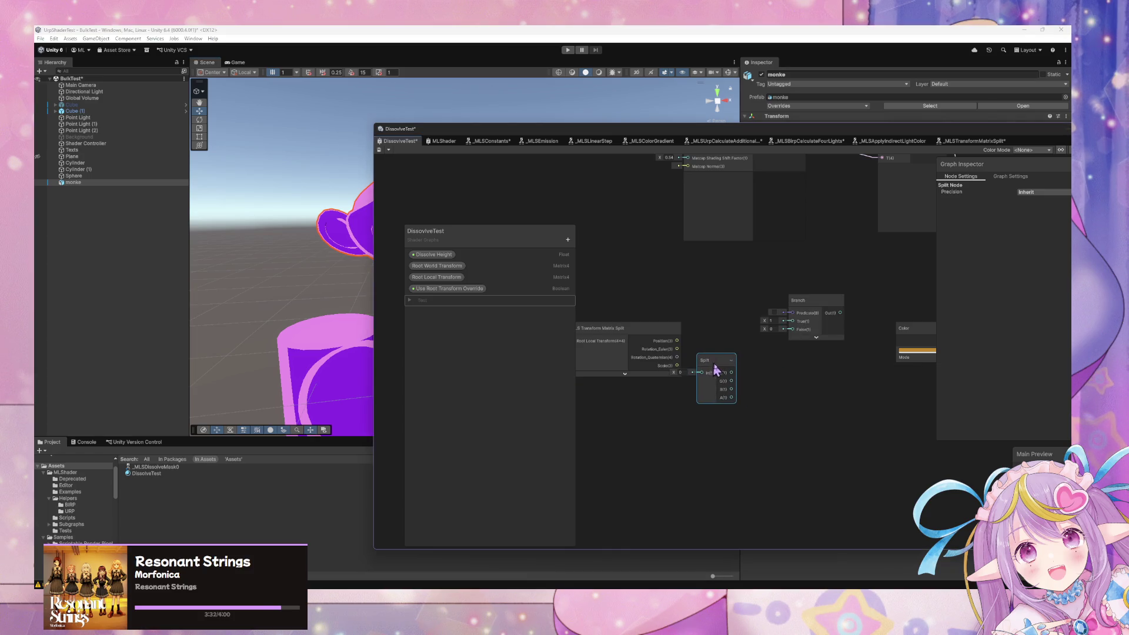
key(Delete)
- Add a Swizzle node fed by the Position output with mask y
key(space)
text(swizzle)
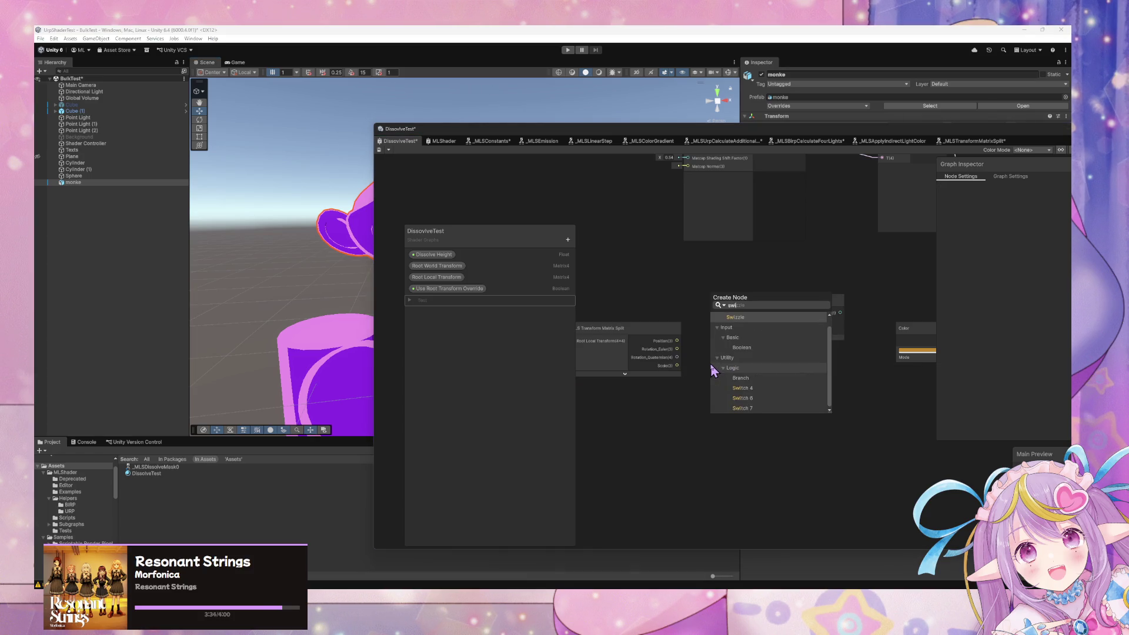
key(Return)
drag(677, 341, 716, 393)
click(745, 404)
text(y)
drag(799, 385, 801, 504)
click(726, 450)
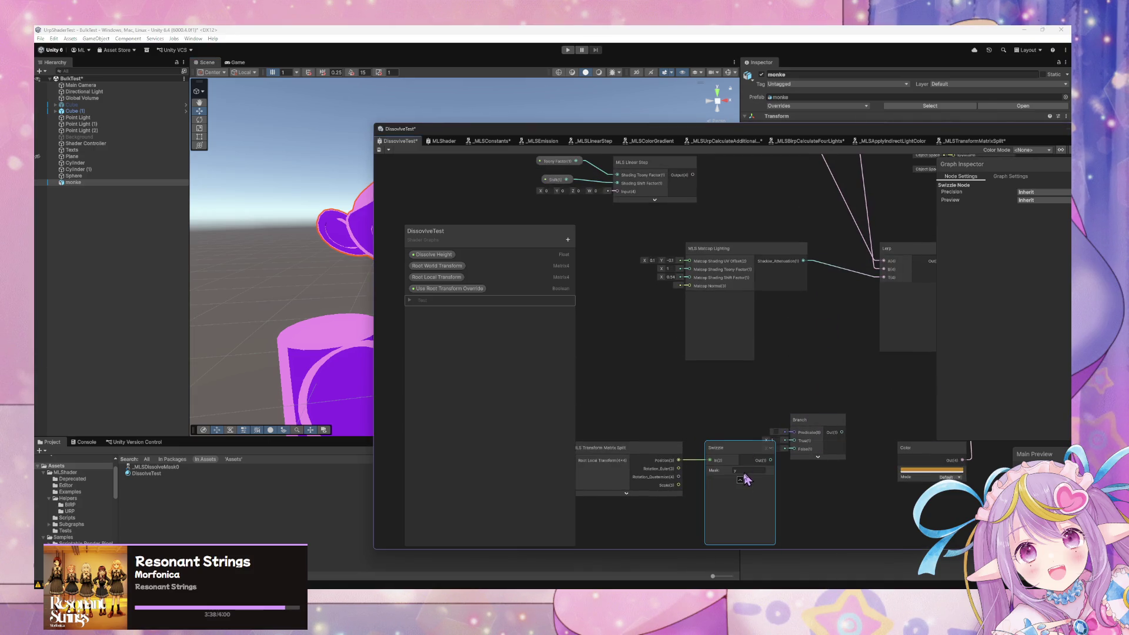
drag(662, 402, 665, 357)
click(847, 400)
key(Delete)
- Position the MLS Linear Step node with Toony Factor and Shift as its shading factors
mouse_move(846, 323)
mouse_down()
mouse_move(787, 431)
mouse_move(669, 288)
mouse_up()
mouse_move(839, 369)
mouse_down()
mouse_move(694, 416)
mouse_move(653, 343)
mouse_up()
scroll(760, 345, down, 5)
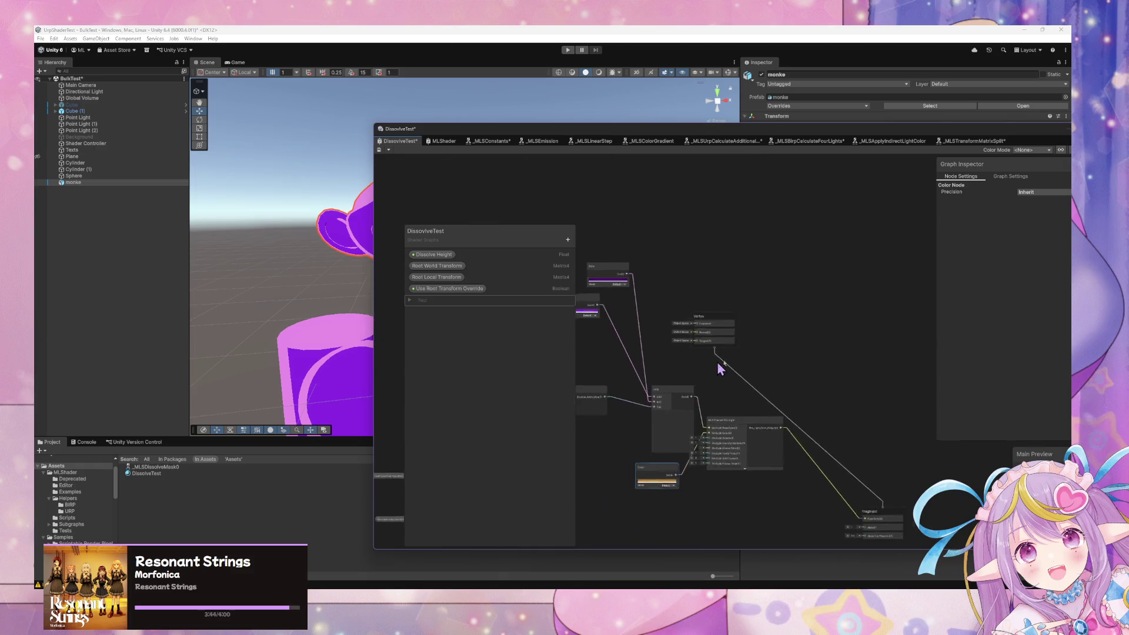
drag(758, 346, 767, 276)
mouse_move(673, 245)
mouse_down()
mouse_move(788, 447)
mouse_move(823, 419)
mouse_up()
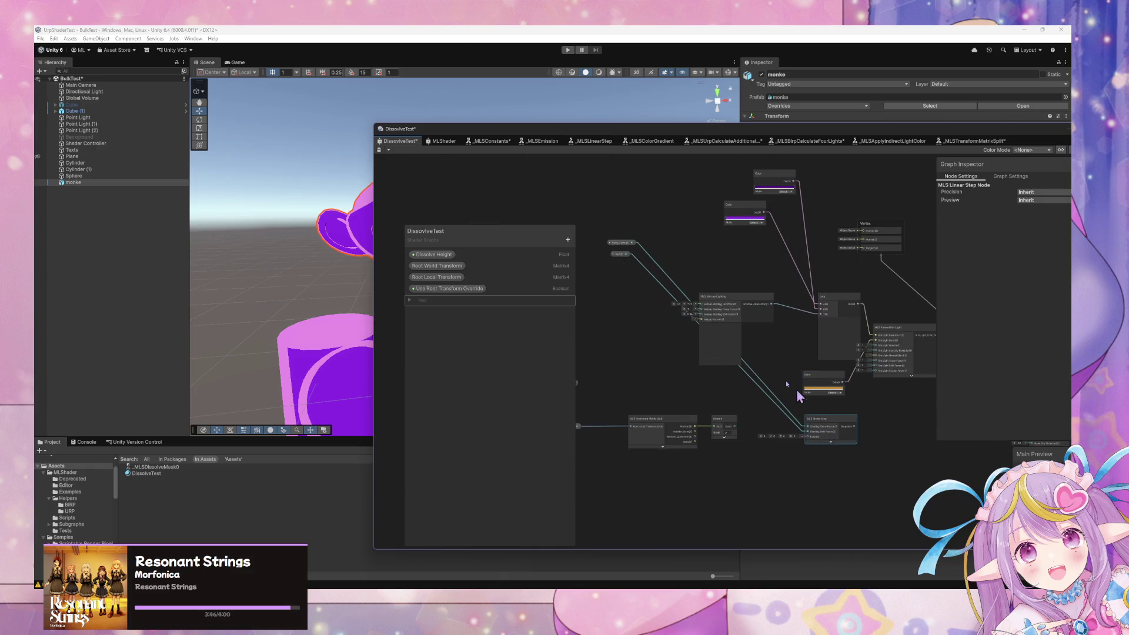
mouse_move(635, 277)
mouse_down()
mouse_move(606, 237)
mouse_move(756, 457)
mouse_move(756, 405)
mouse_up()
click(409, 300)
mouse_move(818, 498)
mouse_down()
mouse_move(740, 417)
mouse_move(761, 348)
mouse_up()
scroll(857, 351, up, 4)
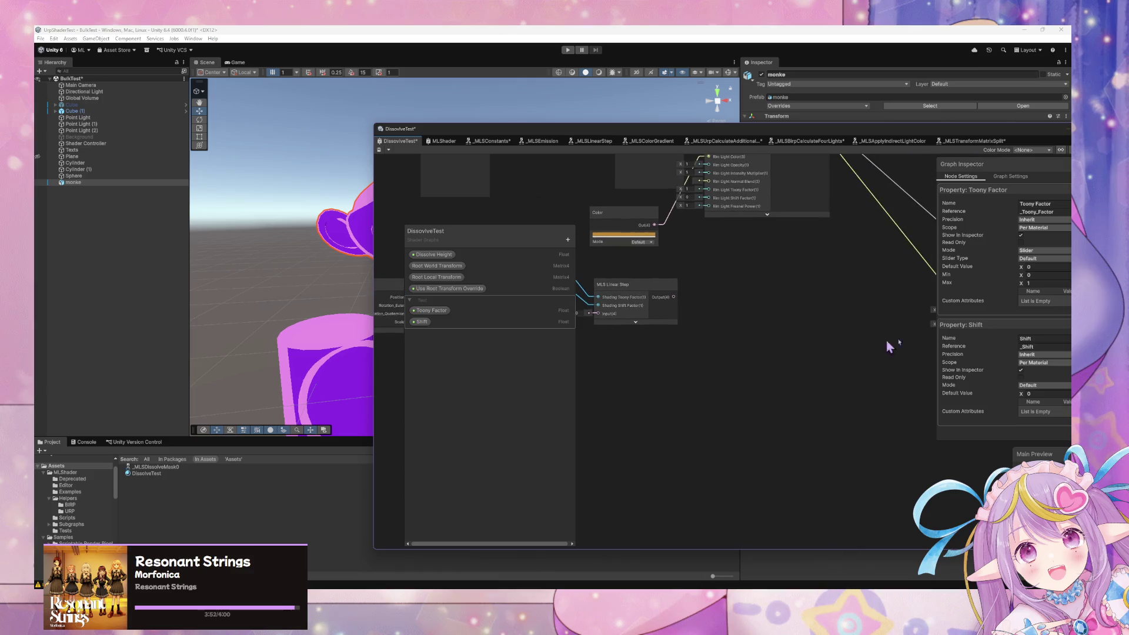
- Connect the Linear Step output to the Fragment and the Swizzle output to its Input
drag(841, 301, 805, 297)
drag(691, 336, 813, 355)
mouse_move(667, 297)
mouse_down()
mouse_move(852, 291)
mouse_move(913, 311)
mouse_up()
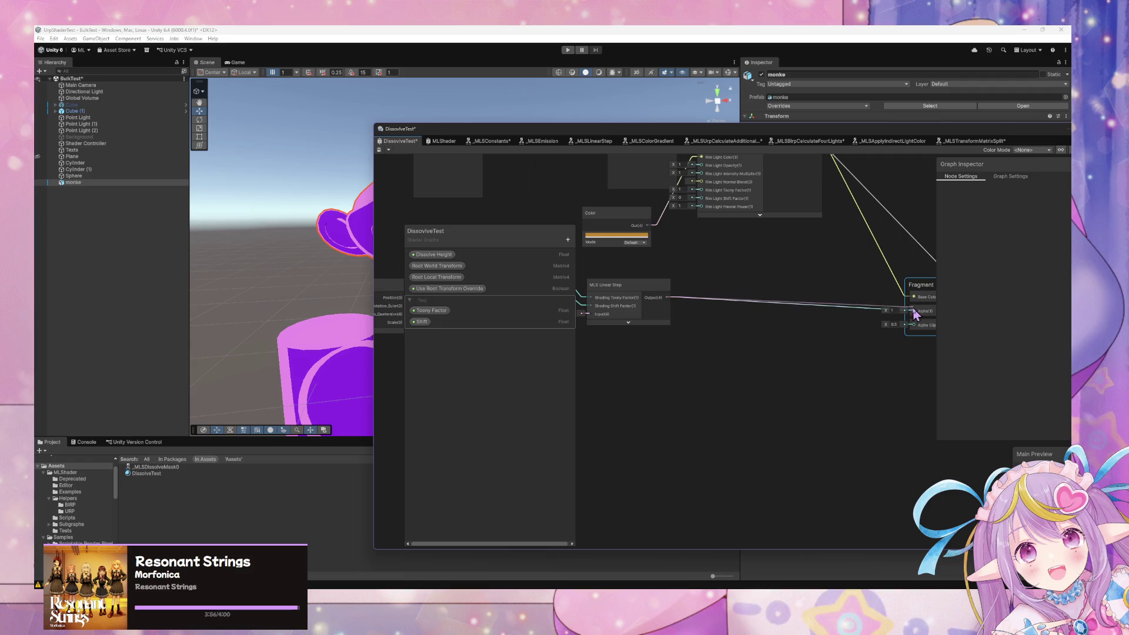
scroll(891, 373, up, 2)
mouse_move(645, 341)
mouse_down()
mouse_move(868, 404)
mouse_move(682, 360)
mouse_up()
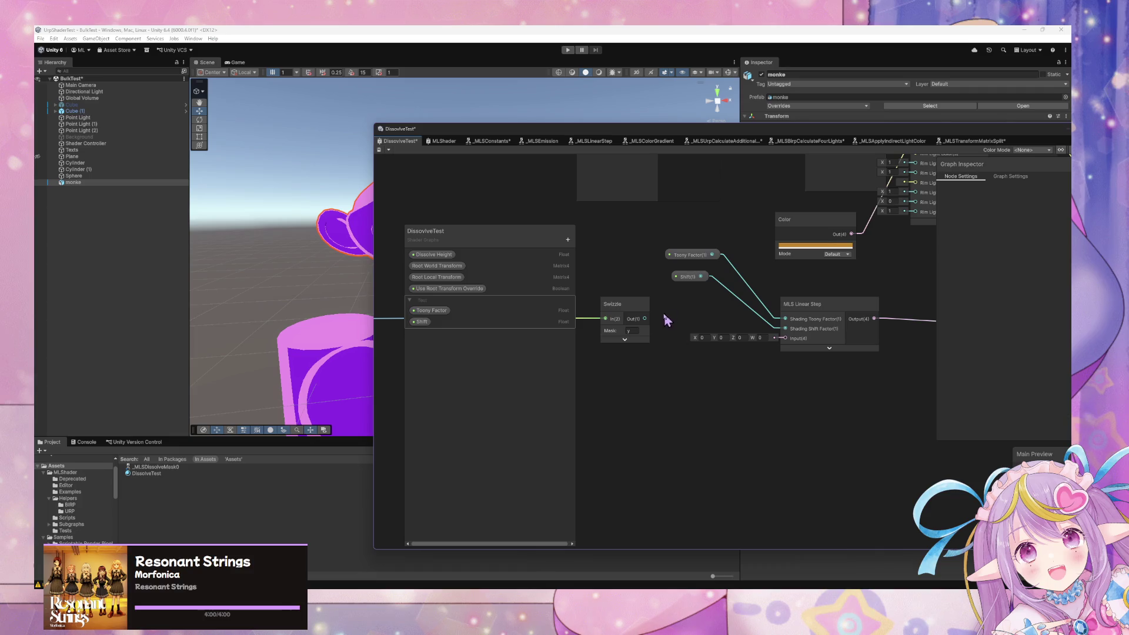
drag(645, 320, 786, 338)
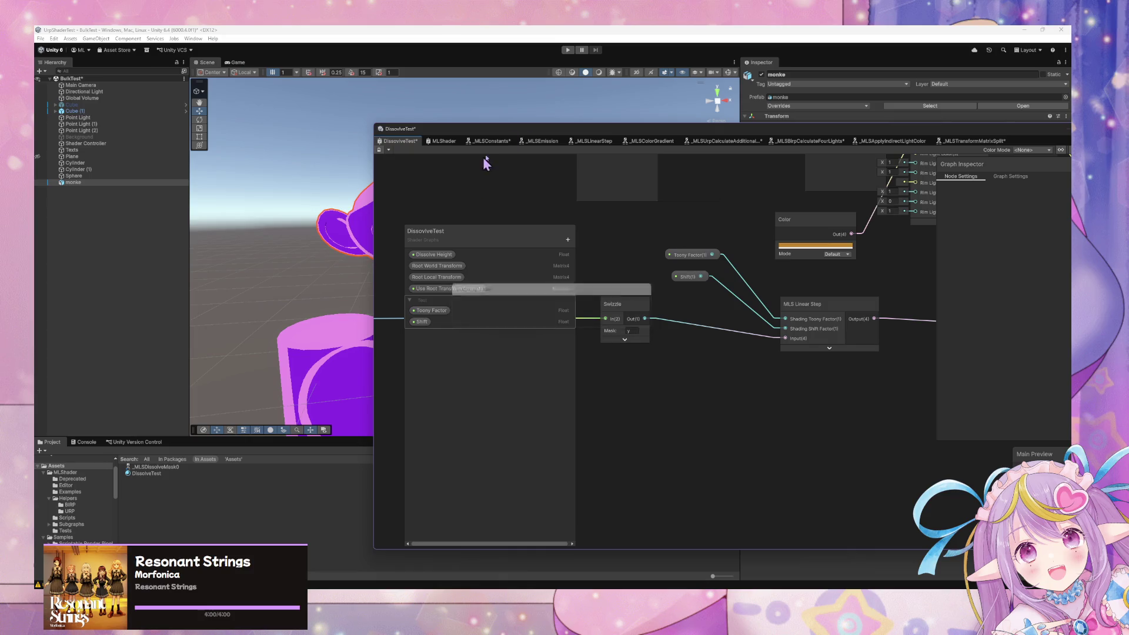
mouse_move(632, 130)
mouse_down()
mouse_move(689, 224)
mouse_move(666, 402)
mouse_move(638, 402)
mouse_up()
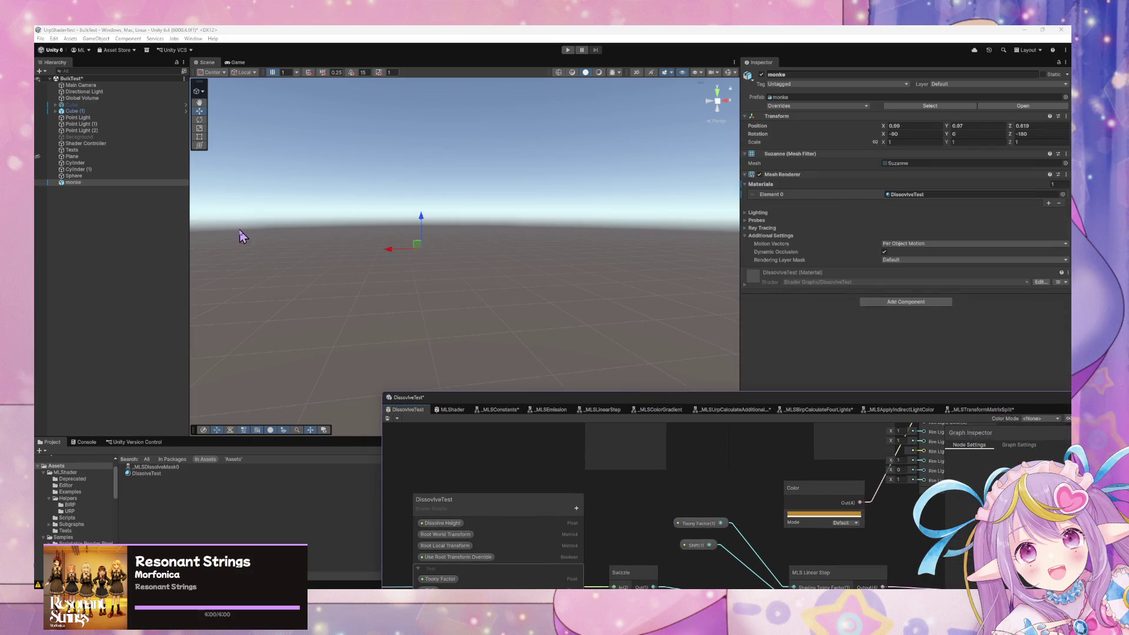
- Add an ML Shader Root component to monke with the Sphere as Root Transform
click(73, 183)
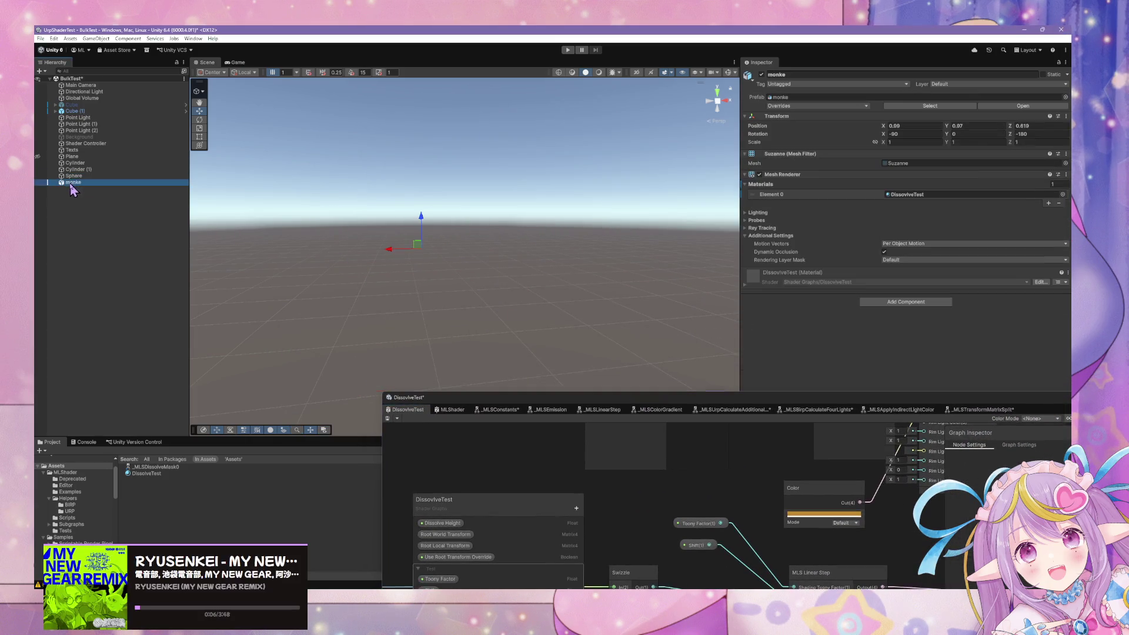
click(905, 302)
click(918, 340)
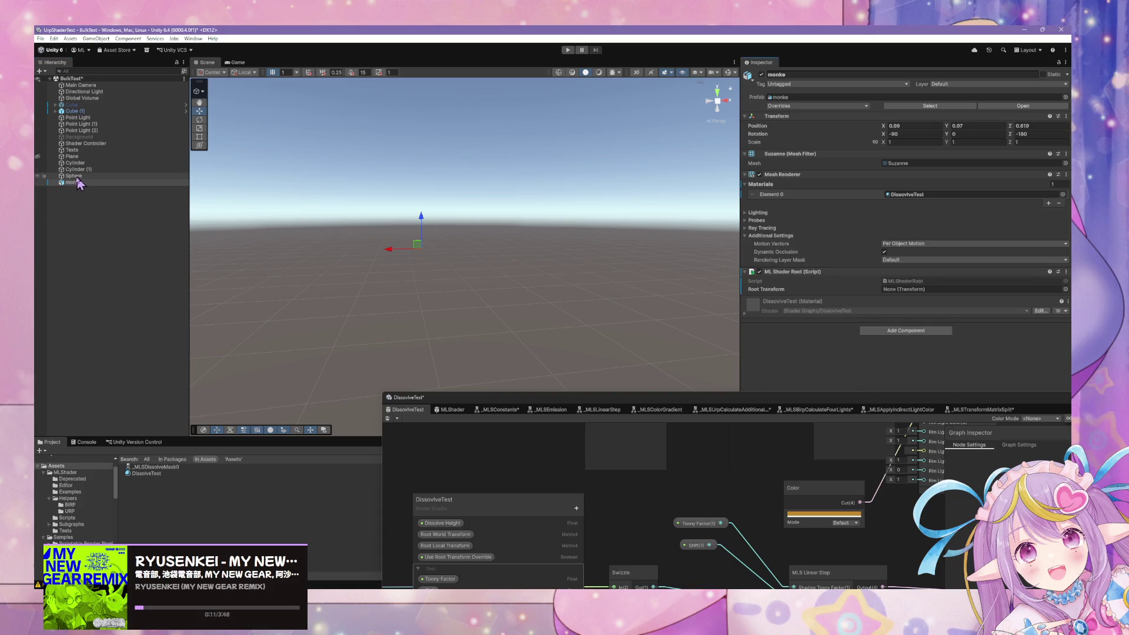
click(1065, 288)
text(sphere)
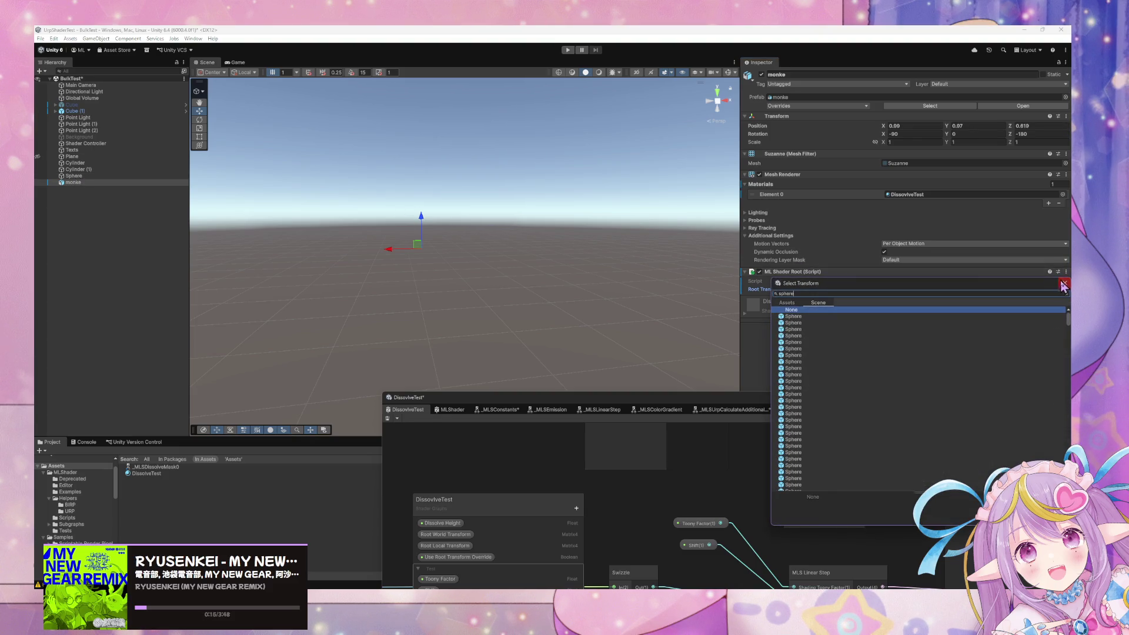
click(1065, 272)
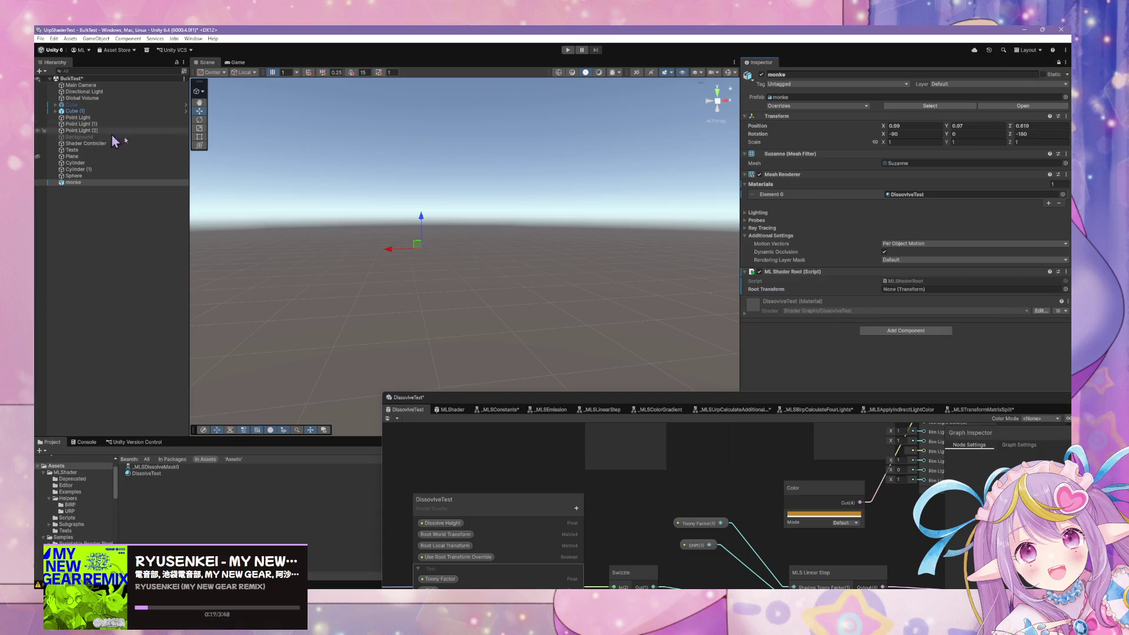
mouse_move(75, 176)
mouse_down()
mouse_move(559, 224)
mouse_move(916, 292)
mouse_up()
drag(922, 293, 922, 292)
- Raise the Sphere to reveal the purple dissolving monkey, then return to MLShaderRoot.cs
click(95, 177)
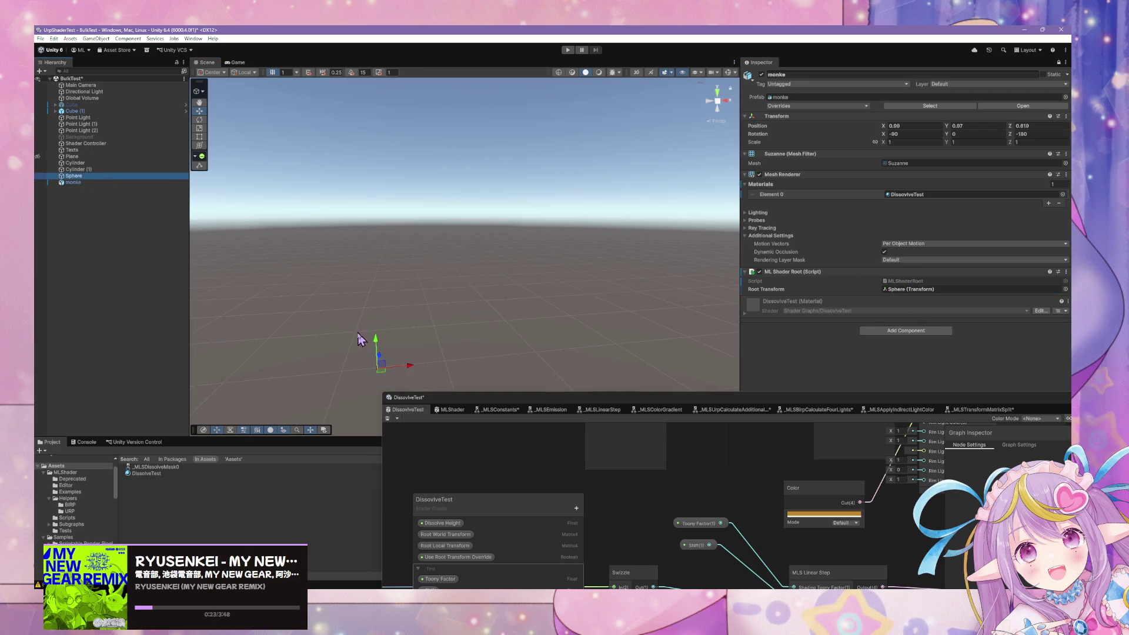
mouse_move(377, 346)
mouse_down()
mouse_move(387, 235)
mouse_move(389, 276)
mouse_move(404, 290)
mouse_move(409, 270)
mouse_move(410, 288)
mouse_move(434, 257)
mouse_move(584, 253)
mouse_move(570, 287)
mouse_move(490, 288)
mouse_move(627, 278)
mouse_move(627, 220)
mouse_move(625, 276)
mouse_move(629, 255)
mouse_move(661, 280)
mouse_move(510, 287)
mouse_up()
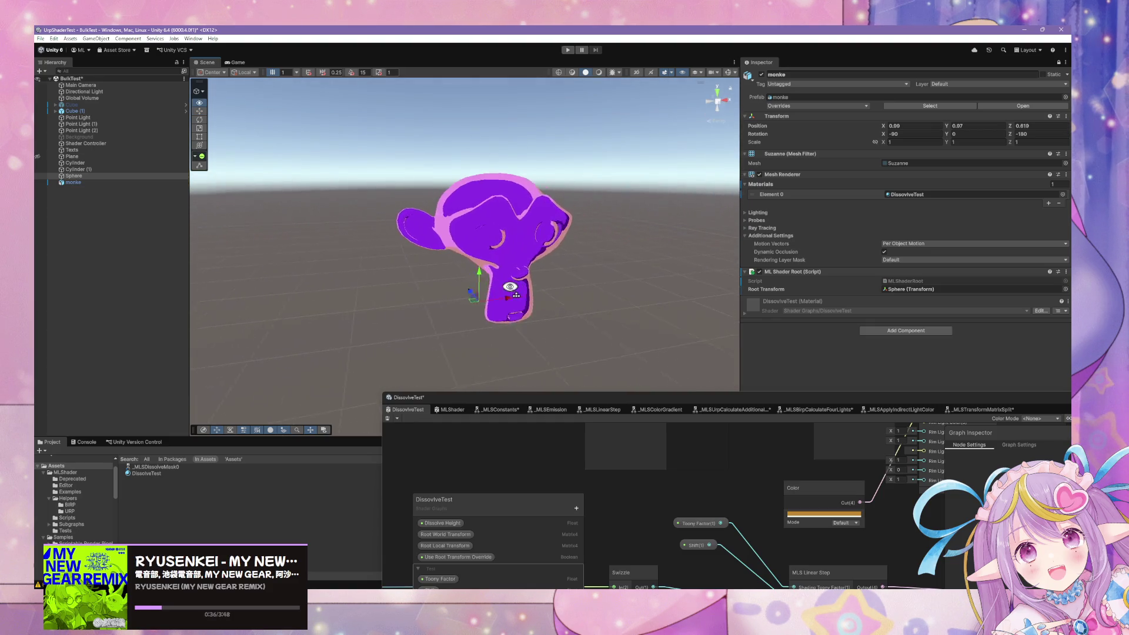
mouse_move(653, 406)
mouse_down()
mouse_move(636, 286)
mouse_move(609, 239)
mouse_up()
click(419, 389)
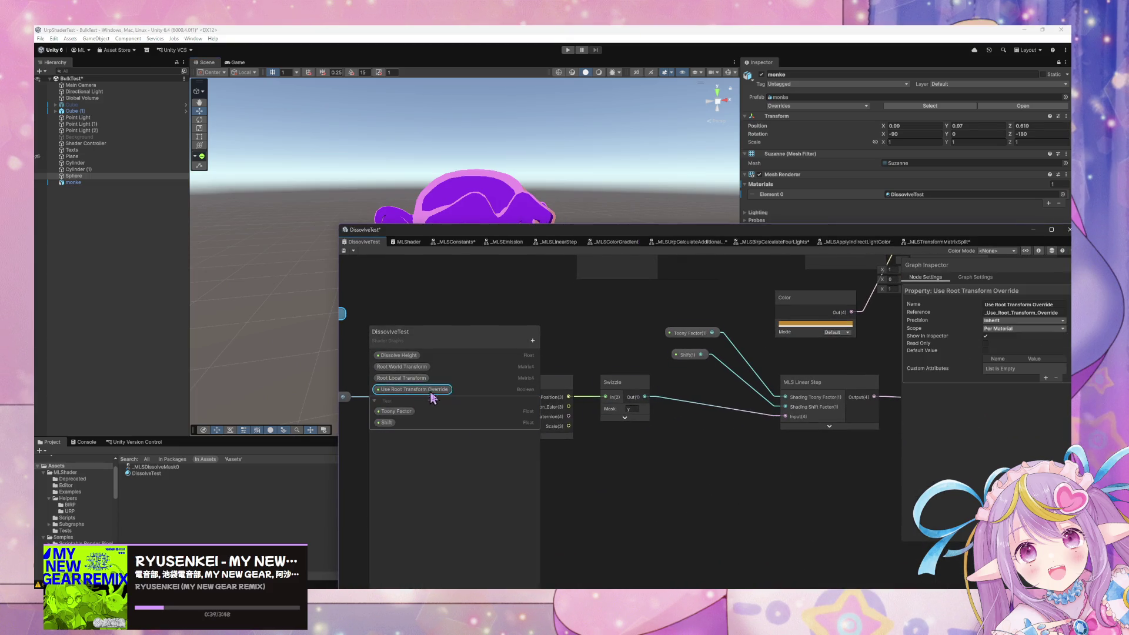
mouse_move(643, 588)
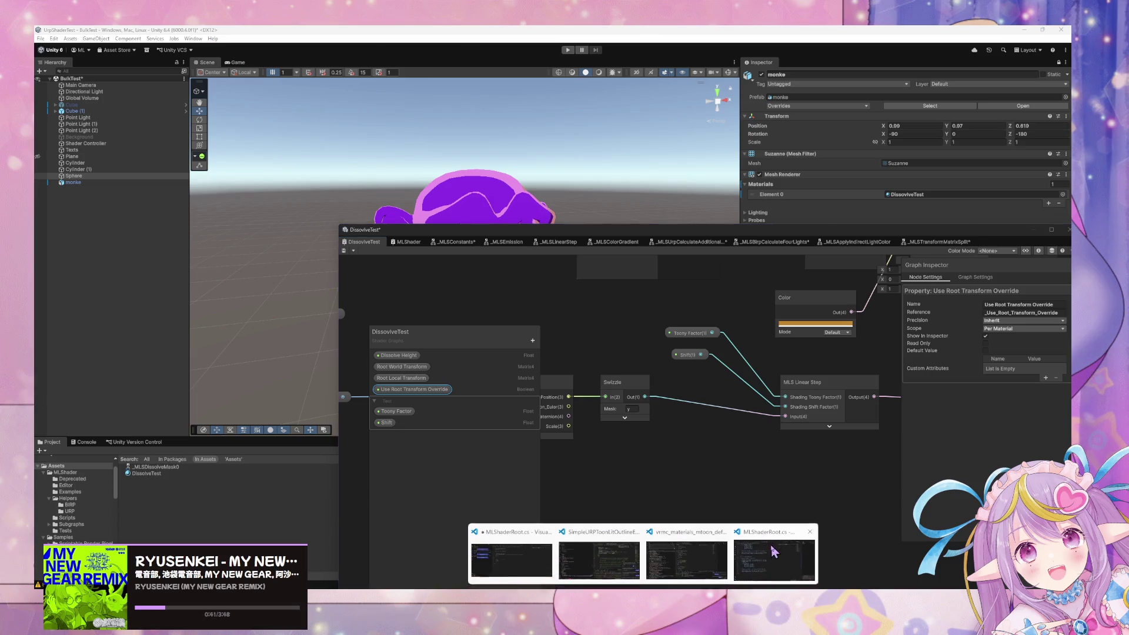
click(781, 557)
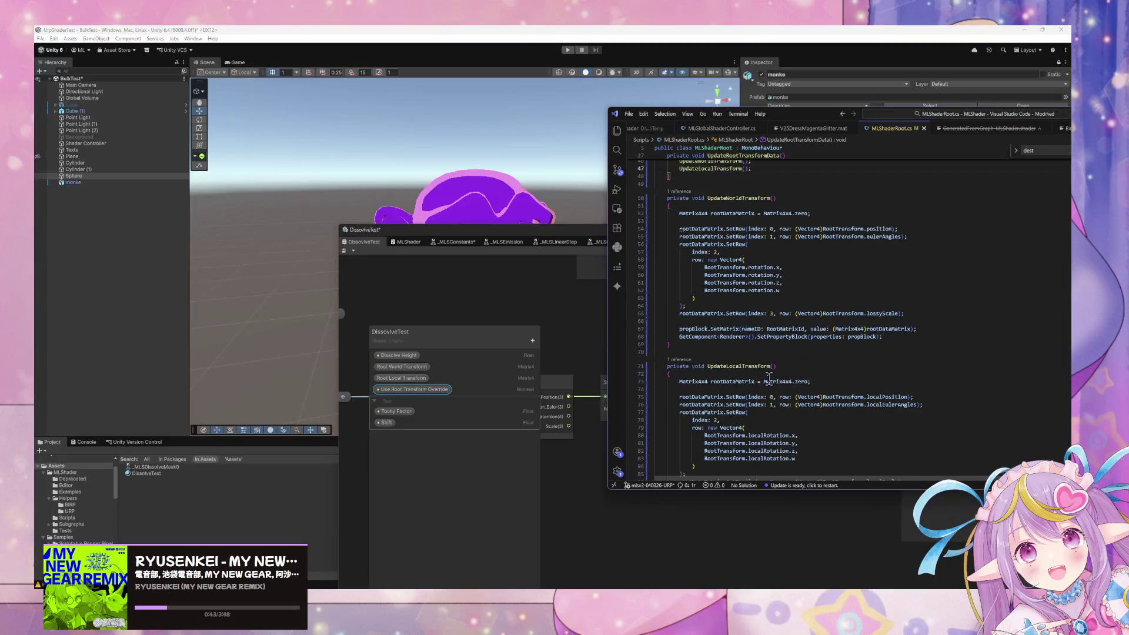
- Review UpdateRootTransformData and UpdateWorldTransform in MLShaderRoot.cs, then Alt+Tab back to Unity
scroll(768, 379, up, 10)
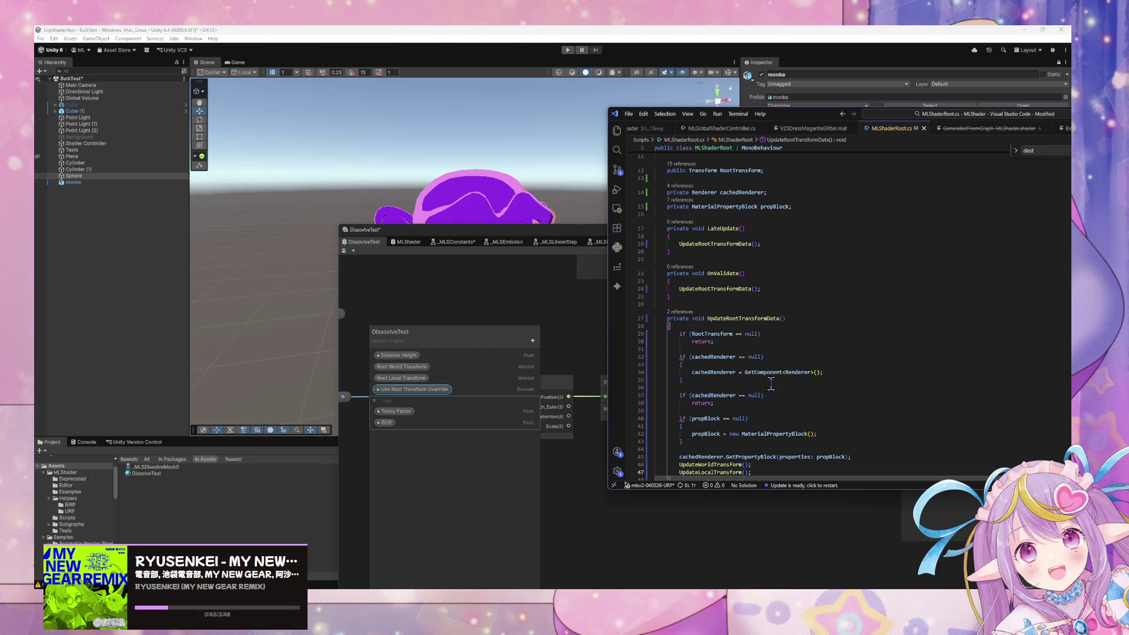
scroll(770, 383, down, 5)
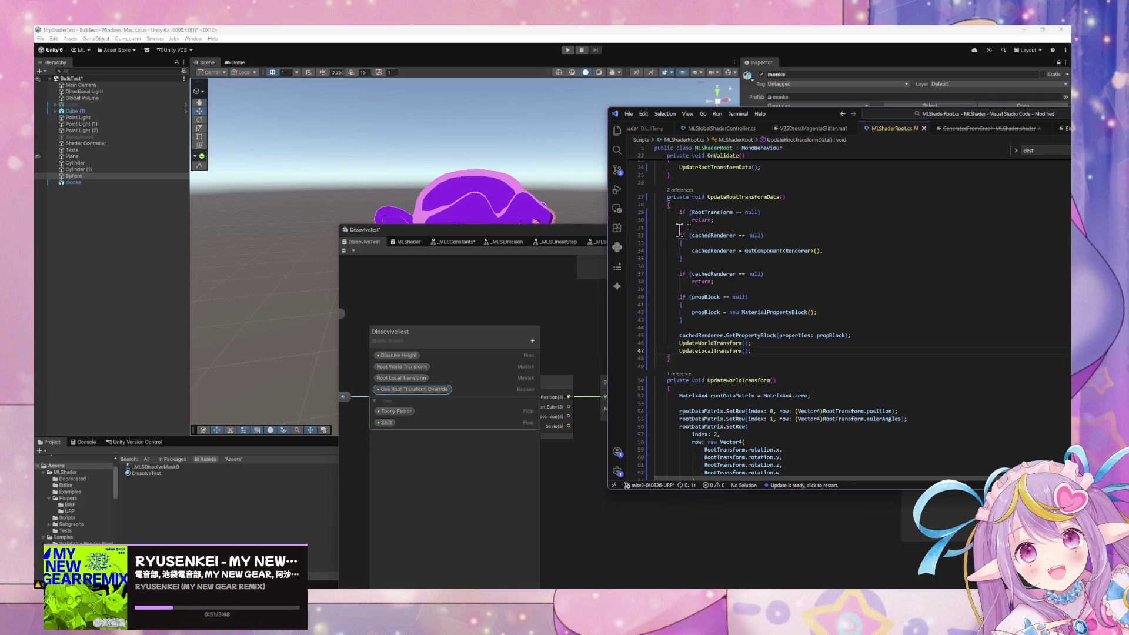
click(795, 210)
scroll(717, 356, down, 4)
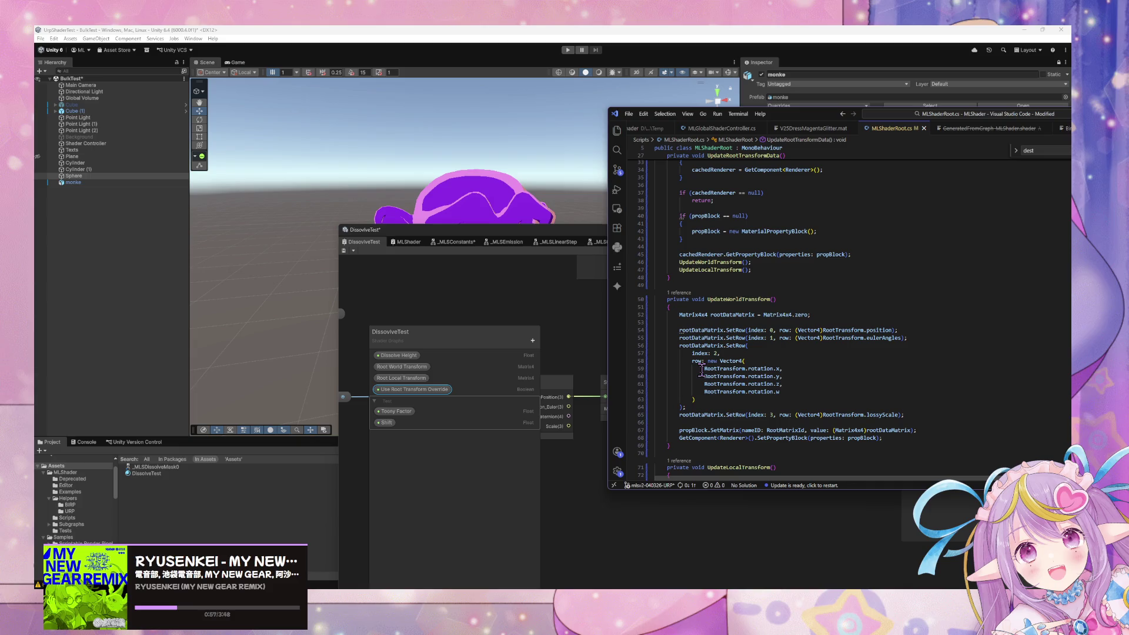
mouse_move(799, 134)
mouse_down()
mouse_move(408, 274)
mouse_move(578, 159)
mouse_up()
key(alt+Tab)
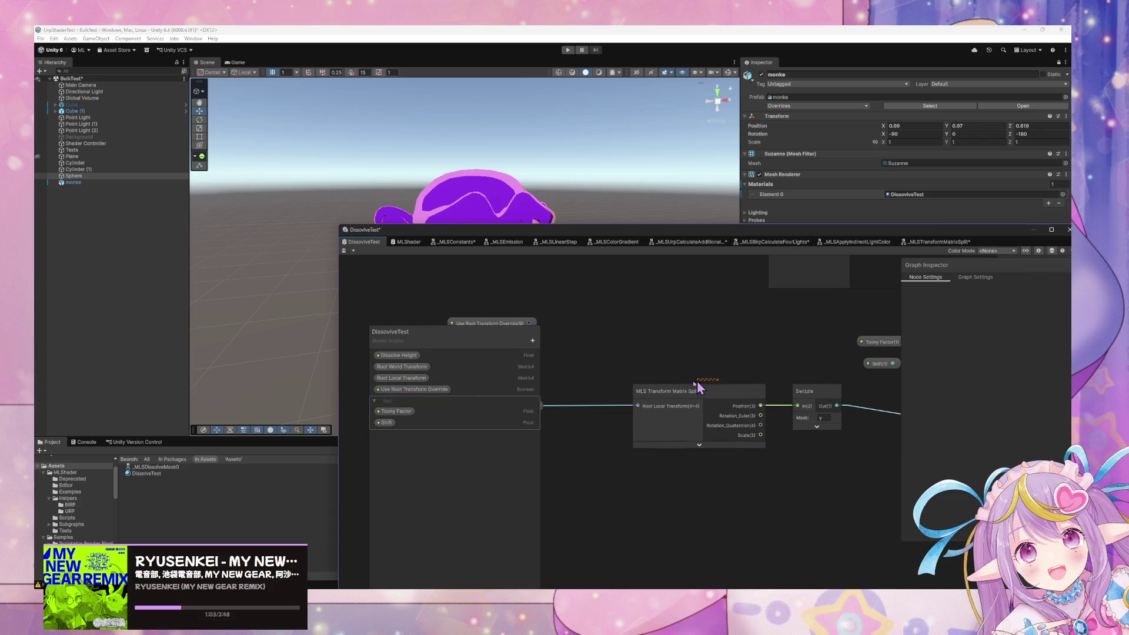
- Move the Transform Matrix Split and Swizzle nodes left to tidy the layout
click(698, 391)
drag(698, 390, 644, 390)
mouse_move(828, 395)
mouse_down()
mouse_move(798, 395)
mouse_move(755, 361)
mouse_move(715, 359)
mouse_up()
key(space)
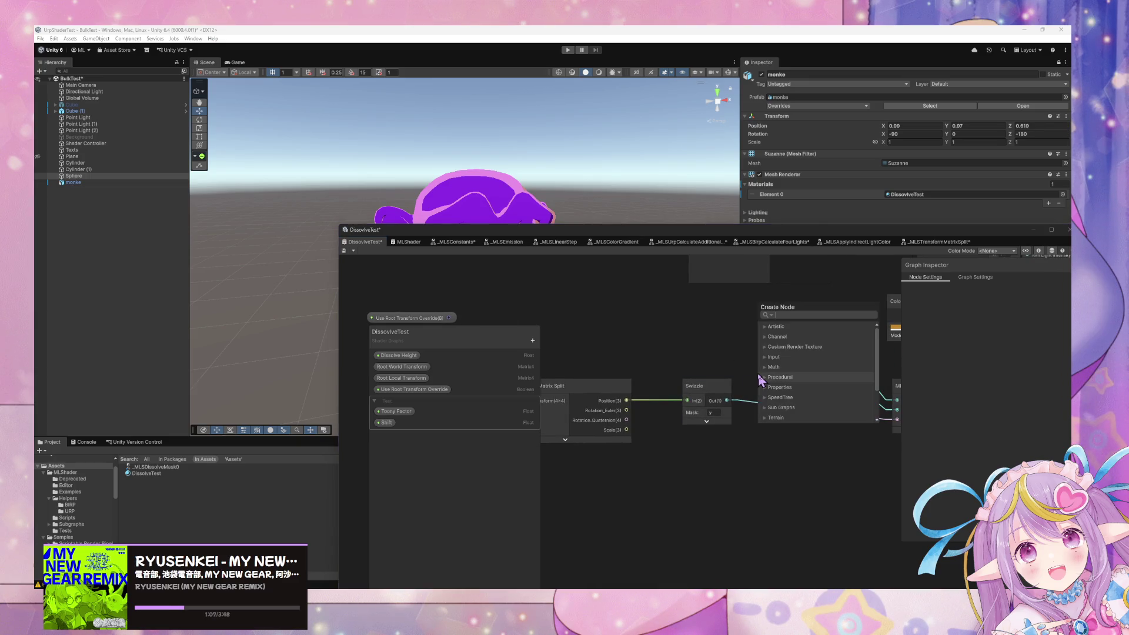
click(710, 354)
- Dock the shader graph below the Scene view and rearrange the Swizzle and Linear Step nodes
mouse_move(586, 232)
mouse_down()
mouse_move(638, 399)
mouse_move(456, 294)
mouse_up()
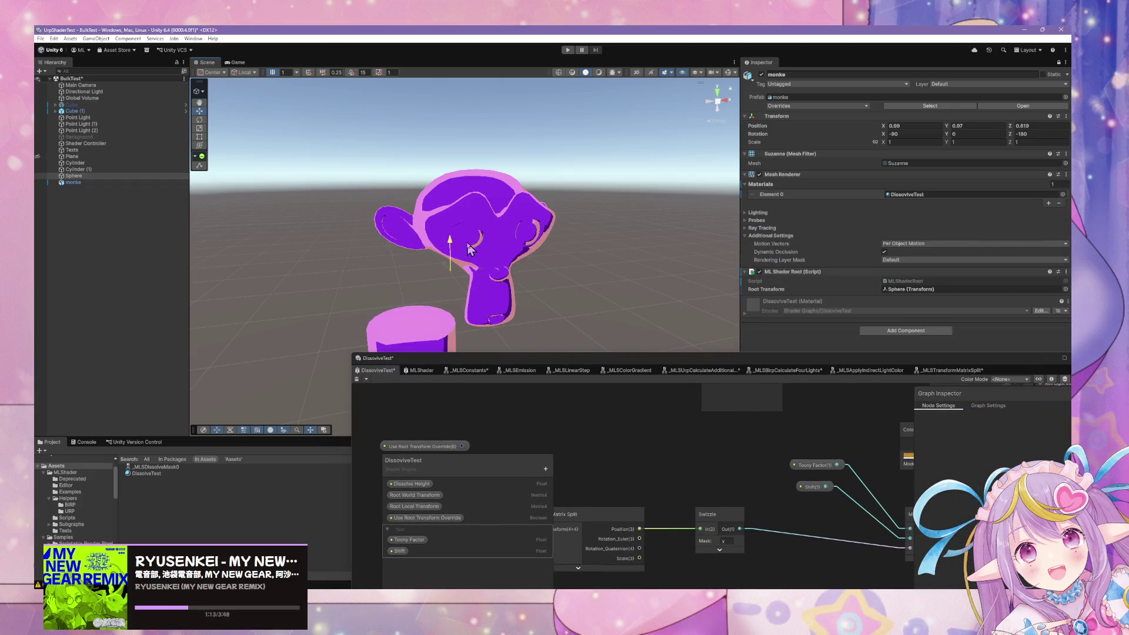
mouse_move(767, 544)
mouse_down()
mouse_move(811, 497)
mouse_move(713, 490)
mouse_up()
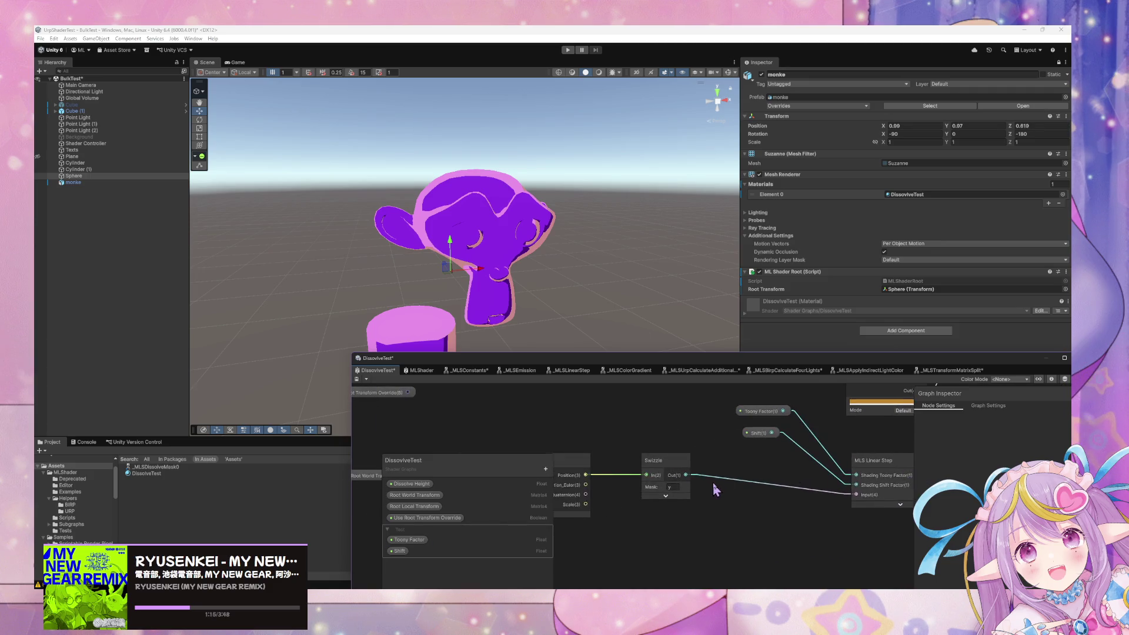
drag(644, 462, 685, 461)
drag(819, 449, 685, 438)
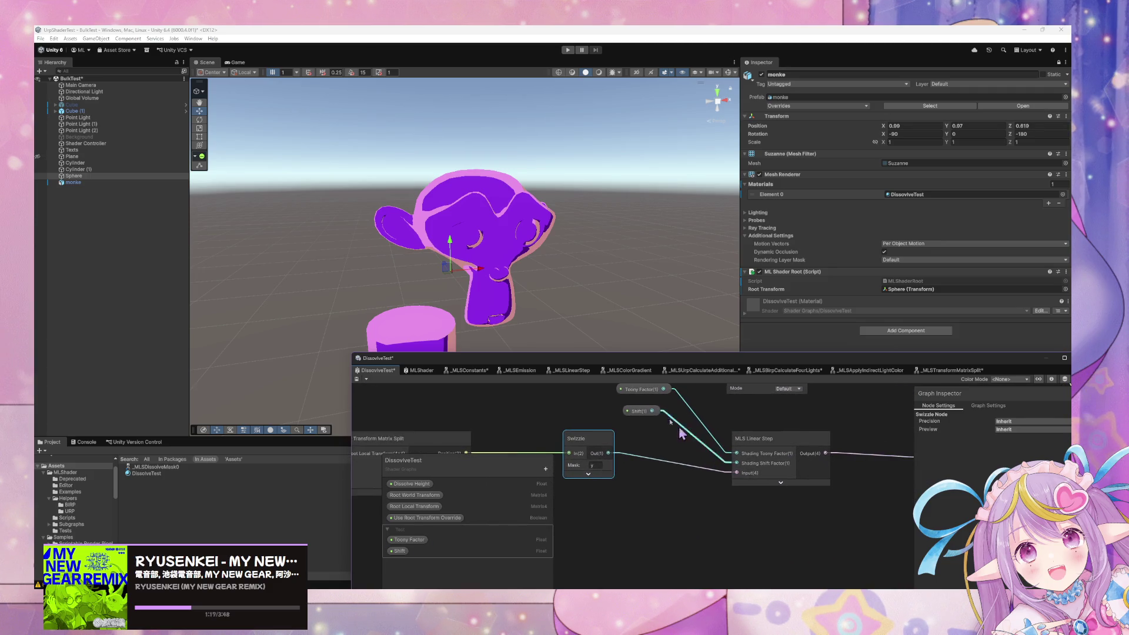
click(639, 411)
mouse_move(823, 359)
mouse_down()
mouse_move(520, 433)
mouse_move(518, 415)
mouse_up()
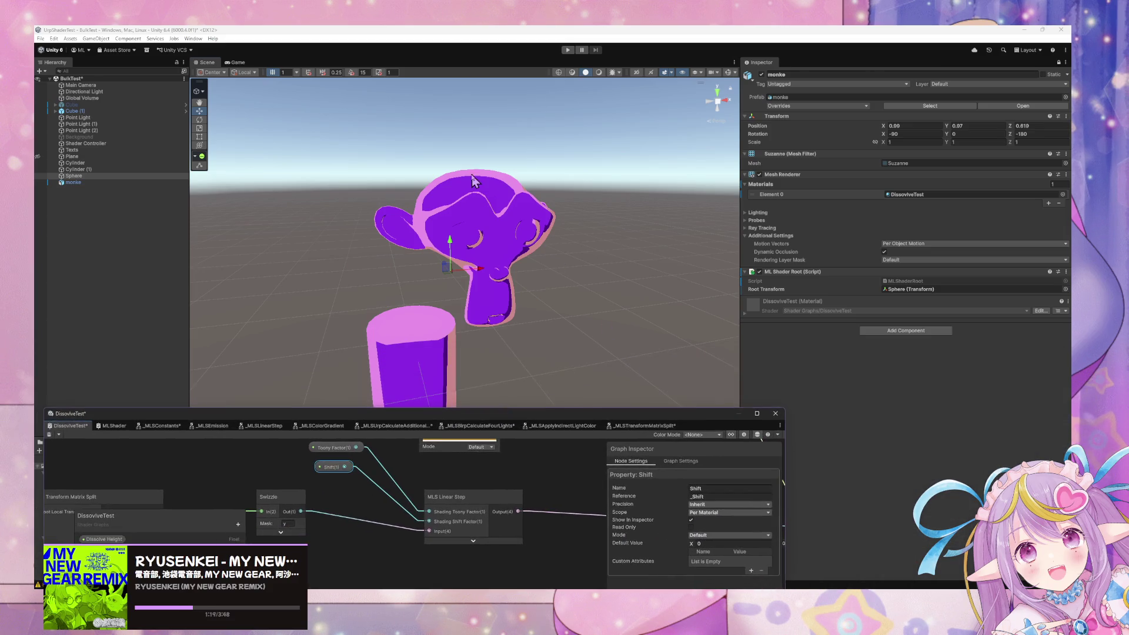
- Select monke and expand its DissolveTest material properties in the Inspector
click(473, 198)
click(93, 181)
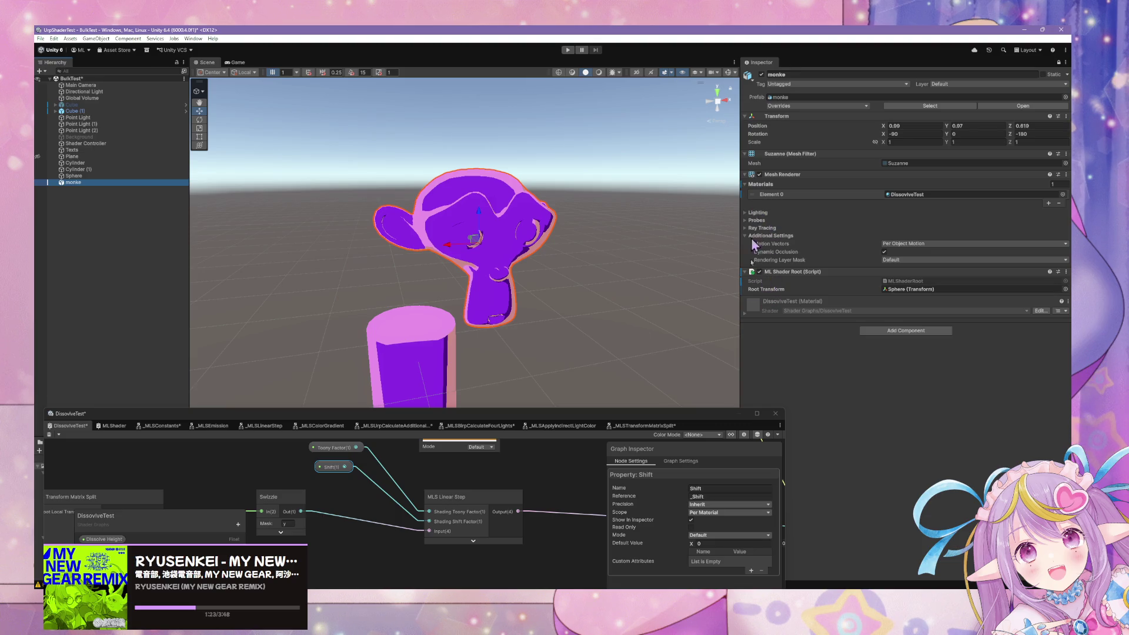
click(748, 317)
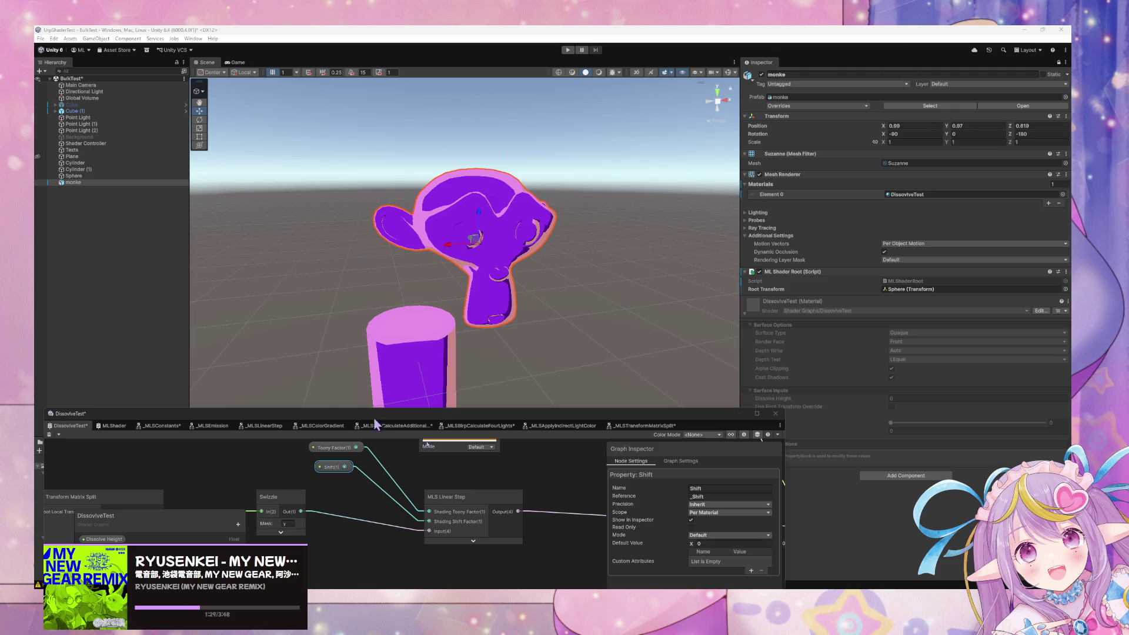
- Open the Tests folder and expand the DissolveTest material properties
drag(330, 413, 599, 487)
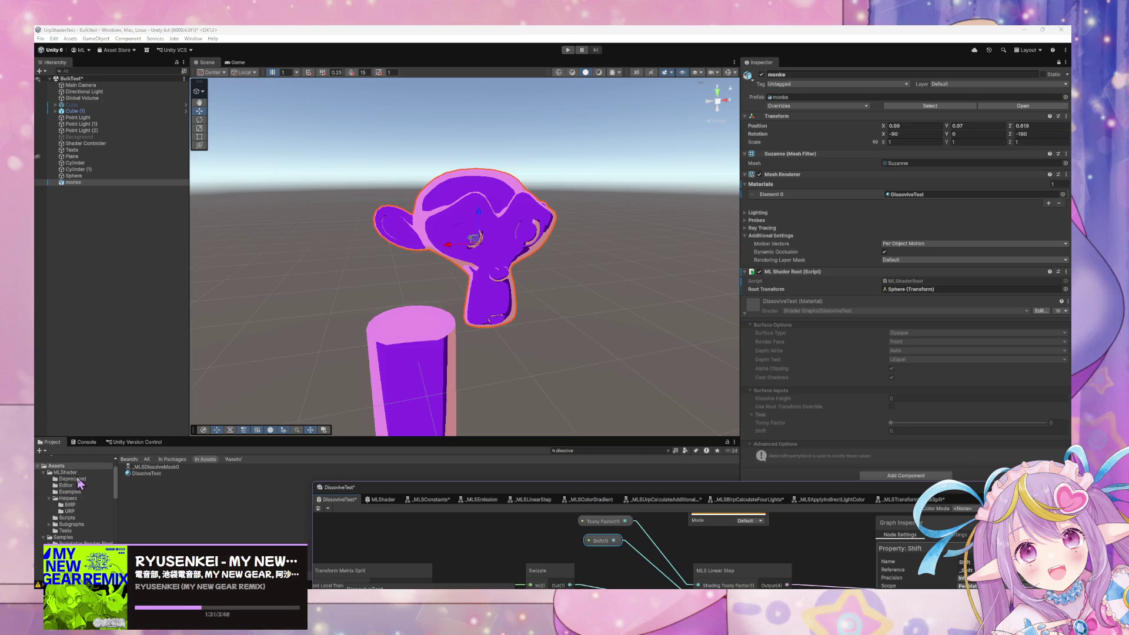
click(71, 531)
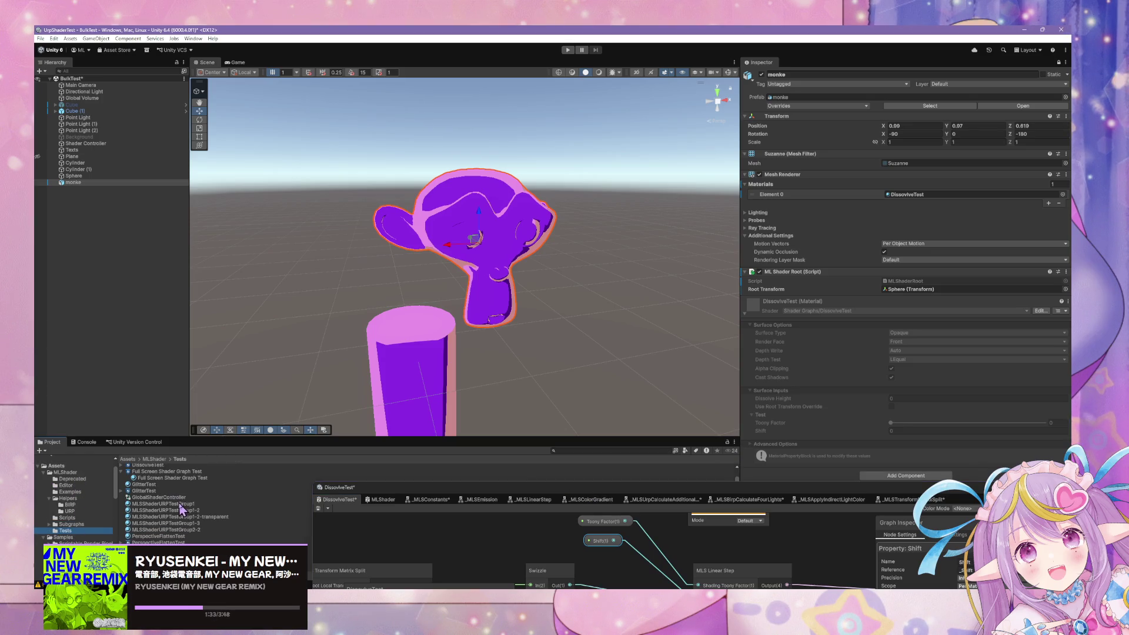
scroll(150, 501, up, 1)
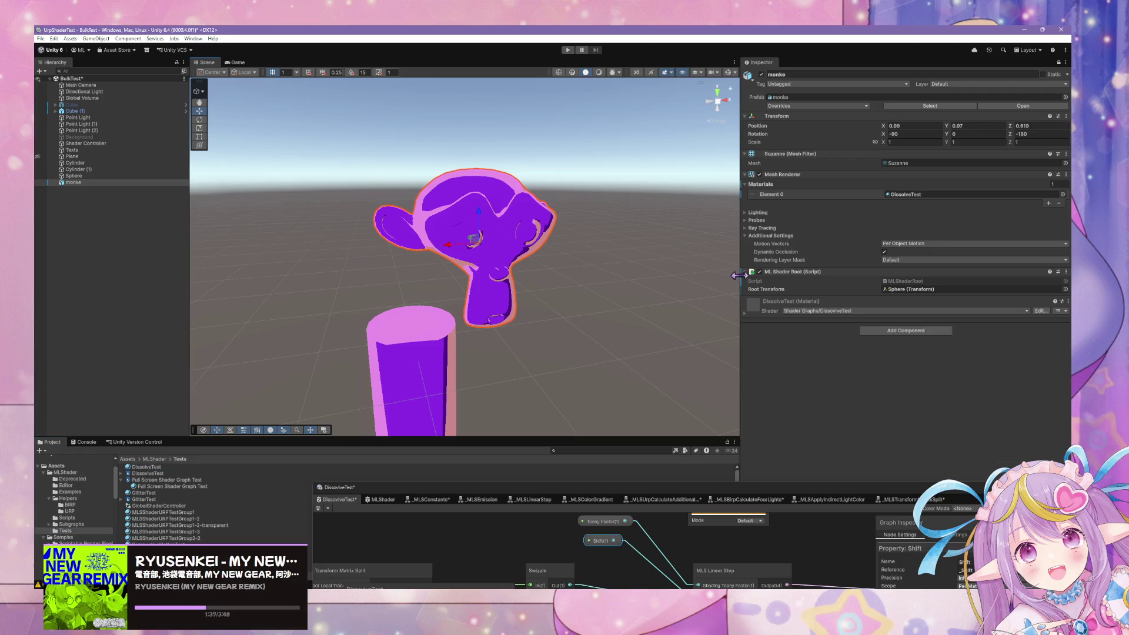
click(746, 315)
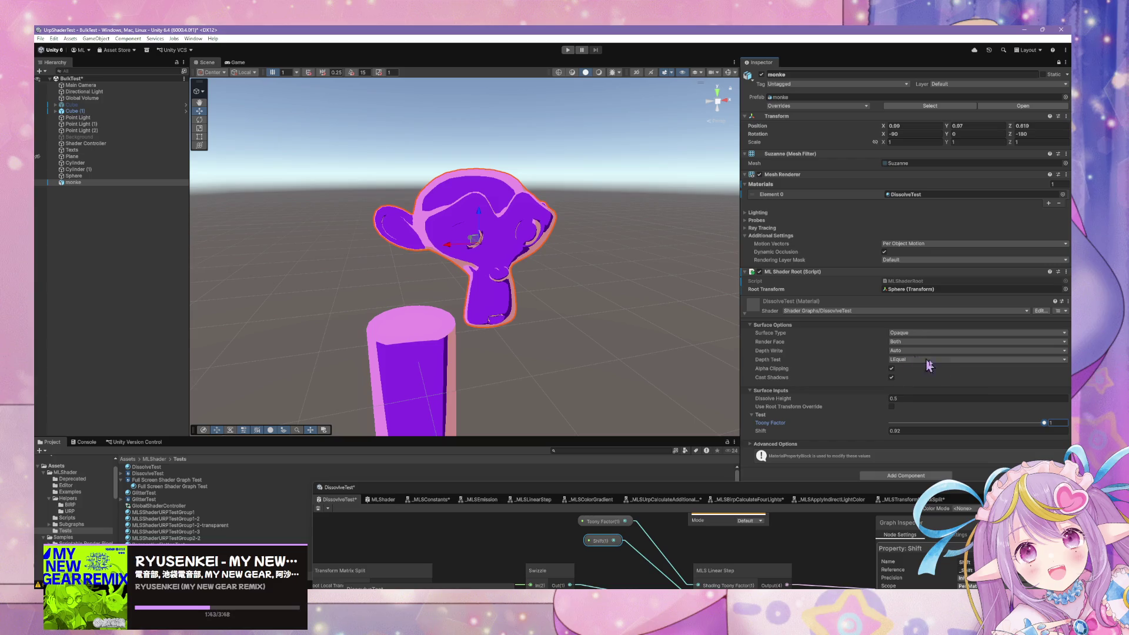
- Set Toony Factor 0.772, Shift 0.65 and enable Use Root Transform Override
mouse_move(1015, 424)
mouse_down()
mouse_move(850, 431)
mouse_move(917, 436)
mouse_move(859, 428)
mouse_move(885, 430)
mouse_up()
click(910, 399)
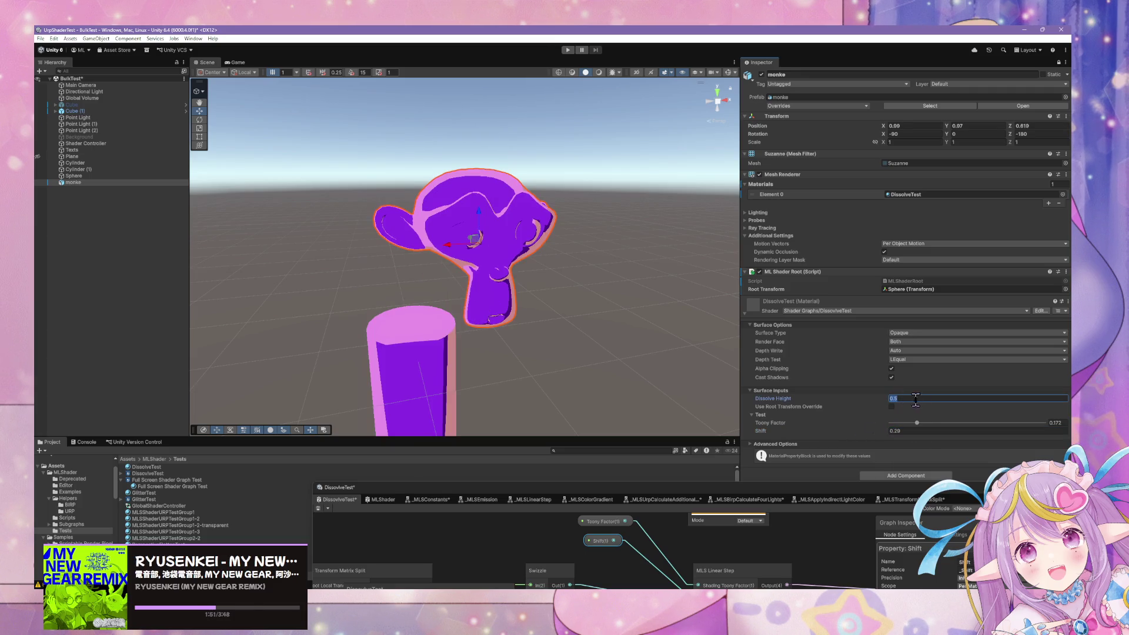
click(891, 407)
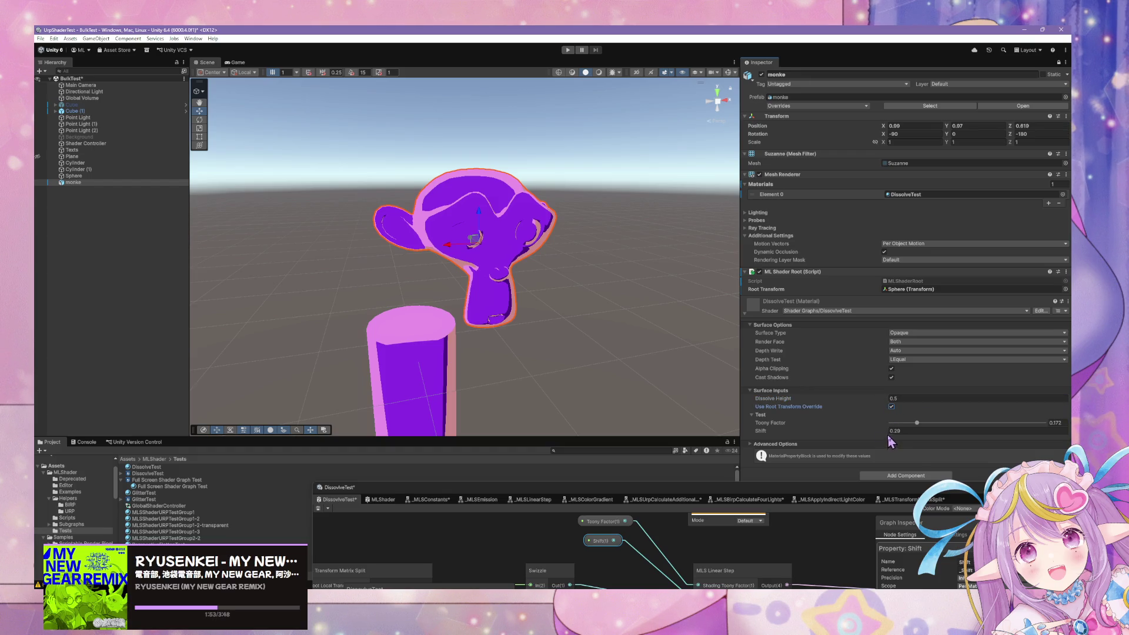
mouse_move(887, 434)
mouse_down()
mouse_move(770, 465)
mouse_move(876, 430)
mouse_up()
click(907, 334)
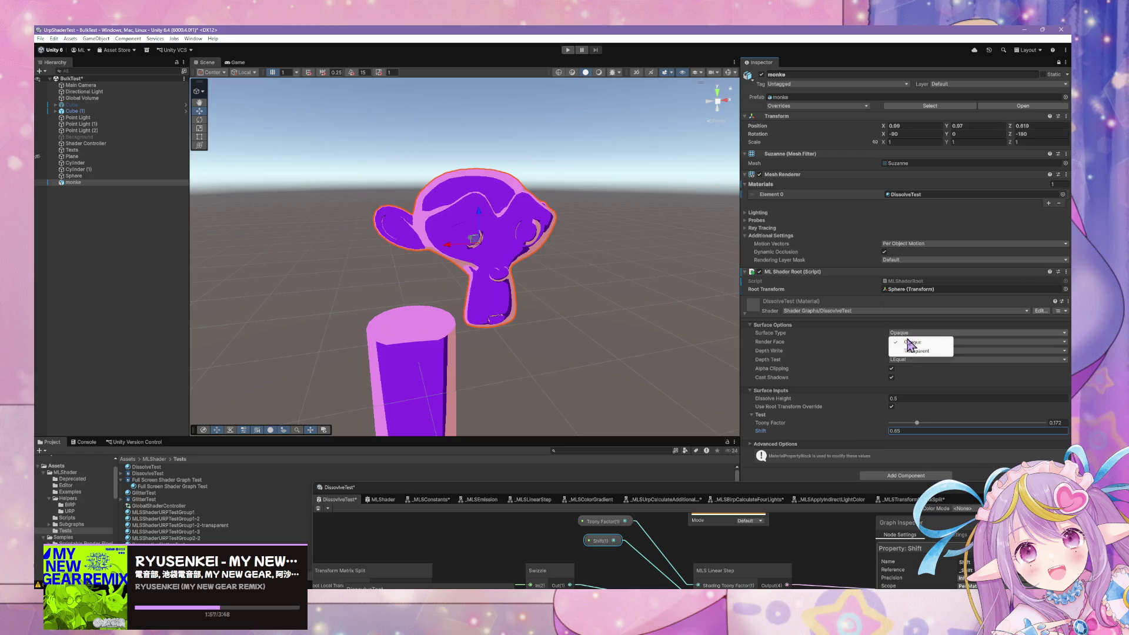
- Make the DissolveTest material transparent, front faces only, with Shift 0.62 and Toony Factor 0
click(916, 351)
mouse_move(885, 435)
mouse_down()
mouse_move(887, 456)
mouse_move(888, 440)
mouse_up()
click(902, 352)
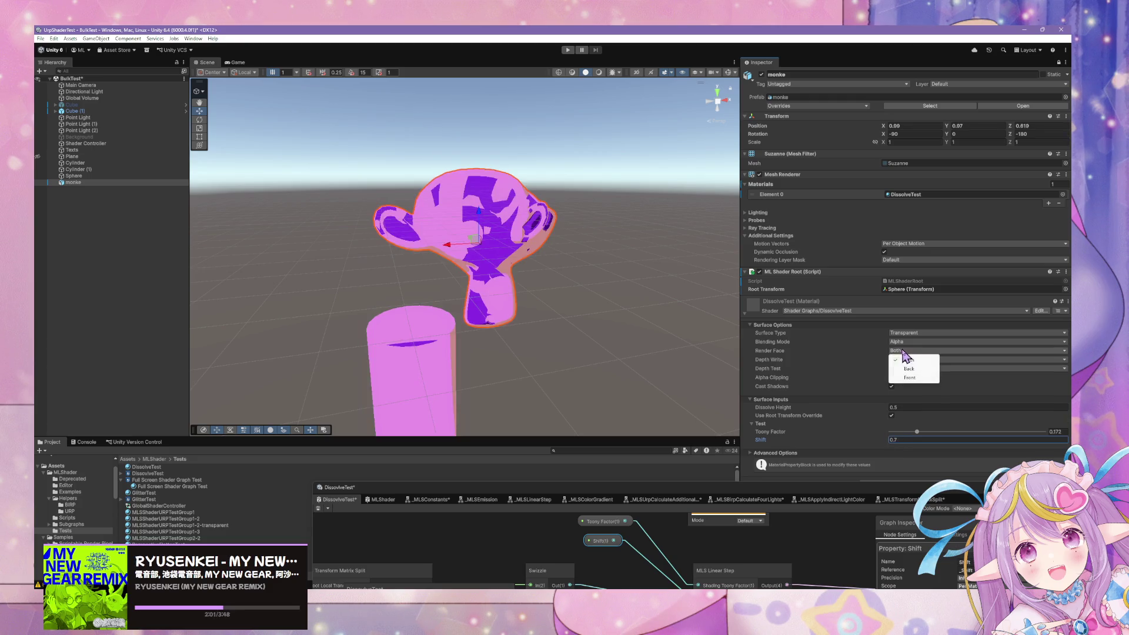
click(900, 359)
click(889, 440)
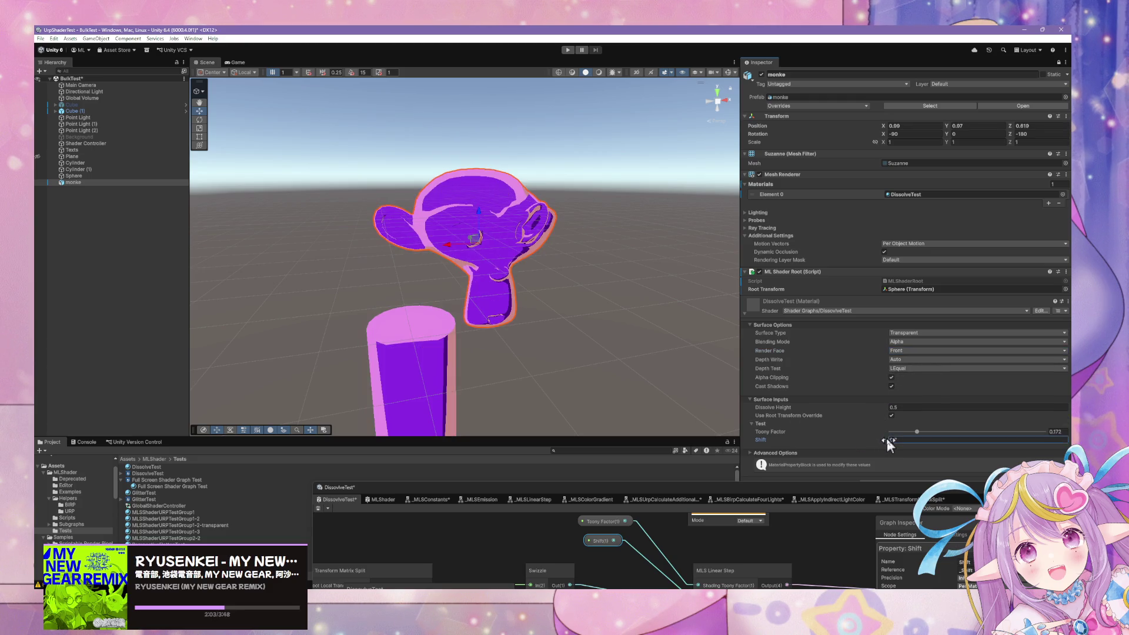
drag(887, 443, 887, 437)
click(891, 407)
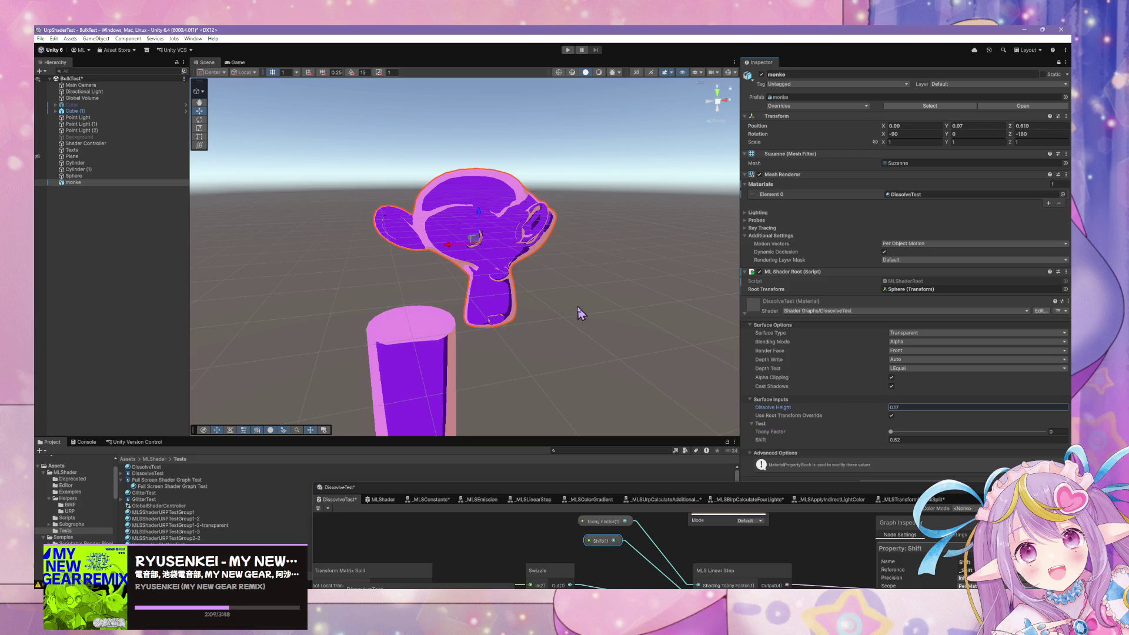
- Frame the monkey and briefly raise it to test the gradient, then undo the move
key(f)
mouse_move(532, 279)
mouse_down()
mouse_move(530, 240)
mouse_move(578, 218)
mouse_move(280, 189)
mouse_move(675, 210)
mouse_move(436, 285)
mouse_move(559, 291)
mouse_move(471, 202)
mouse_move(373, 209)
mouse_move(471, 207)
mouse_up()
key(ctrl+z)
- Compare Render Face set to Back, then return it to Front and orbit around the monkey
click(910, 352)
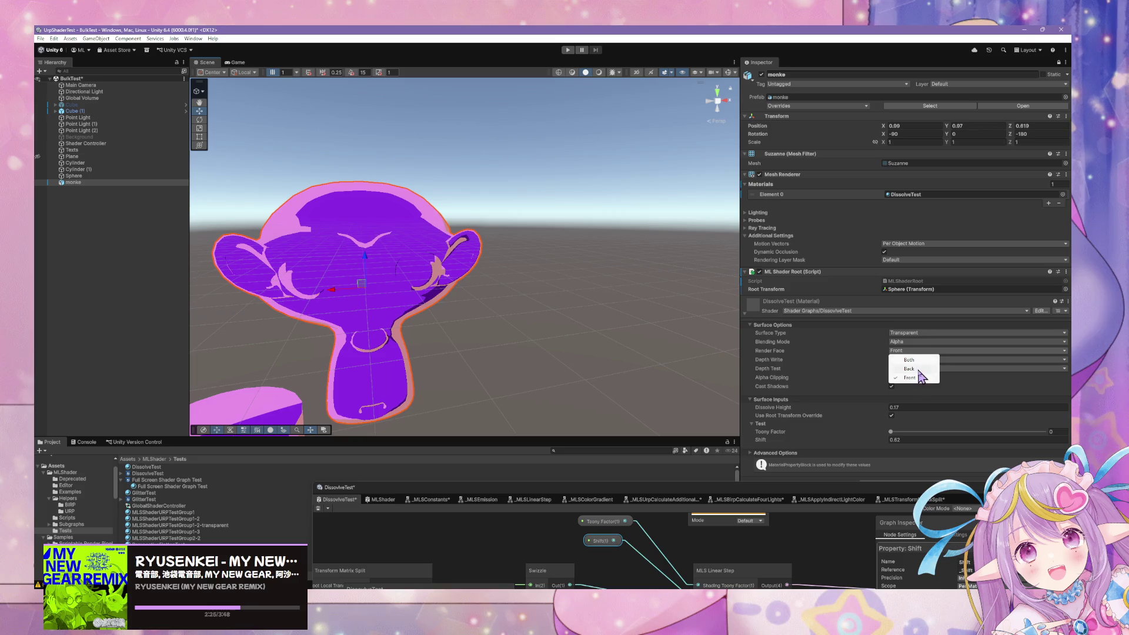
click(918, 369)
click(911, 352)
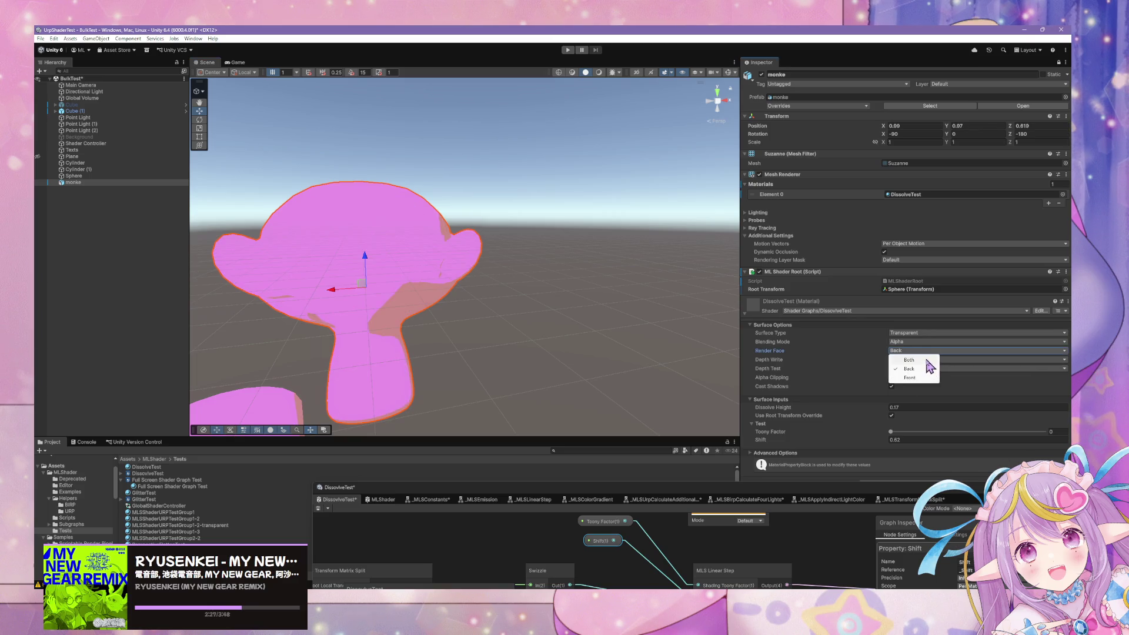
click(914, 377)
mouse_move(447, 270)
mouse_down()
mouse_move(469, 265)
mouse_move(569, 302)
mouse_move(767, 301)
mouse_move(759, 375)
mouse_move(773, 233)
mouse_move(325, 247)
mouse_move(522, 300)
mouse_move(595, 200)
mouse_move(661, 217)
mouse_move(639, 245)
mouse_move(361, 252)
mouse_move(607, 199)
mouse_move(658, 136)
mouse_move(509, 353)
mouse_move(471, 345)
mouse_move(537, 323)
mouse_move(521, 334)
mouse_up()
- Move the Shader Graph window over the Scene view and pan to the Swizzle node
mouse_move(637, 491)
mouse_down()
mouse_move(575, 290)
mouse_move(650, 250)
mouse_move(781, 285)
mouse_up()
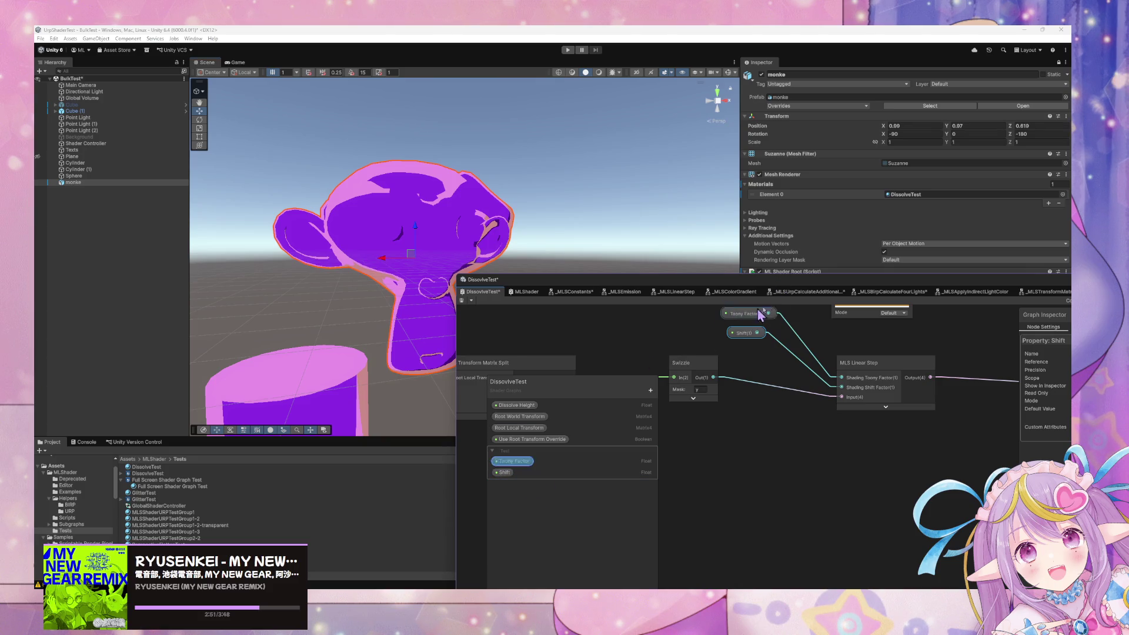
drag(711, 283, 646, 297)
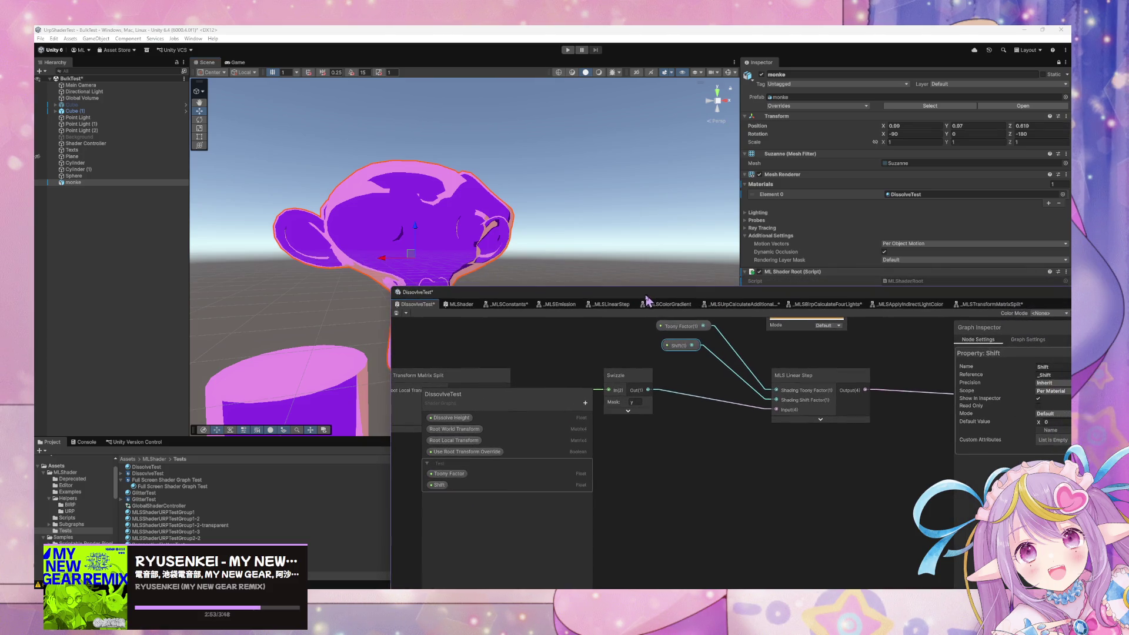
click(666, 467)
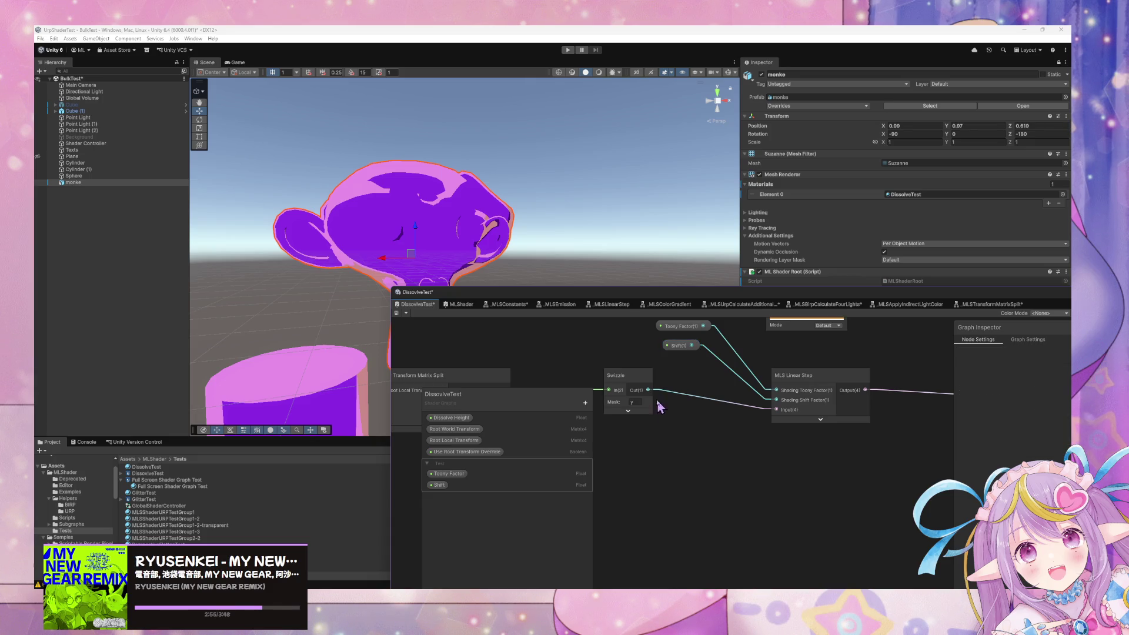
key(space)
mouse_move(679, 436)
mouse_down()
mouse_move(882, 471)
mouse_move(927, 457)
mouse_up()
drag(894, 371, 850, 371)
mouse_move(909, 409)
mouse_down()
mouse_move(742, 404)
mouse_move(837, 483)
mouse_move(860, 473)
mouse_up()
- Delete the Swizzle-to-Input(4) connection on the MLS Linear Step node
click(740, 382)
key(Delete)
click(814, 375)
click(733, 582)
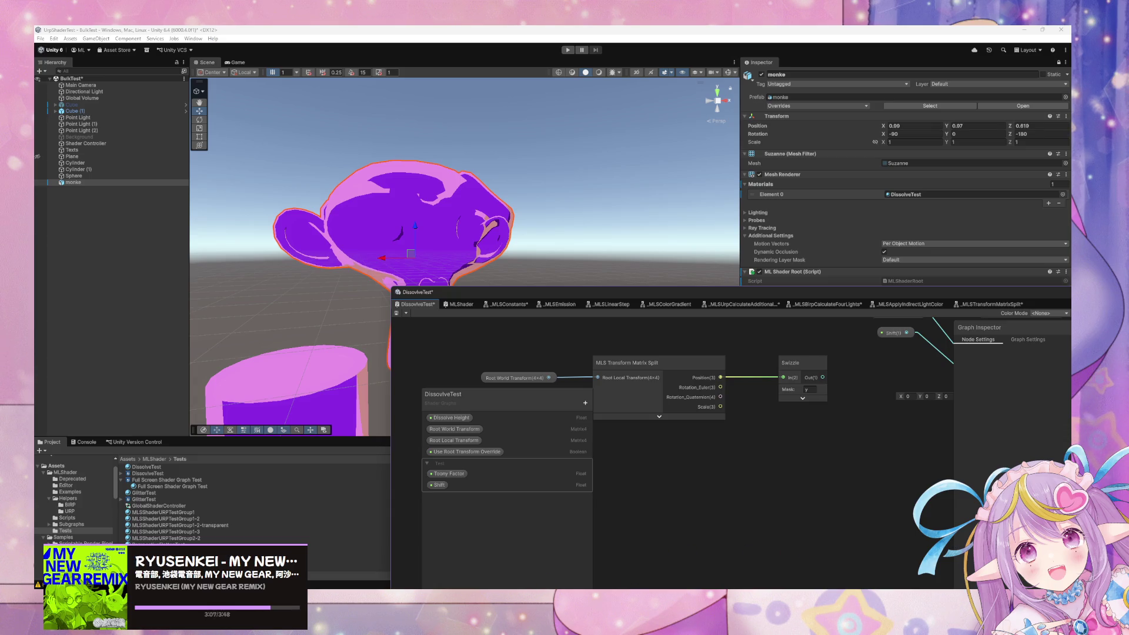
- Start a new blank Paint canvas, discarding the old drawing without saving
mouse_move(625, 590)
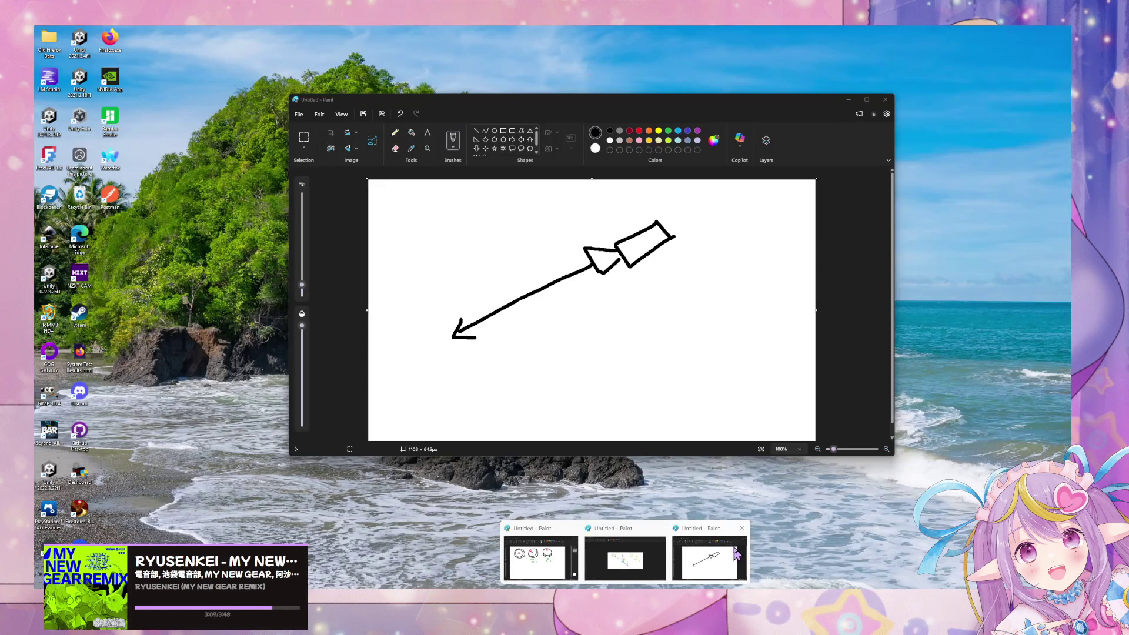
click(737, 554)
click(299, 114)
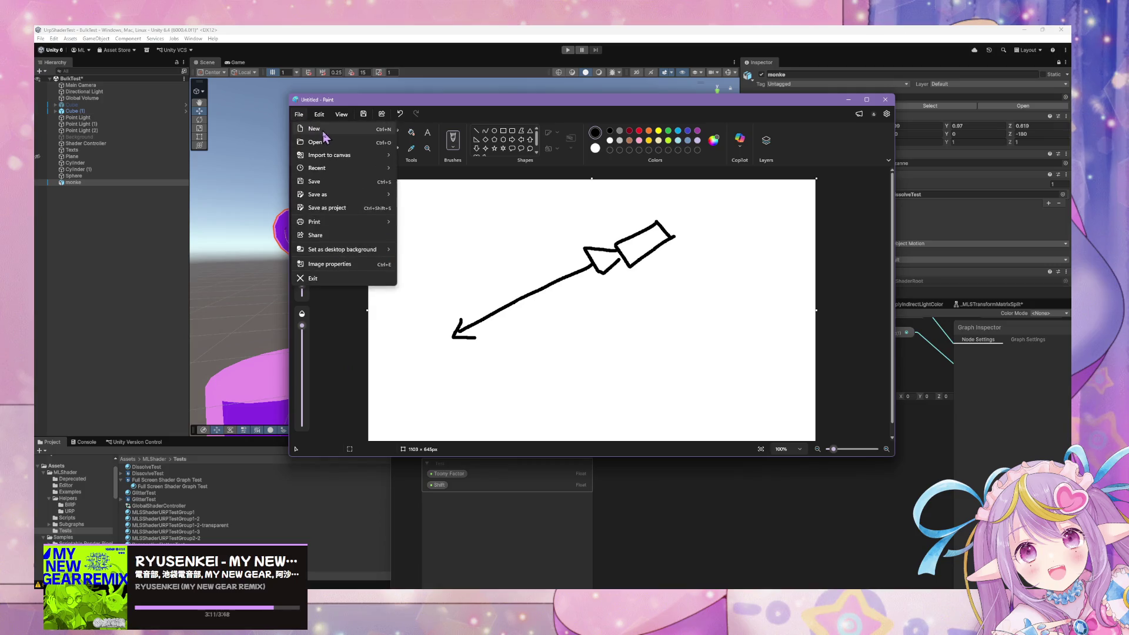
click(322, 133)
click(590, 302)
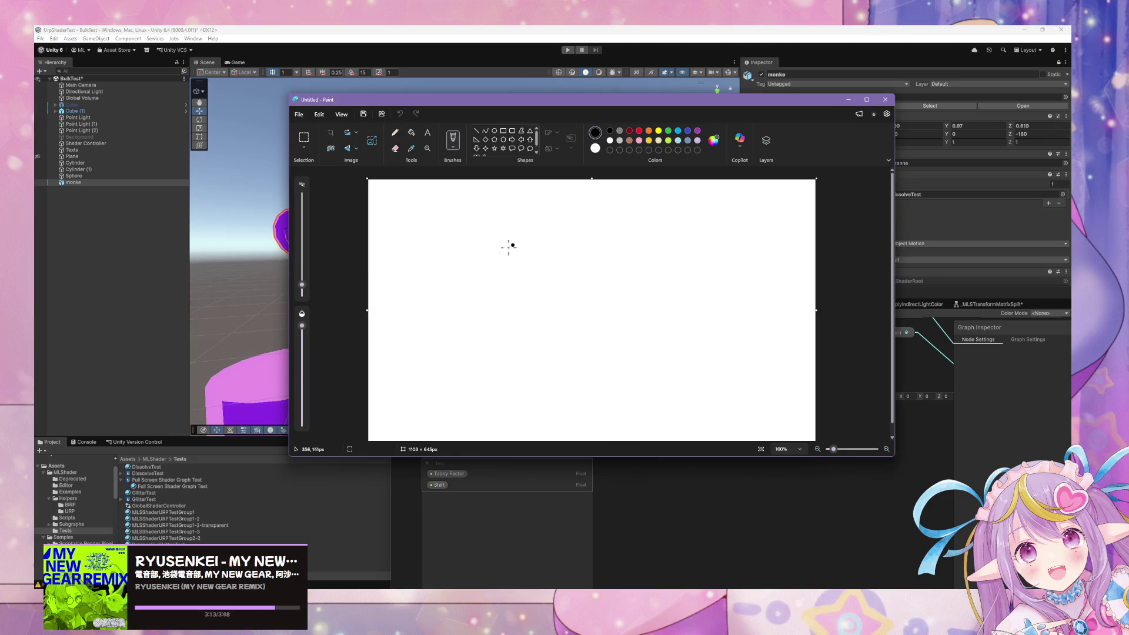
- Sketch a black +WP mark, then a red plus, P, short mark and downward arrow
drag(651, 363, 705, 361)
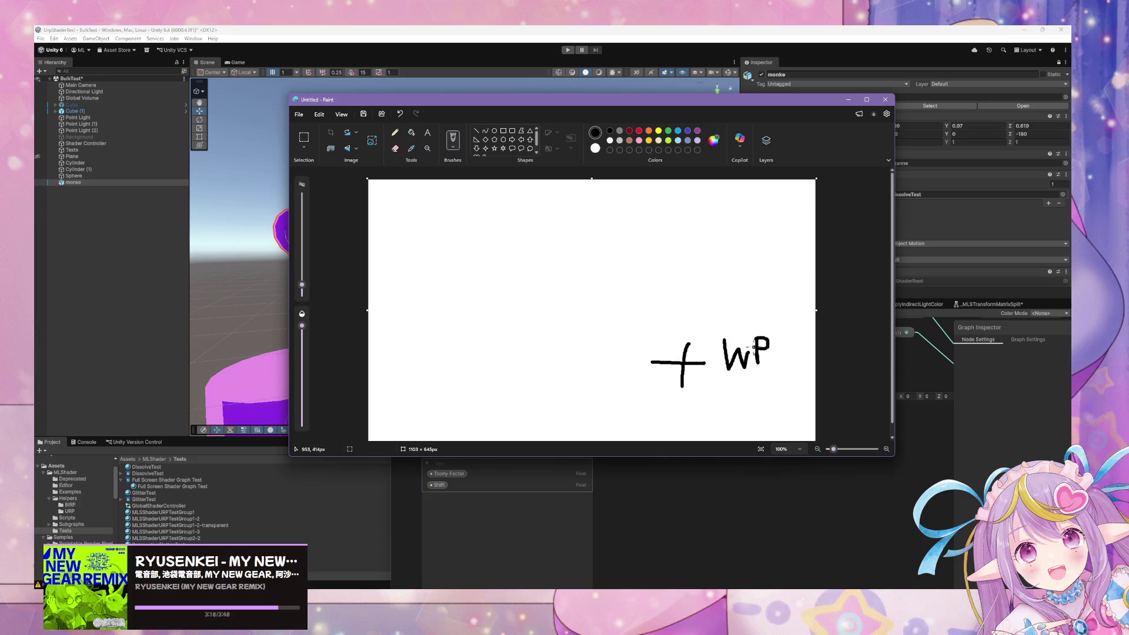
click(639, 131)
drag(487, 262, 528, 261)
drag(507, 240, 503, 284)
drag(578, 246, 579, 275)
drag(579, 247, 581, 256)
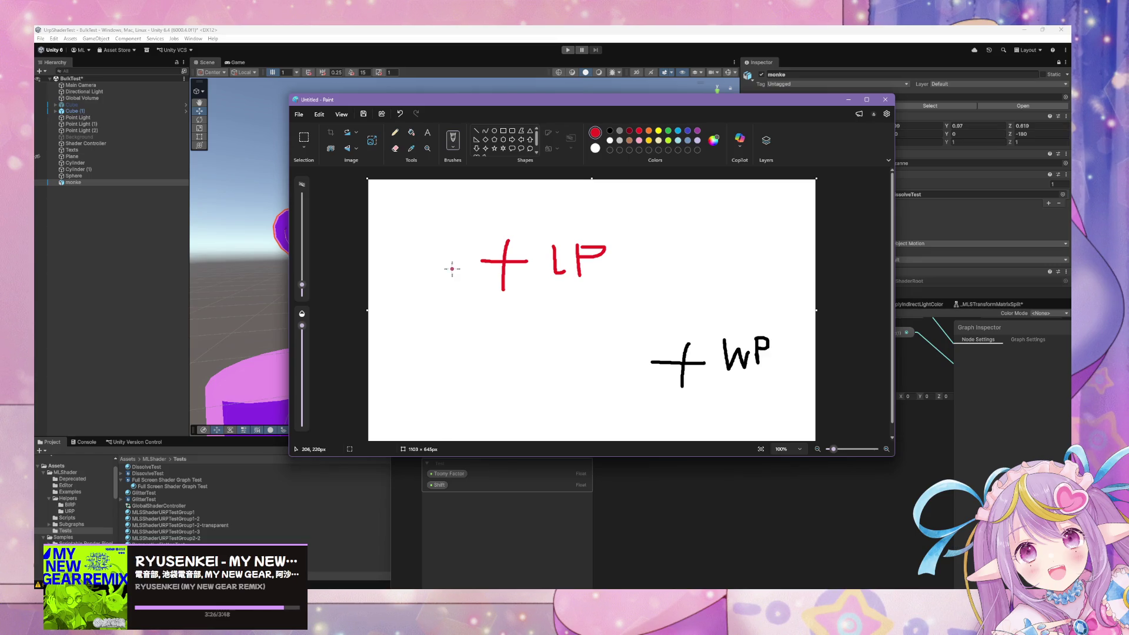
drag(442, 179, 460, 181)
drag(407, 187, 410, 286)
drag(392, 262, 420, 266)
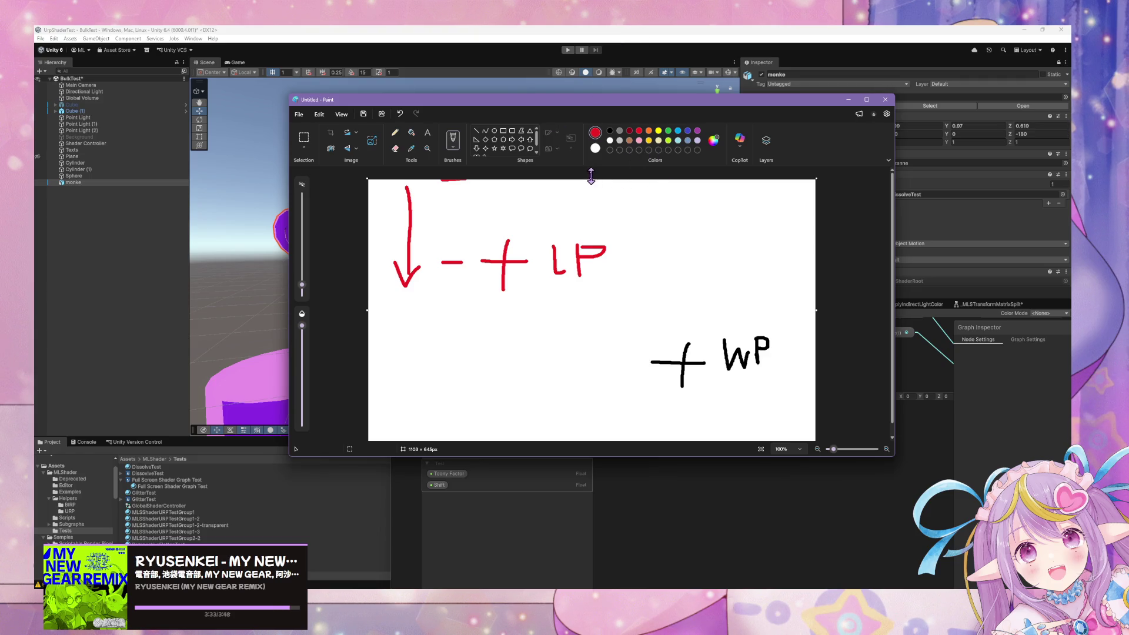
- Enlarge the canvas and draw a red line from WP up to LP
drag(586, 90, 586, 88)
key(ctrl+z)
scroll(896, 331, down, 2)
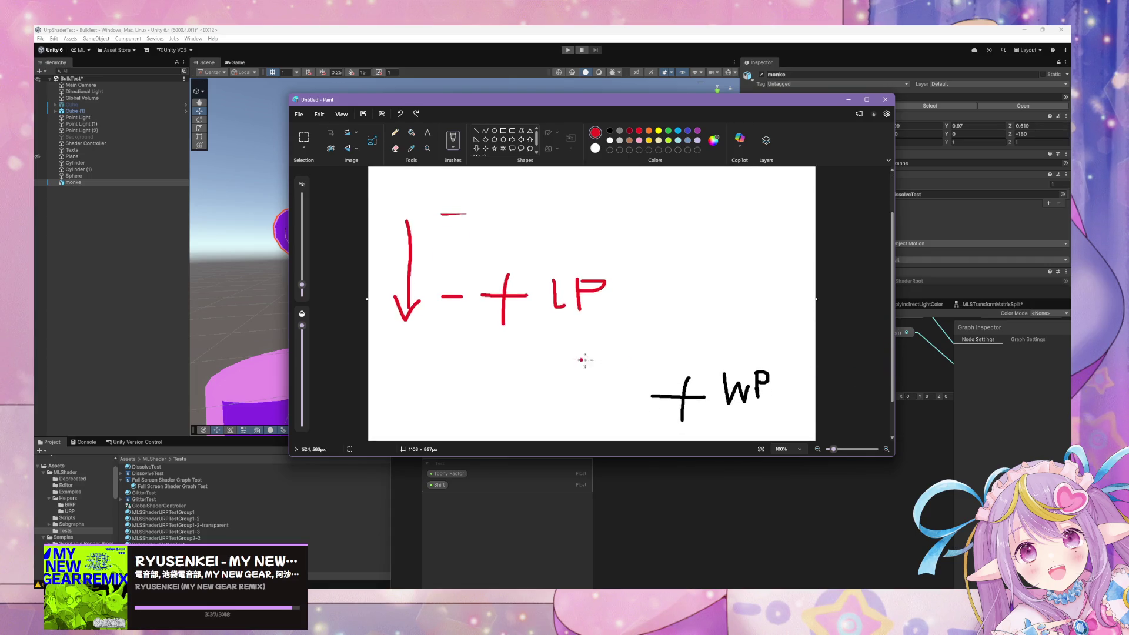
mouse_move(663, 378)
mouse_down()
mouse_move(575, 338)
mouse_move(419, 306)
mouse_up()
key(ctrl+z)
drag(655, 373, 536, 318)
- Move the Shader Graph window up and right in Unity, then bring Paint back
key(alt+Tab)
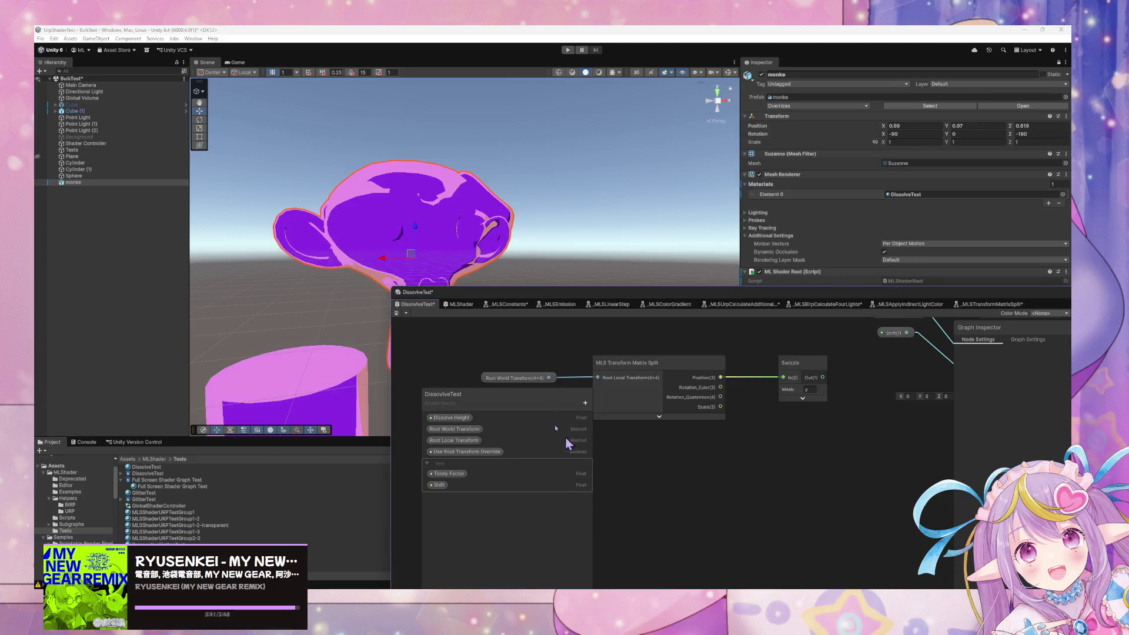
drag(628, 290, 725, 152)
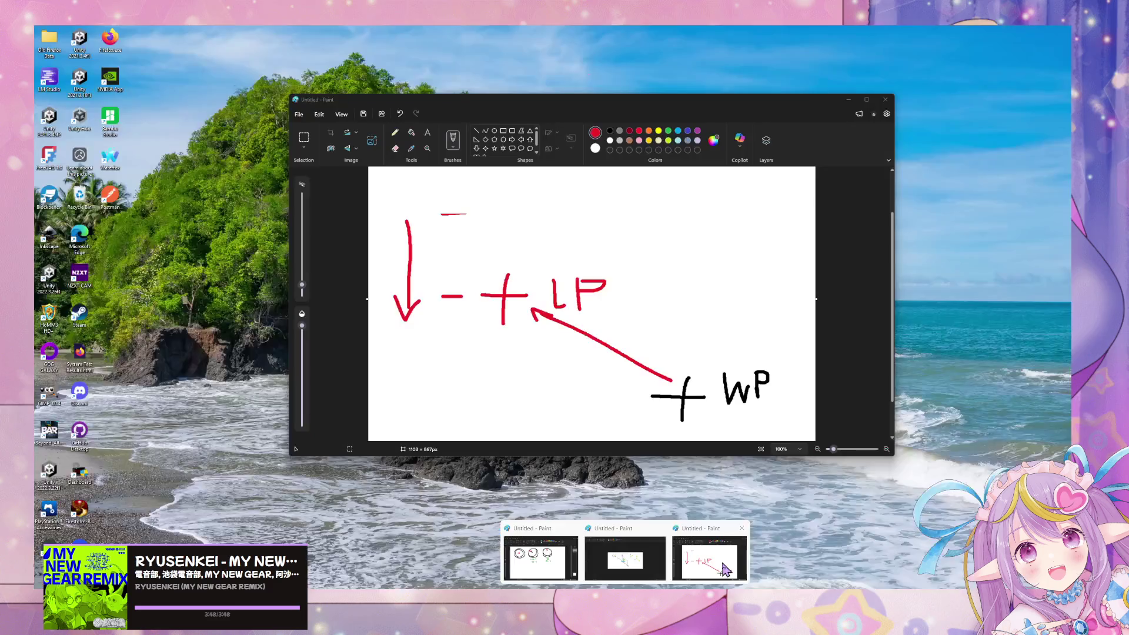
click(635, 556)
- Undo back to the red plus, label it 'wOP (-1,1)' in red, and enlarge the canvas
key(ctrl+z)
key(ctrl+z)
key(ctrl+z)
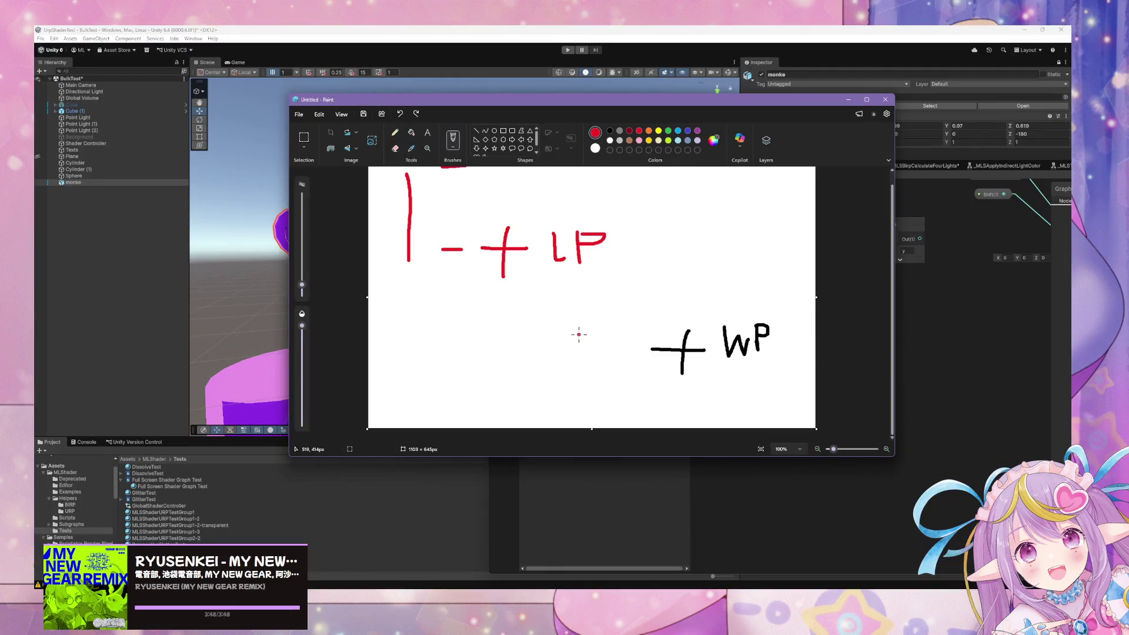
mouse_move(563, 231)
mouse_down()
mouse_move(556, 252)
mouse_move(564, 233)
mouse_move(587, 227)
mouse_up()
scroll(683, 263, up, 1)
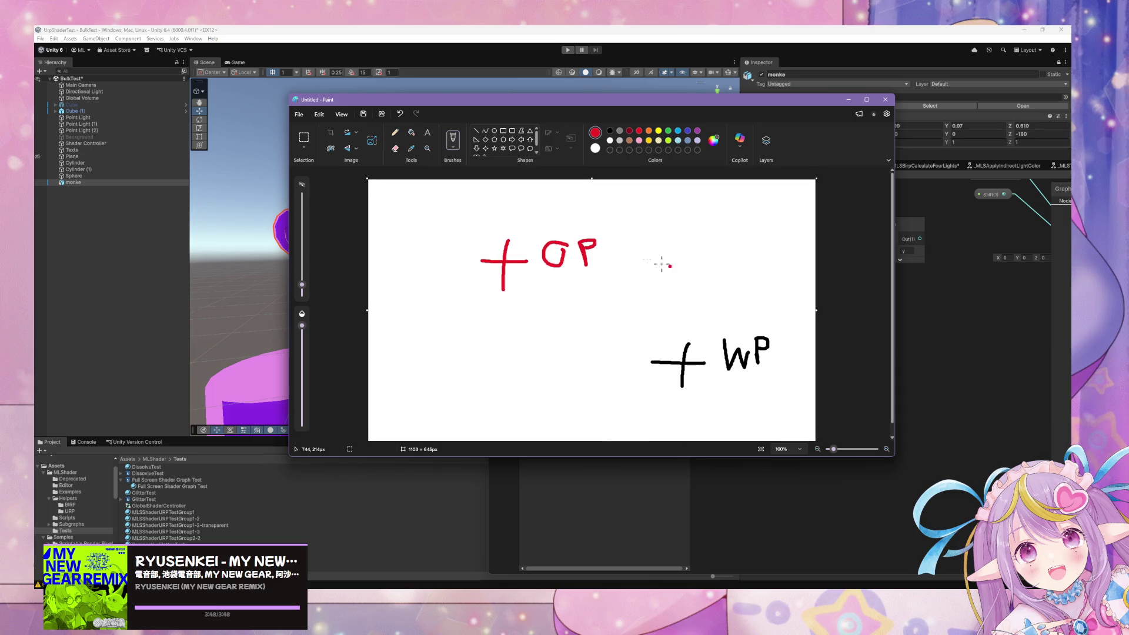
drag(519, 241, 537, 241)
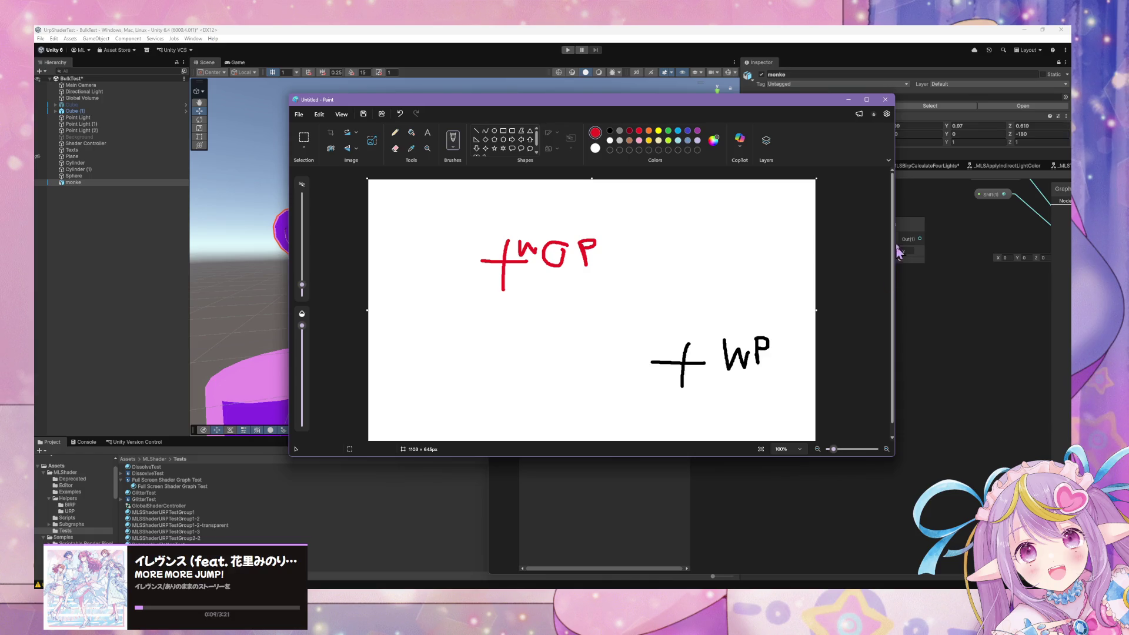
drag(592, 178, 588, 94)
scroll(736, 302, down, 3)
scroll(726, 313, up, 2)
scroll(680, 313, down, 1)
drag(646, 271, 653, 288)
drag(658, 283, 672, 282)
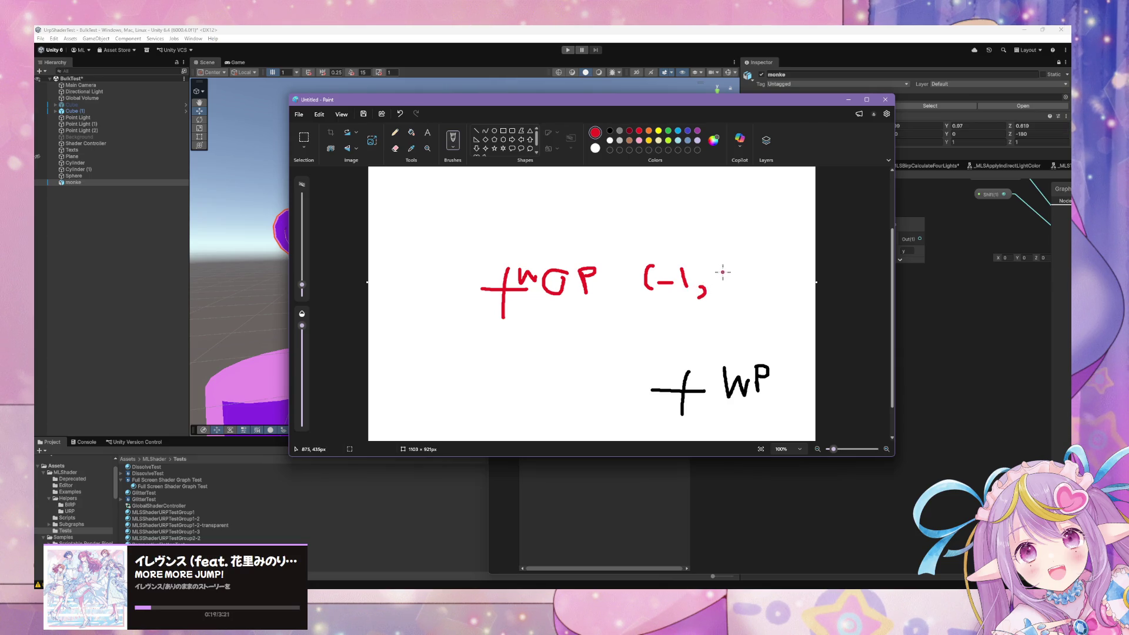
mouse_move(721, 259)
mouse_down()
mouse_move(724, 286)
mouse_move(742, 294)
mouse_up()
- Add a black (0,0) label and upward arrow, then move the Paint window lower left
drag(554, 367, 545, 397)
drag(574, 381, 589, 399)
drag(625, 382, 620, 396)
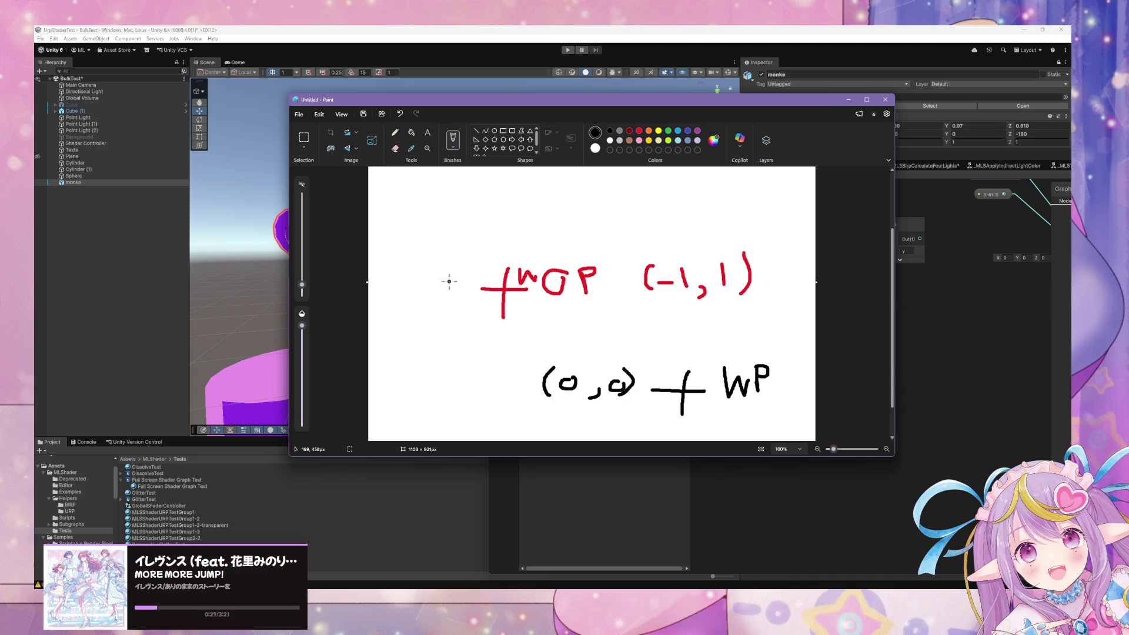
drag(468, 284, 454, 188)
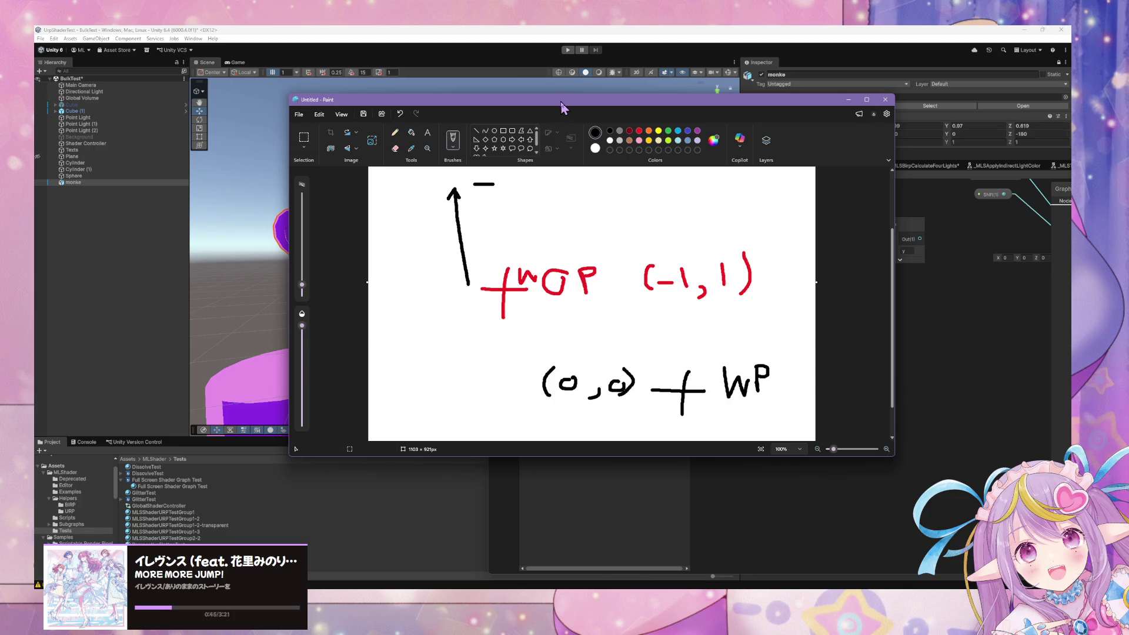
mouse_move(561, 107)
mouse_down()
mouse_move(897, 399)
mouse_move(821, 379)
mouse_move(304, 128)
mouse_move(445, 303)
mouse_move(431, 338)
mouse_up()
- Add a World-space Position node and place it up beside the Matrix Split node
click(817, 329)
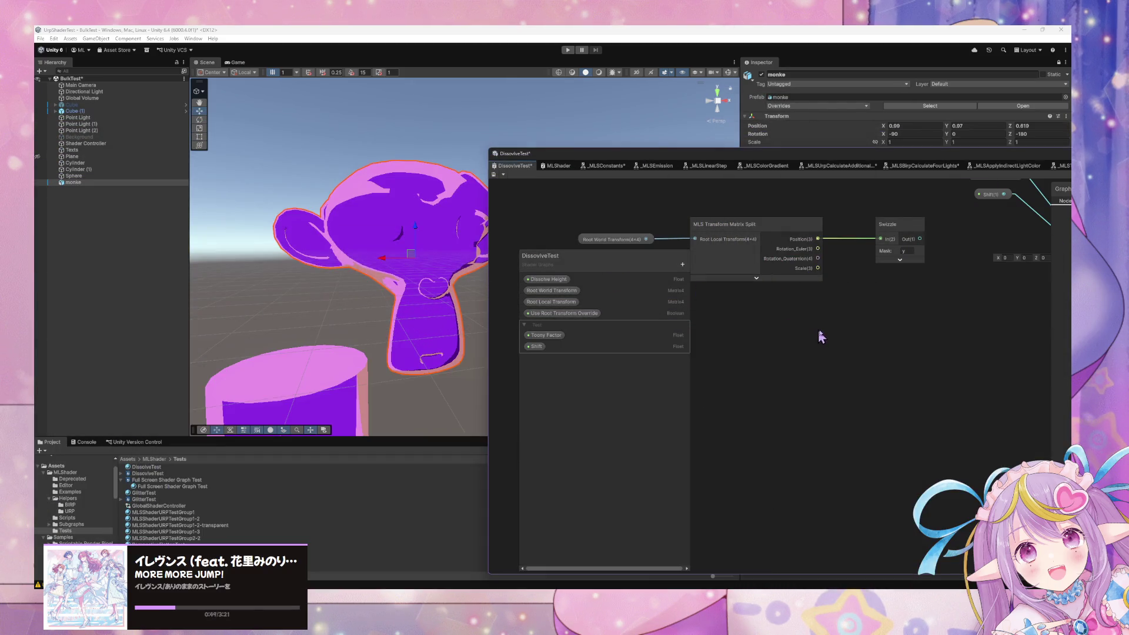
key(space)
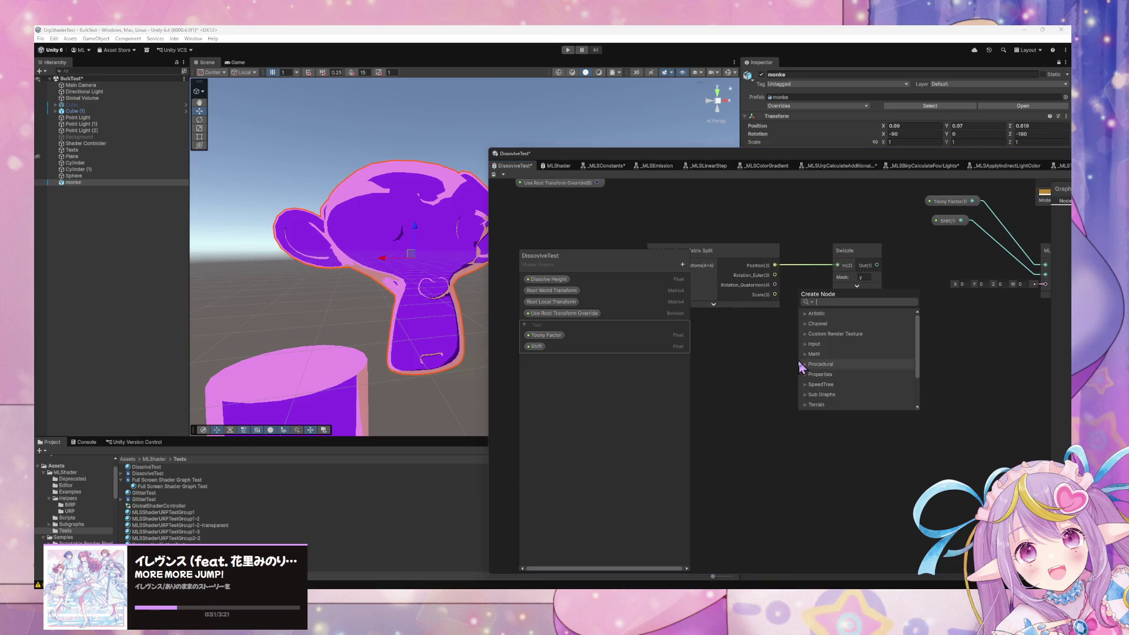
text(add)
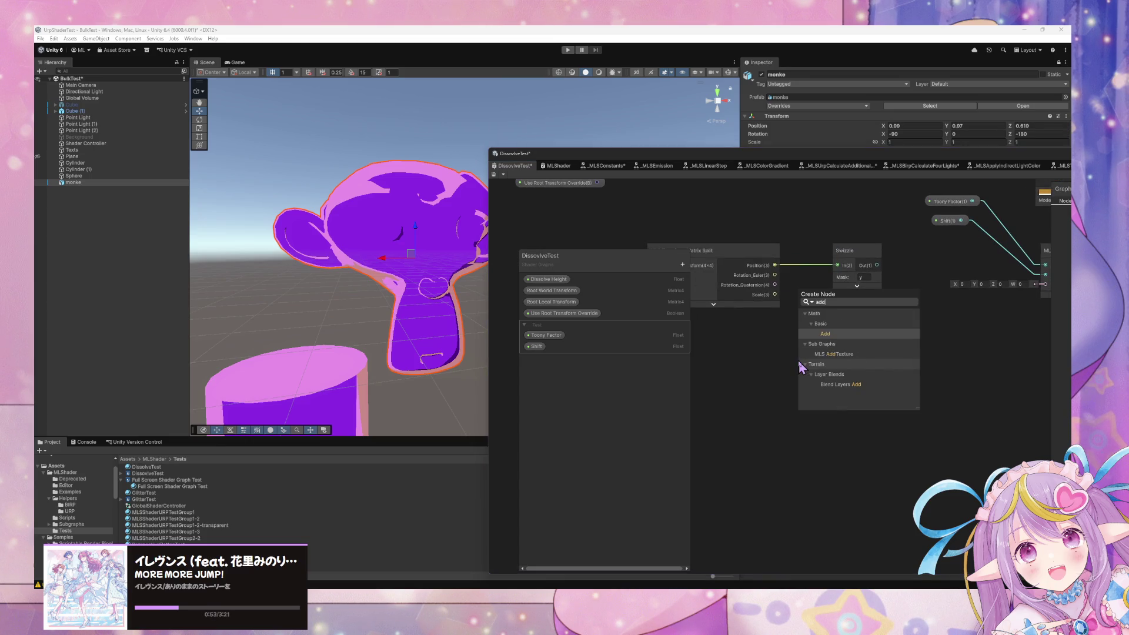
key(BackSpace)
key(BackSpace)
key(BackSpace)
text(objhect)
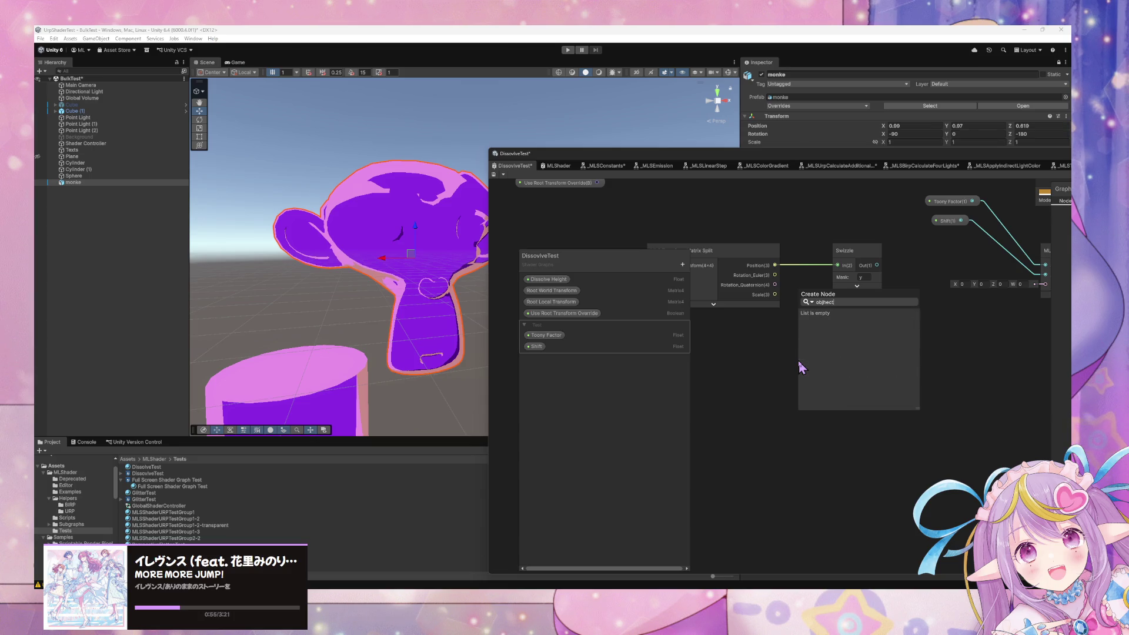
key(BackSpace)
key(BackSpace)
key(BackSpace)
key(BackSpace)
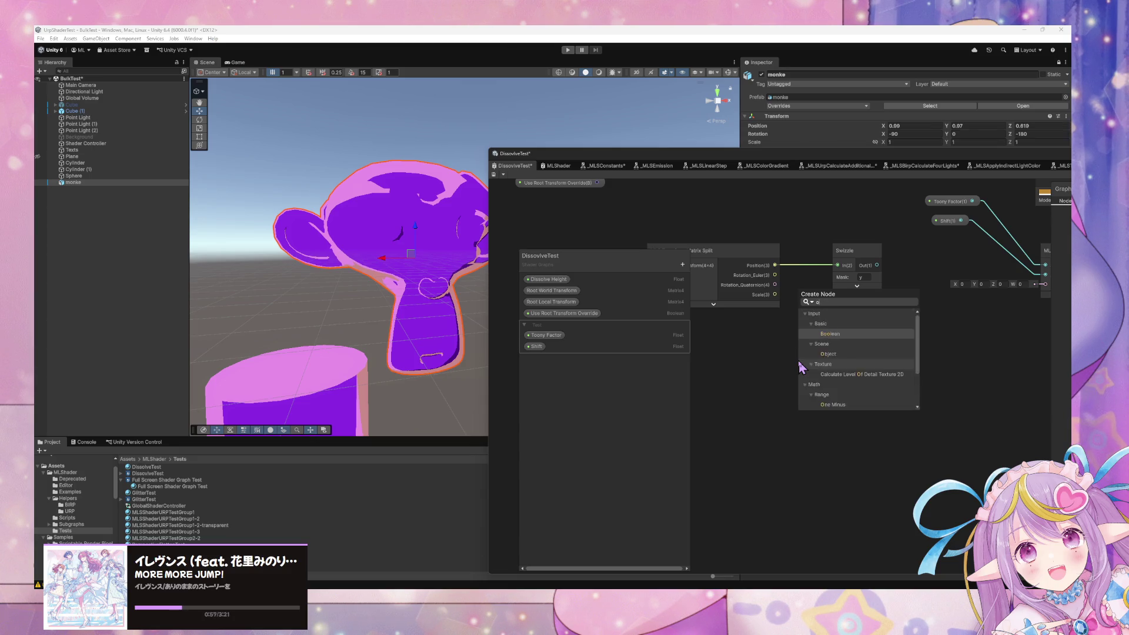
text(psot)
key(BackSpace)
key(BackSpace)
text(osition)
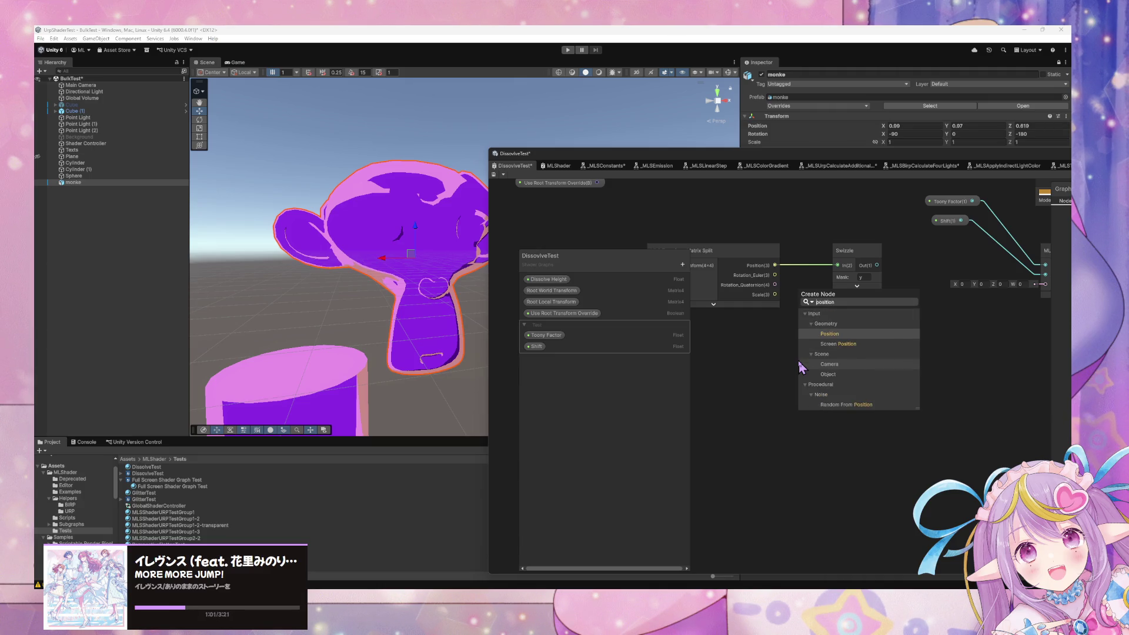
key(Return)
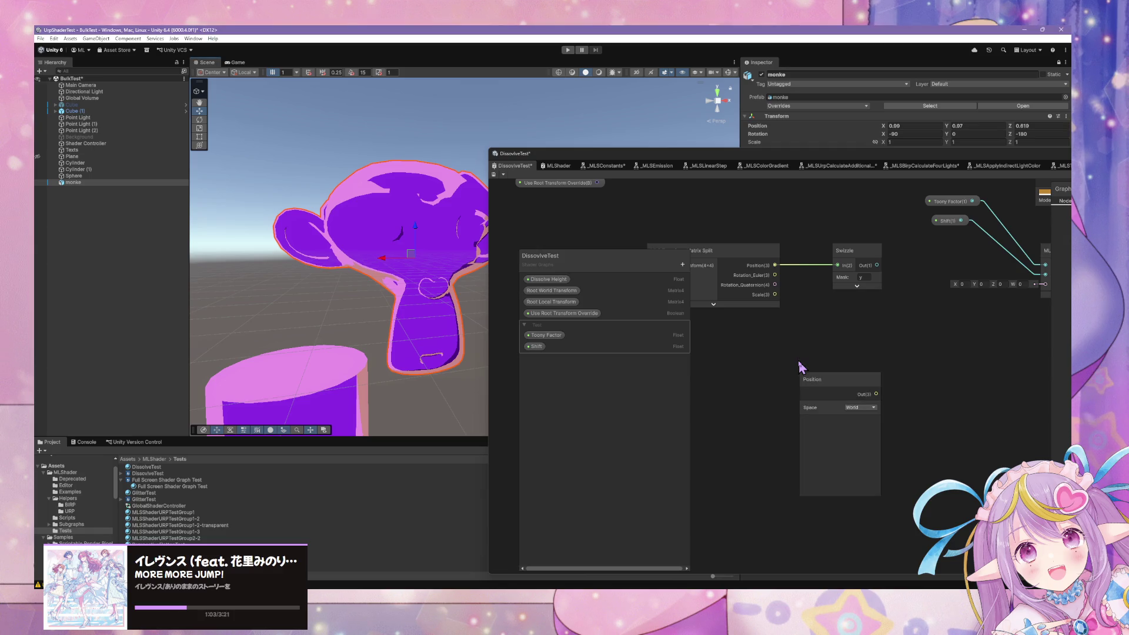
click(852, 392)
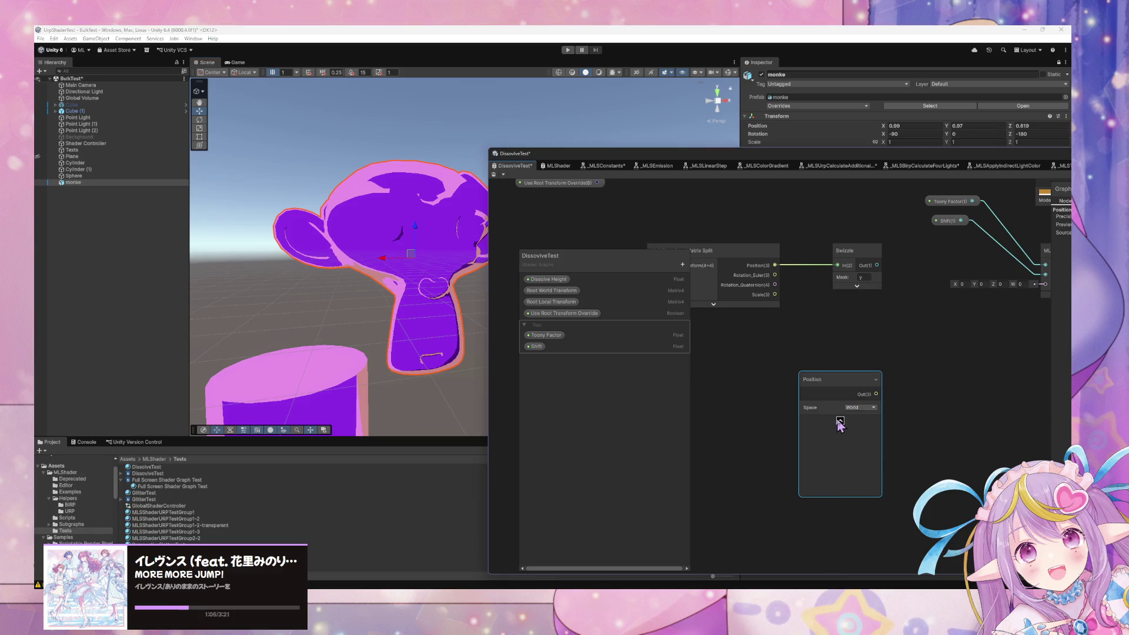
drag(827, 388, 740, 340)
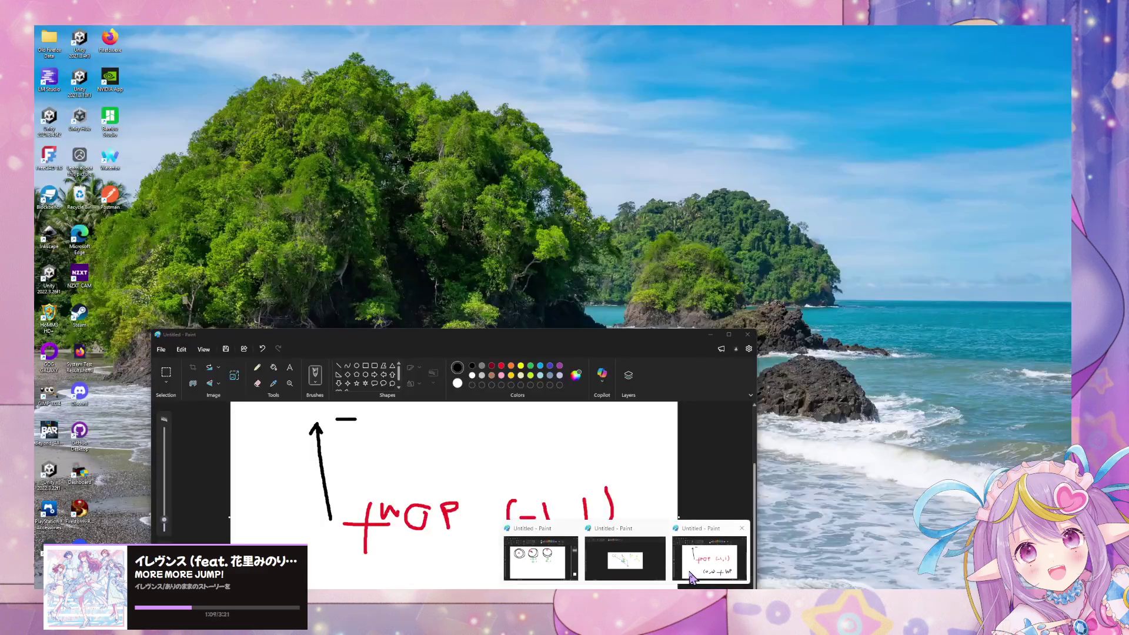
- Bring the Paint sketch forward and set it aside, then shift the Matrix Split node right
click(626, 562)
mouse_move(632, 332)
mouse_down()
mouse_move(468, 369)
mouse_move(491, 349)
mouse_up()
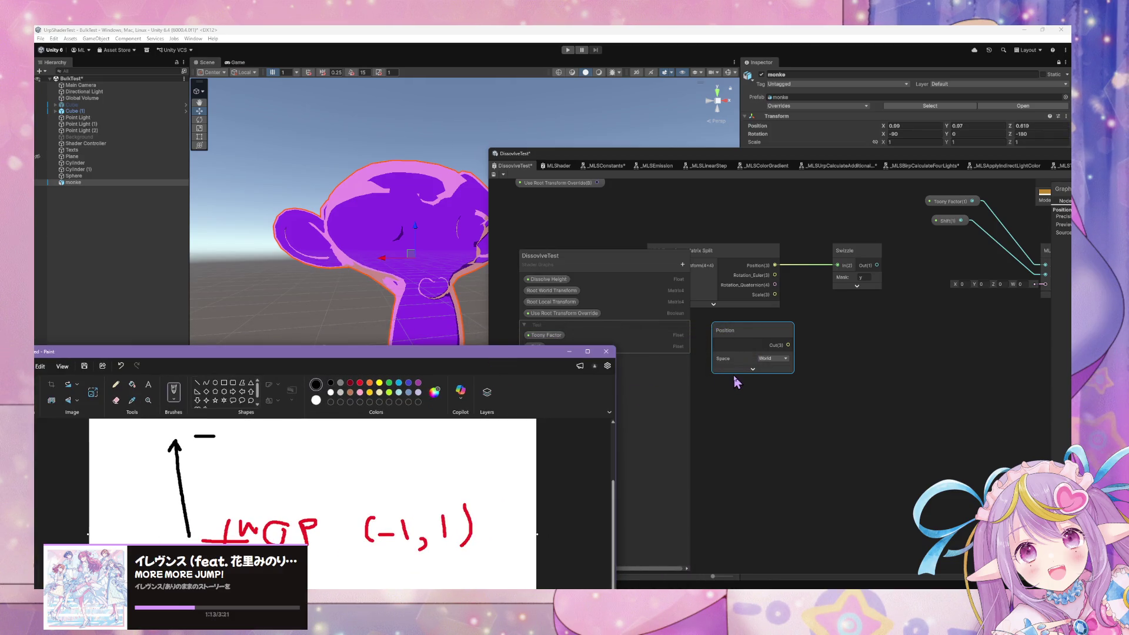
drag(727, 256, 758, 252)
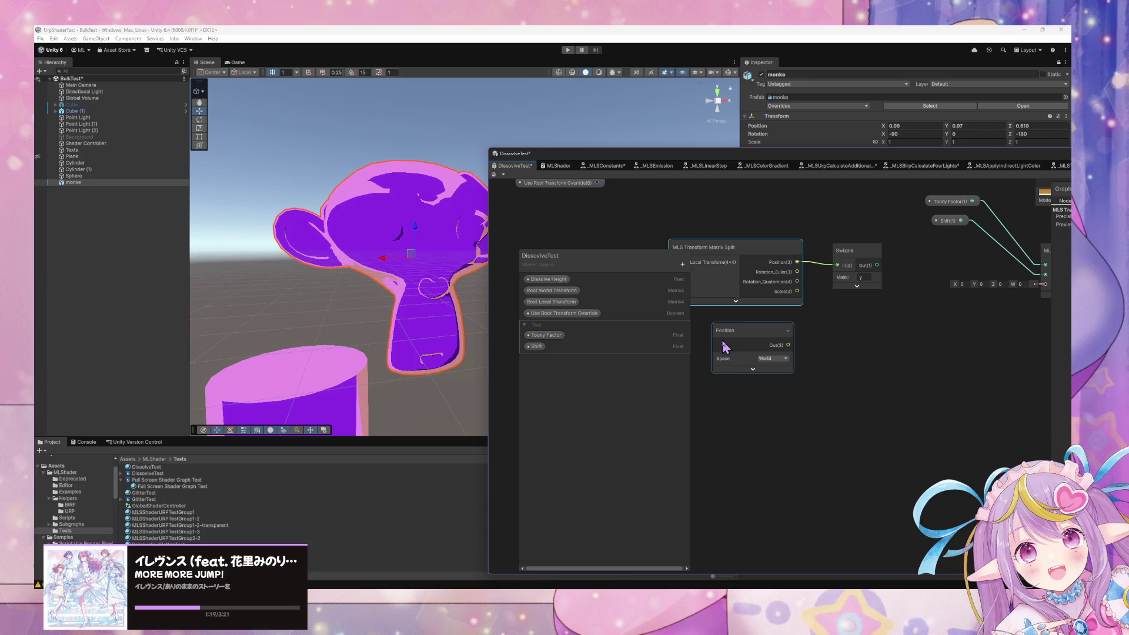
- Add a Normalize node, collapse its preview, and wire Position Out(3) into its input
click(833, 371)
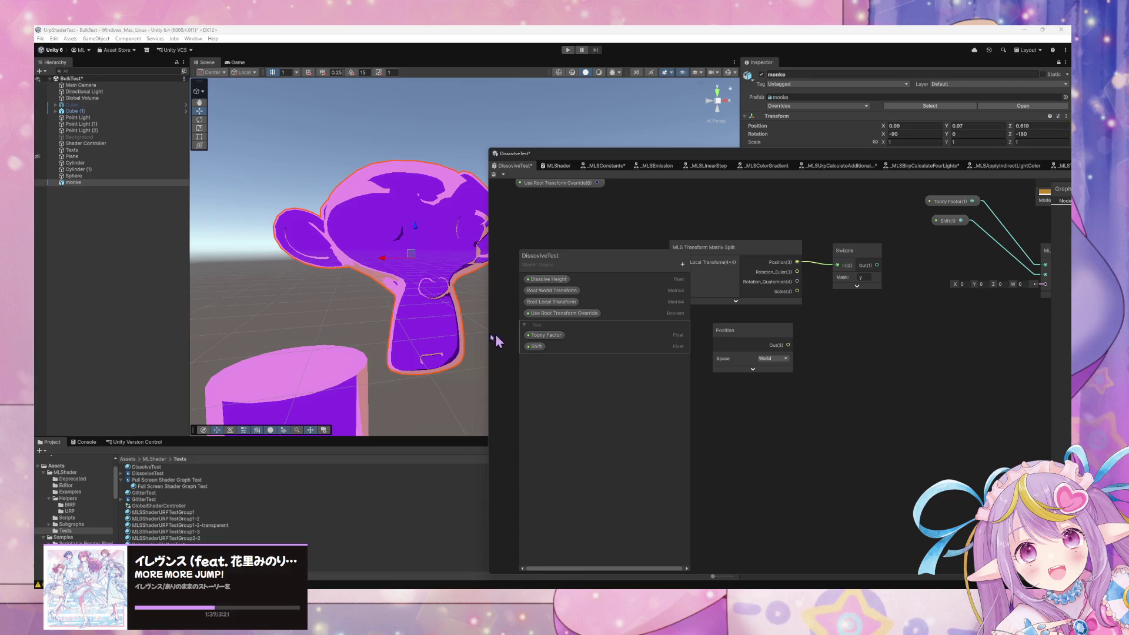
key(space)
text(normalize)
key(Return)
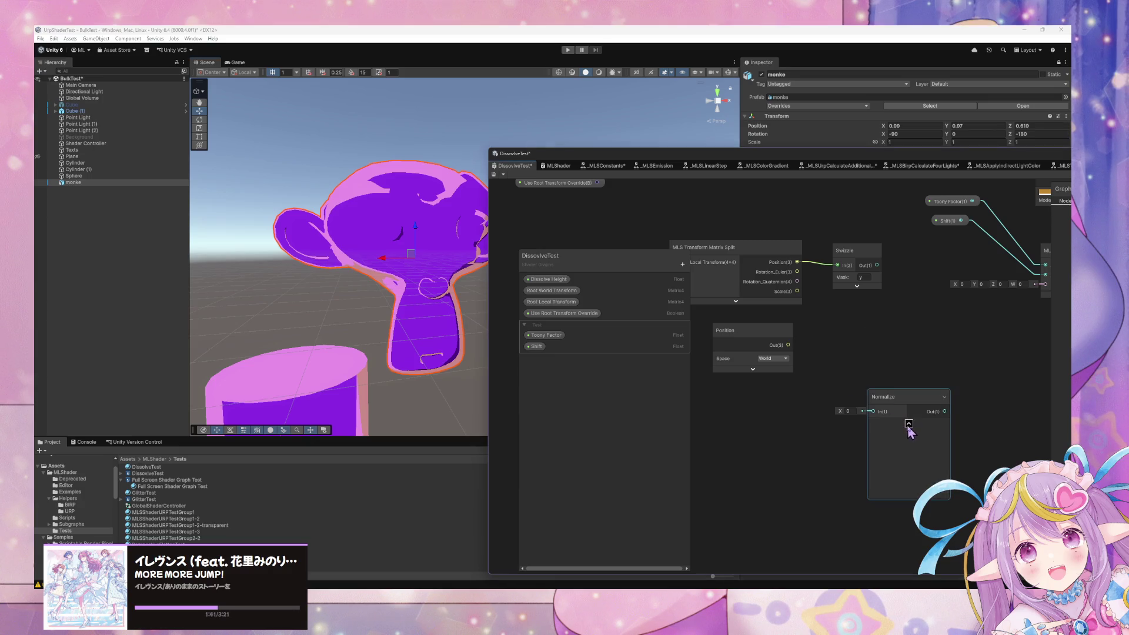
click(909, 423)
mouse_move(788, 345)
mouse_down()
mouse_move(874, 411)
mouse_move(860, 351)
mouse_up()
drag(929, 301, 826, 345)
scroll(827, 345, up, 2)
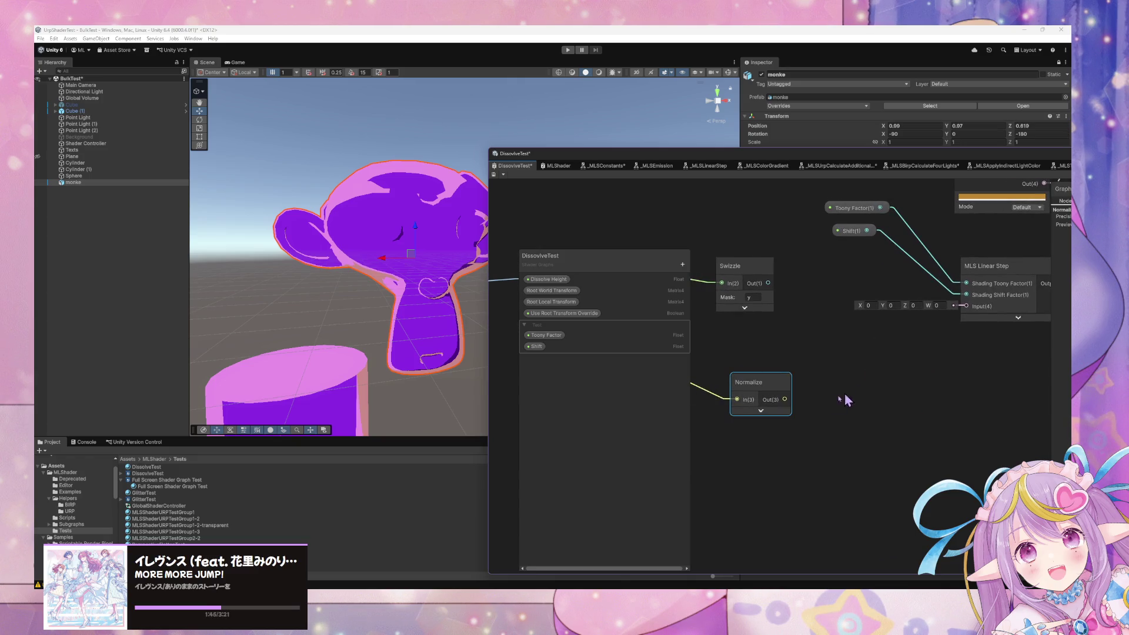
- Add a Swizzle node with mask y between Normalize and the Fragment Base Color
scroll(782, 378, down, 3)
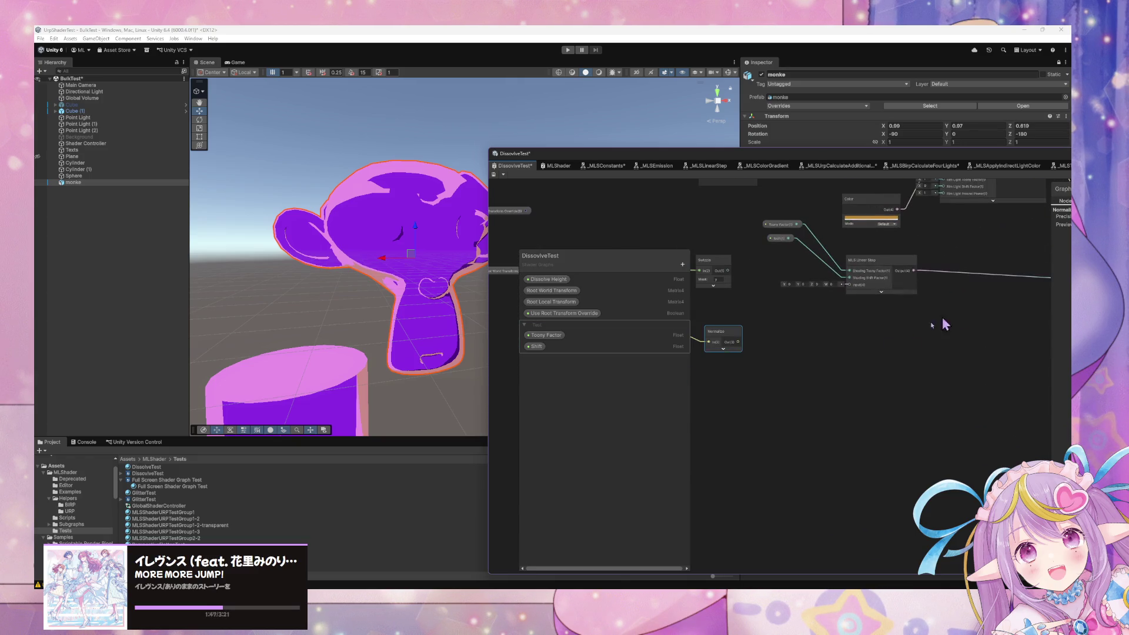
mouse_move(724, 332)
mouse_down()
mouse_move(1000, 318)
mouse_move(765, 351)
mouse_up()
scroll(1000, 317, up, 2)
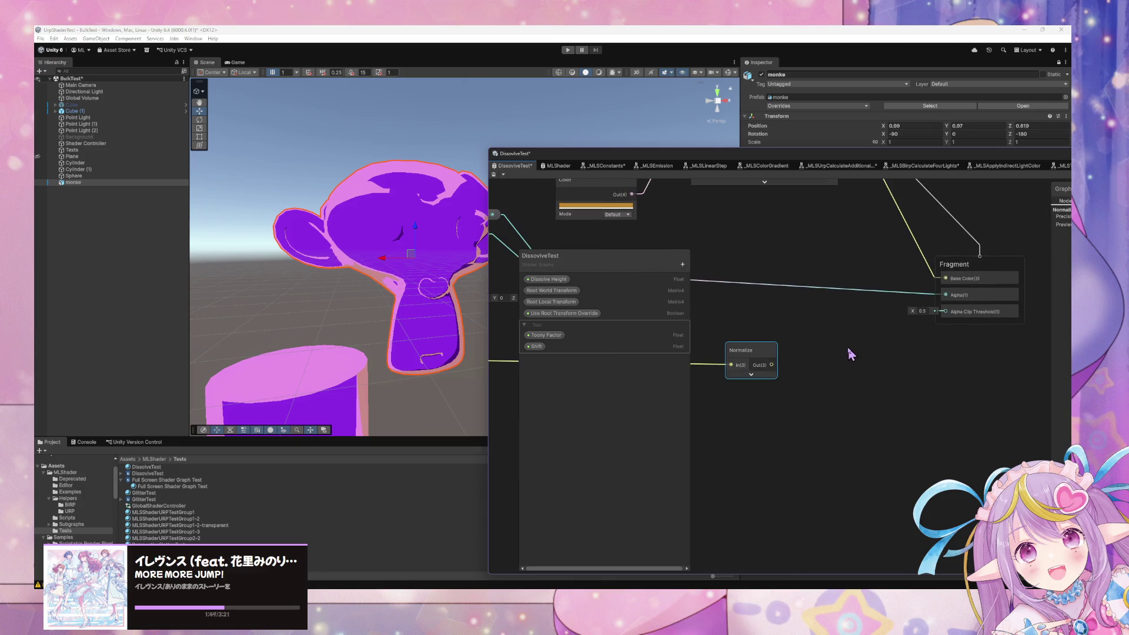
key(space)
text(swi)
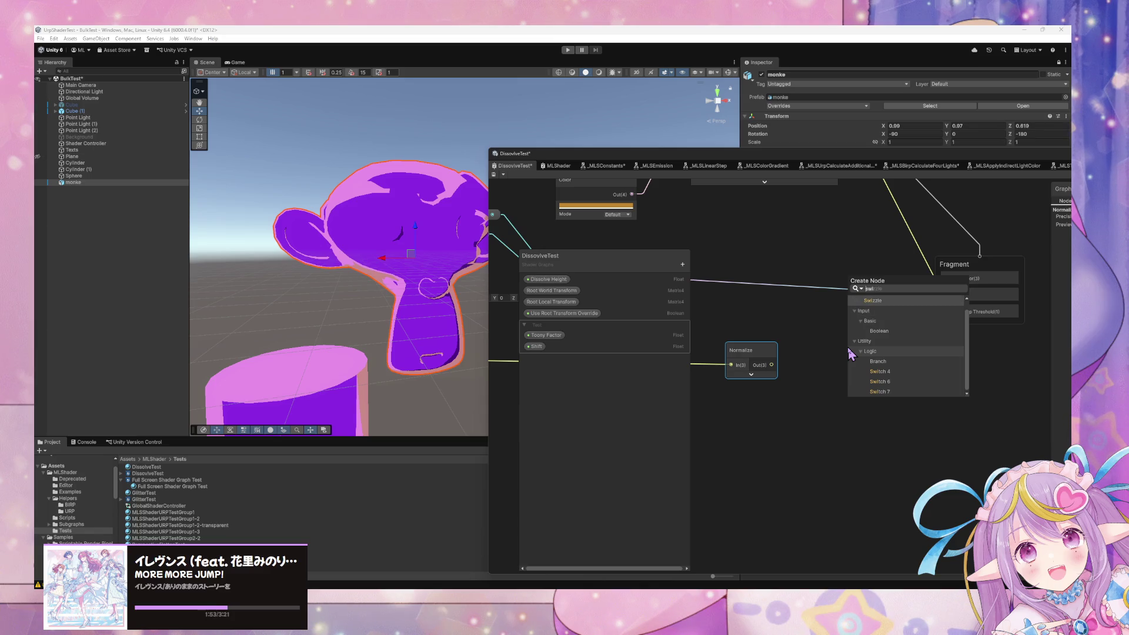
key(Return)
double_click(897, 209)
click(892, 392)
drag(771, 364, 853, 380)
text(y)
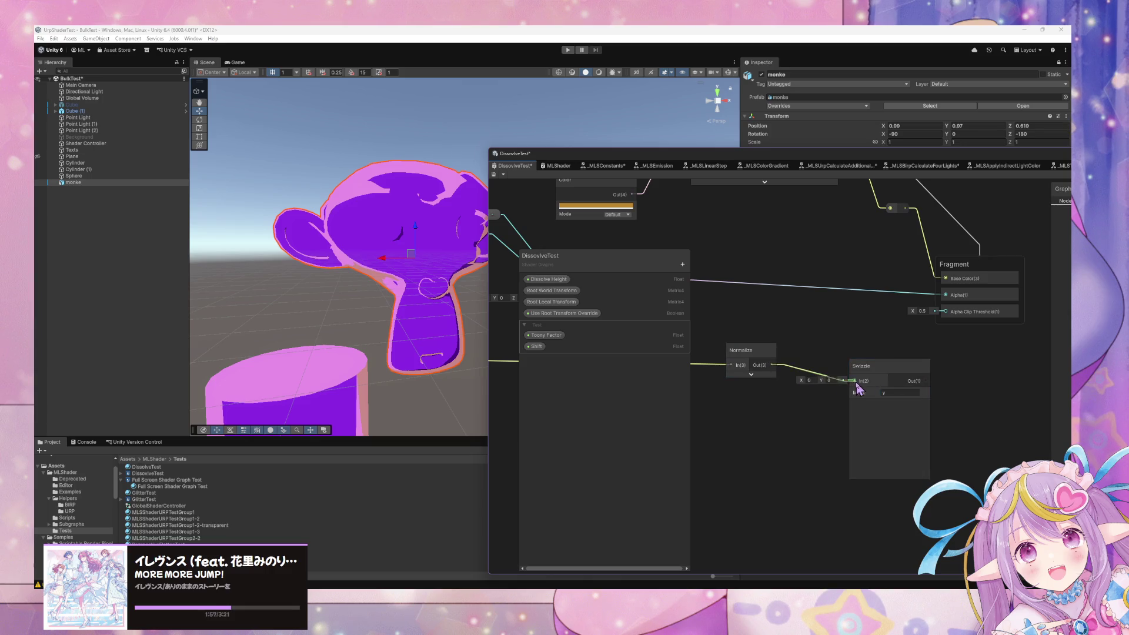
mouse_move(925, 380)
mouse_down()
mouse_move(931, 299)
mouse_move(945, 279)
mouse_up()
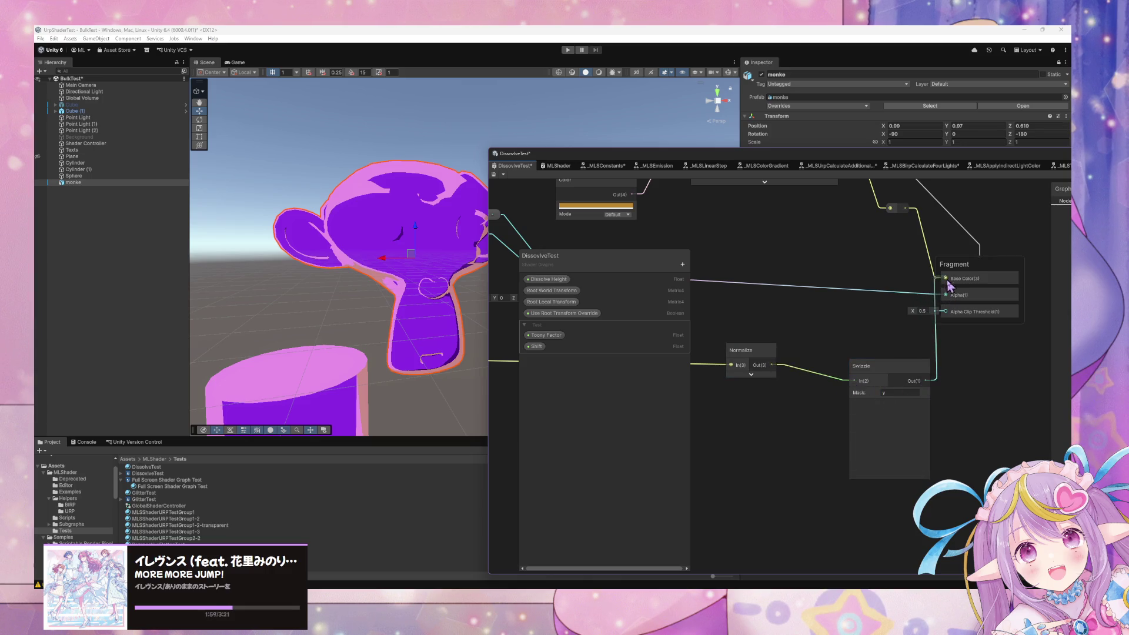
- Delete the Dissolve Height wire feeding the Fragment Alpha
click(914, 299)
key(Delete)
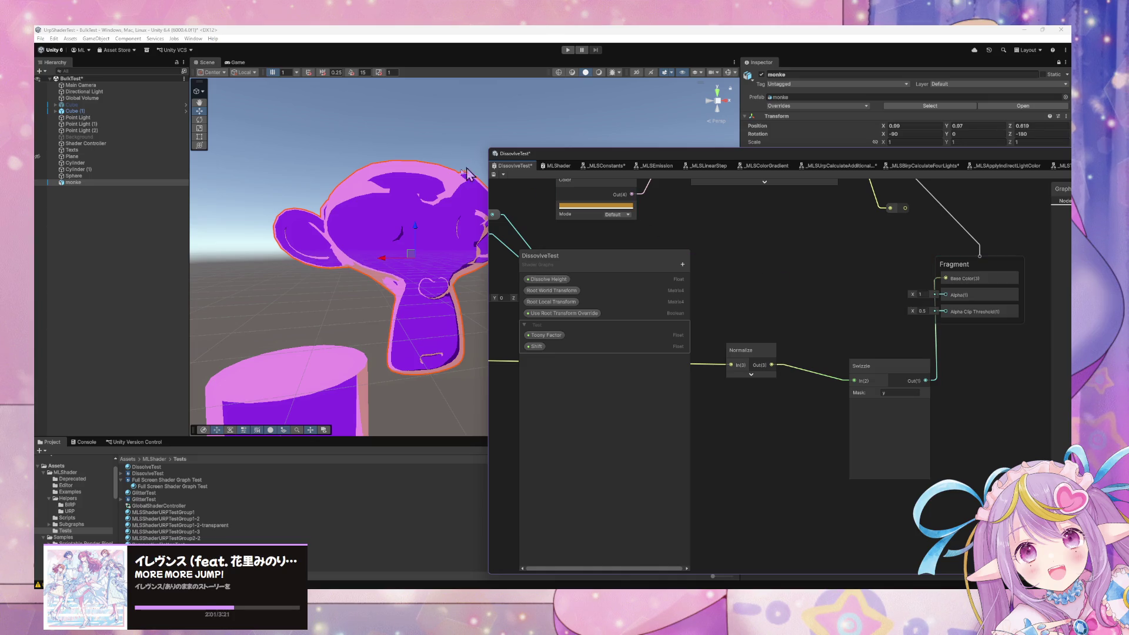
scroll(466, 239, up, 5)
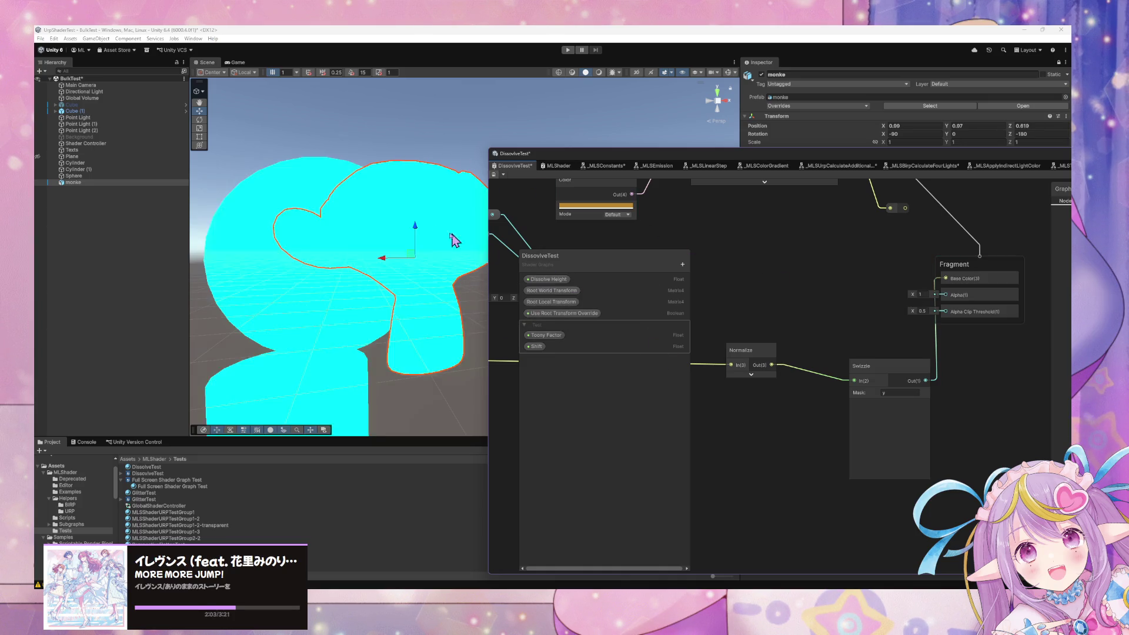
- Raise Cylinder (1) in the scene to check its white height shading
mouse_move(418, 231)
mouse_down()
mouse_move(427, 258)
mouse_move(388, 250)
mouse_up()
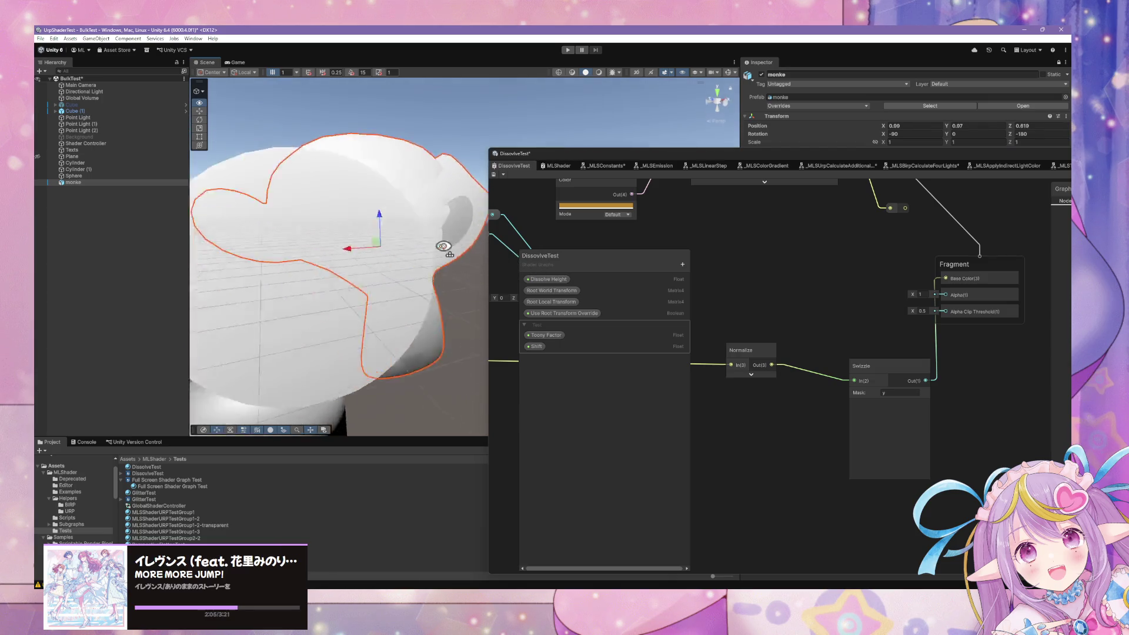
scroll(382, 248, down, 5)
scroll(380, 246, up, 5)
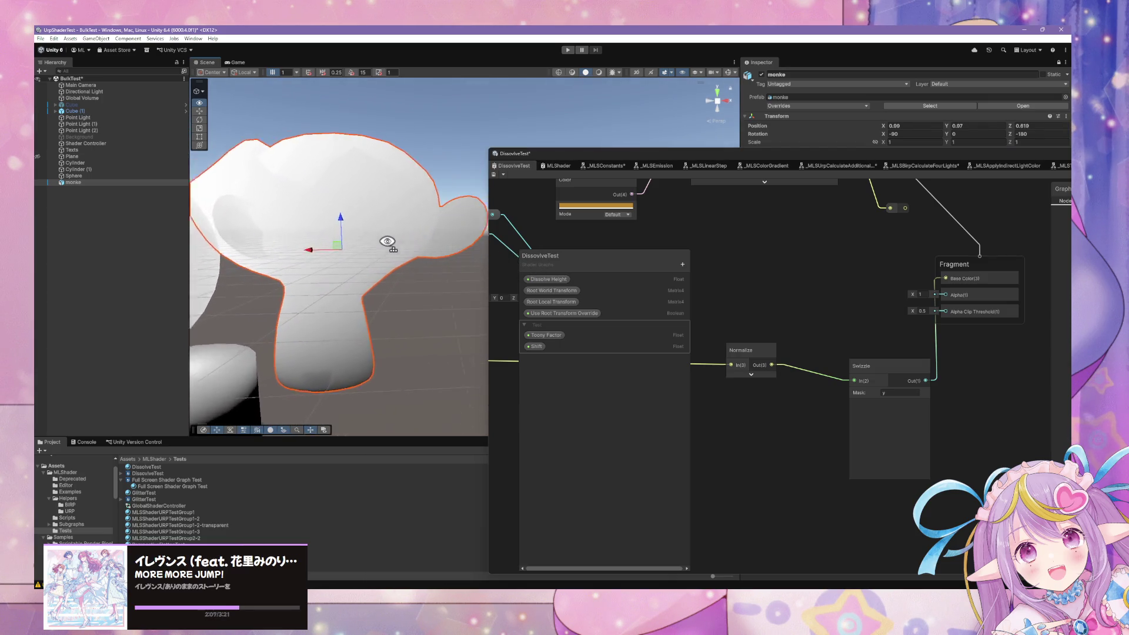
scroll(390, 243, down, 4)
scroll(390, 242, up, 3)
scroll(389, 246, down, 4)
scroll(386, 244, up, 5)
scroll(382, 232, down, 4)
scroll(381, 227, up, 3)
scroll(382, 226, down, 3)
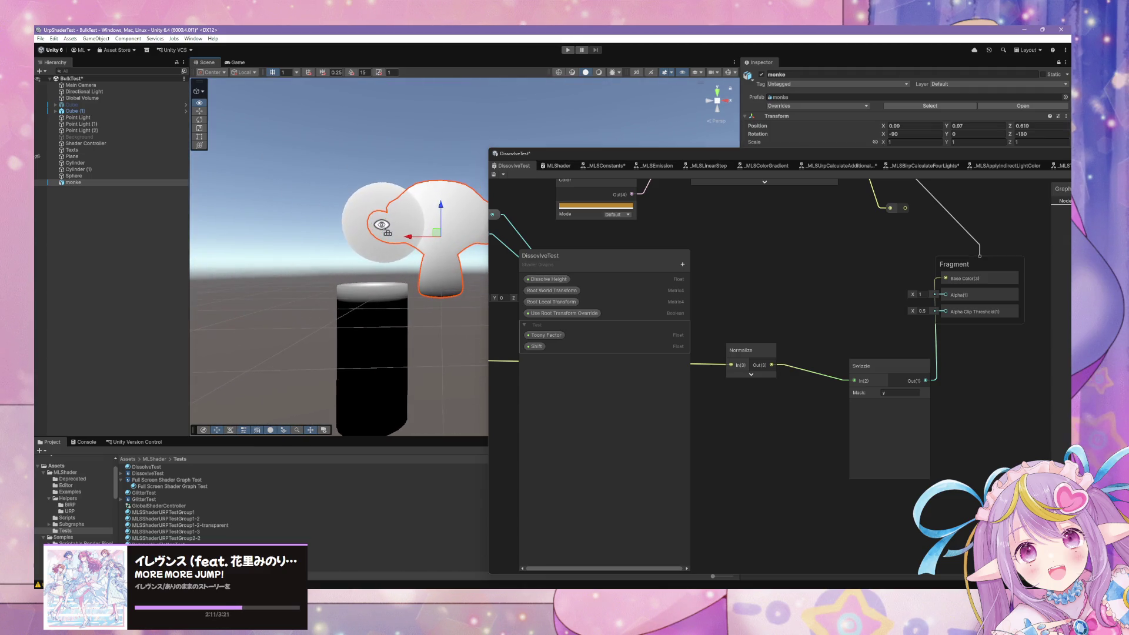
click(380, 306)
mouse_move(373, 328)
mouse_down()
mouse_move(370, 240)
mouse_move(393, 351)
mouse_move(382, 309)
mouse_up()
mouse_move(829, 420)
mouse_down()
mouse_move(996, 403)
mouse_move(943, 401)
mouse_up()
- Add an Object node to the graph via the 'objec' search
key(space)
text(objec)
key(Return)
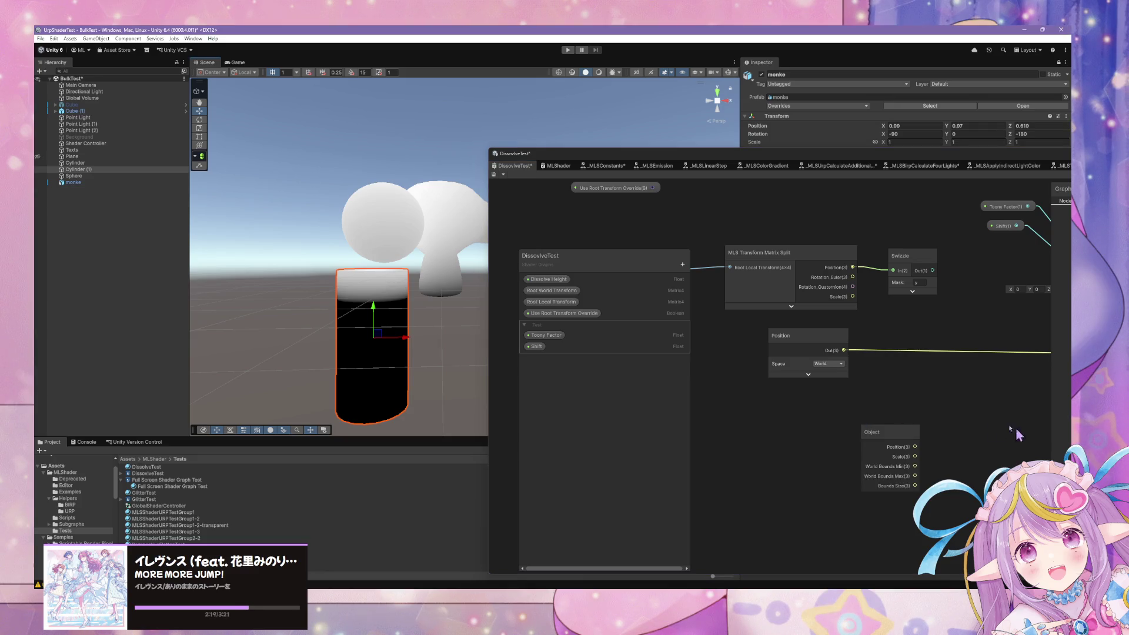
- Wire the Object node's Position into Normalize, save, then delete the Object node
scroll(817, 427, down, 3)
mouse_move(711, 436)
mouse_down()
mouse_move(853, 397)
mouse_move(975, 395)
mouse_move(993, 382)
mouse_up()
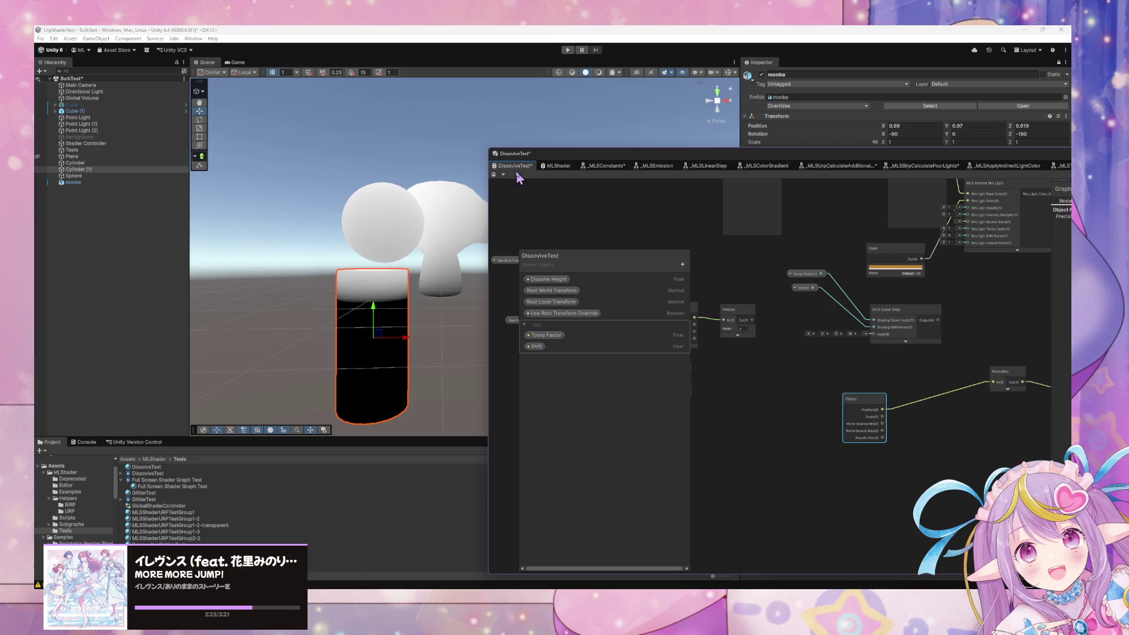
click(494, 174)
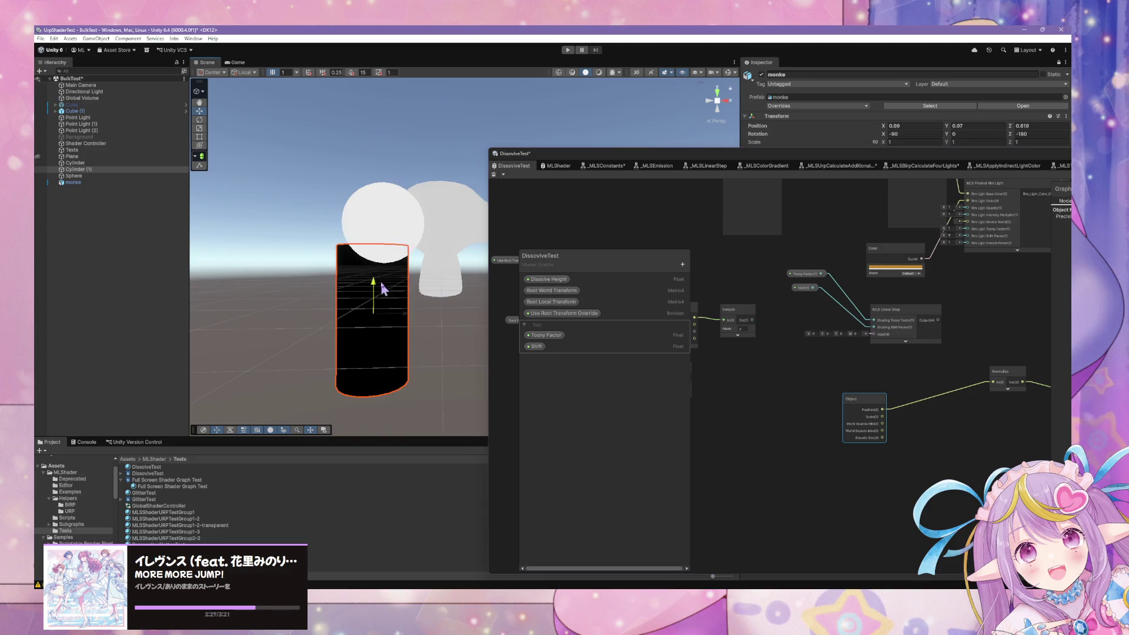
click(857, 389)
key(Delete)
- Move the Position node beside Normalize, set its Space to Object, and collapse its preview
mouse_move(812, 376)
mouse_down()
mouse_move(897, 368)
mouse_move(802, 357)
mouse_move(924, 364)
mouse_up()
key(ctrl+x)
key(ctrl+v)
click(847, 377)
click(862, 389)
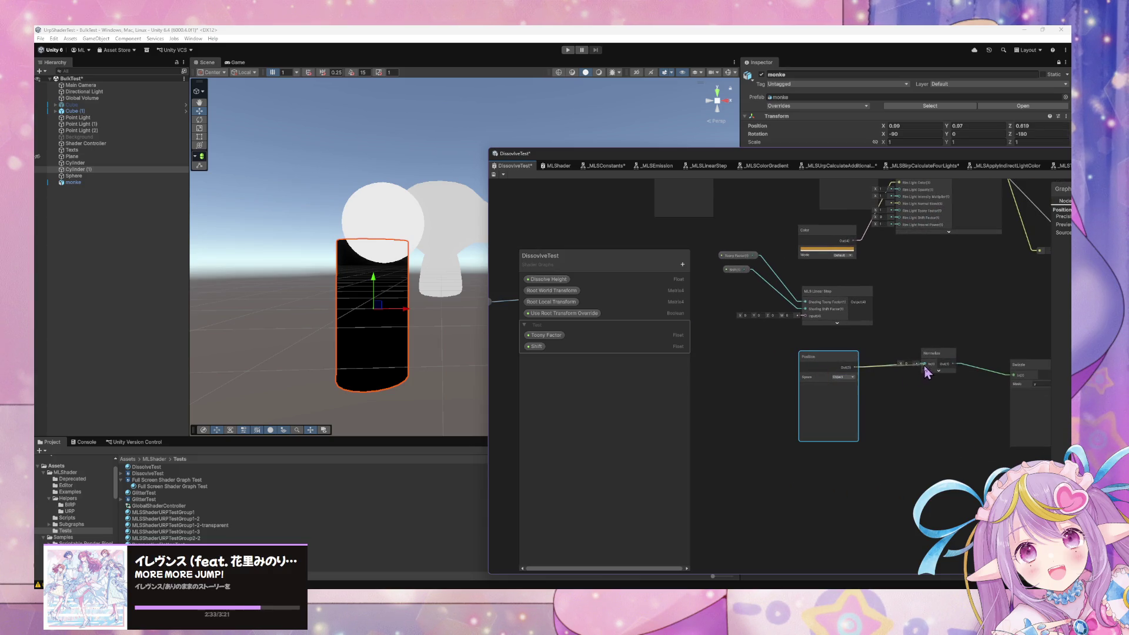
click(829, 387)
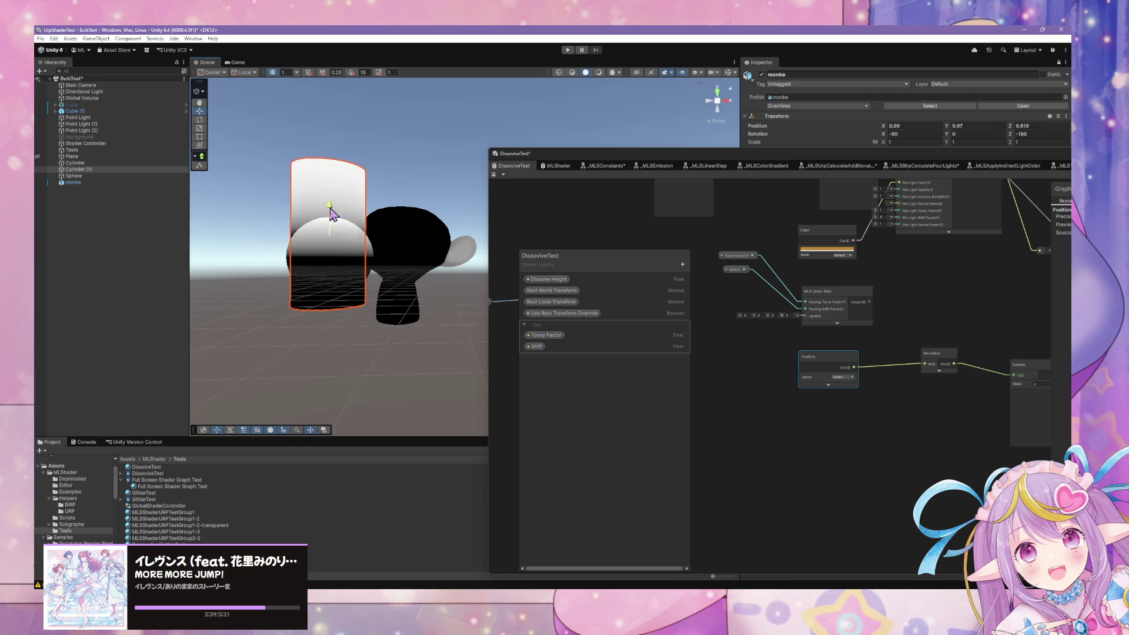
mouse_move(347, 318)
mouse_down()
mouse_move(323, 224)
mouse_move(300, 246)
mouse_move(283, 235)
mouse_up()
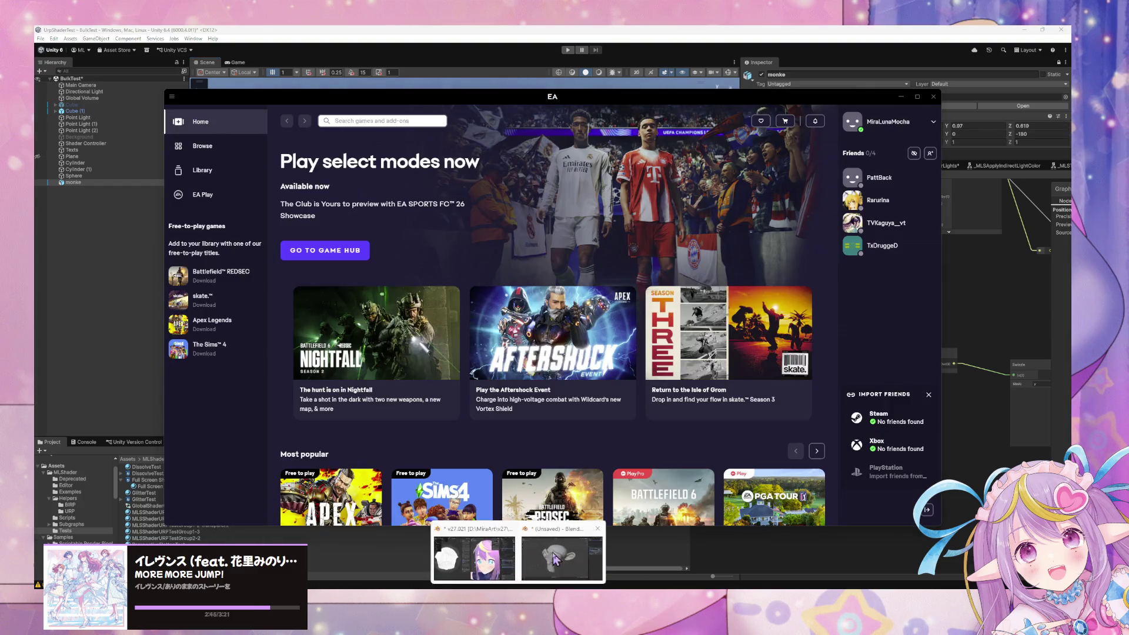
click(558, 559)
click(879, 50)
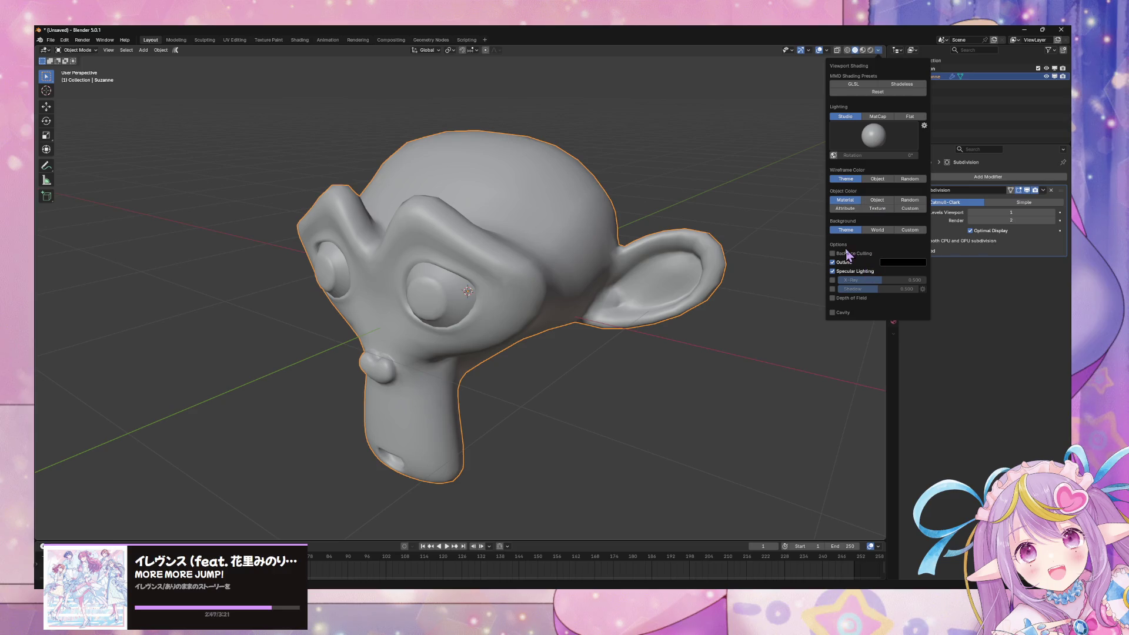
mouse_move(738, 294)
mouse_down()
mouse_move(675, 284)
mouse_move(872, 70)
mouse_up()
click(878, 50)
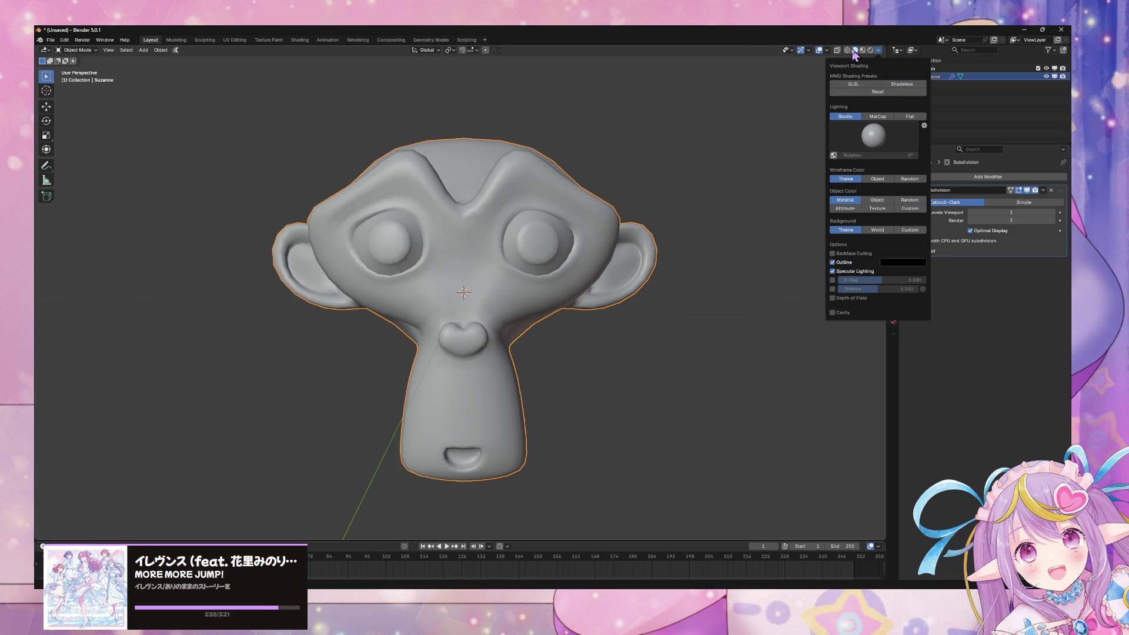
click(827, 51)
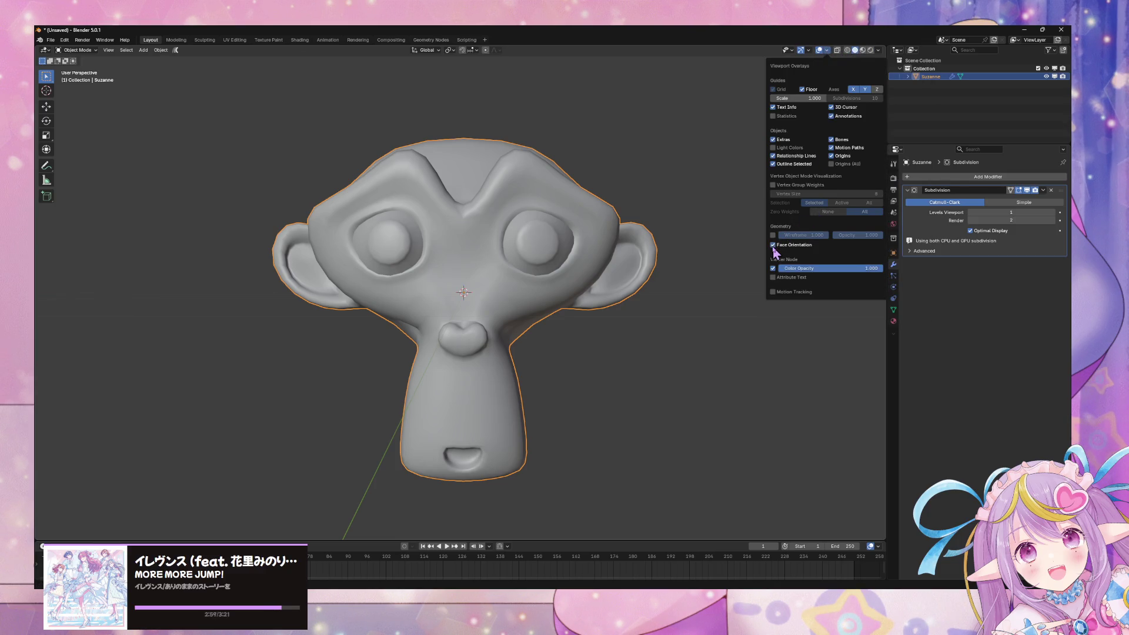
scroll(620, 252, up, 5)
scroll(620, 252, down, 8)
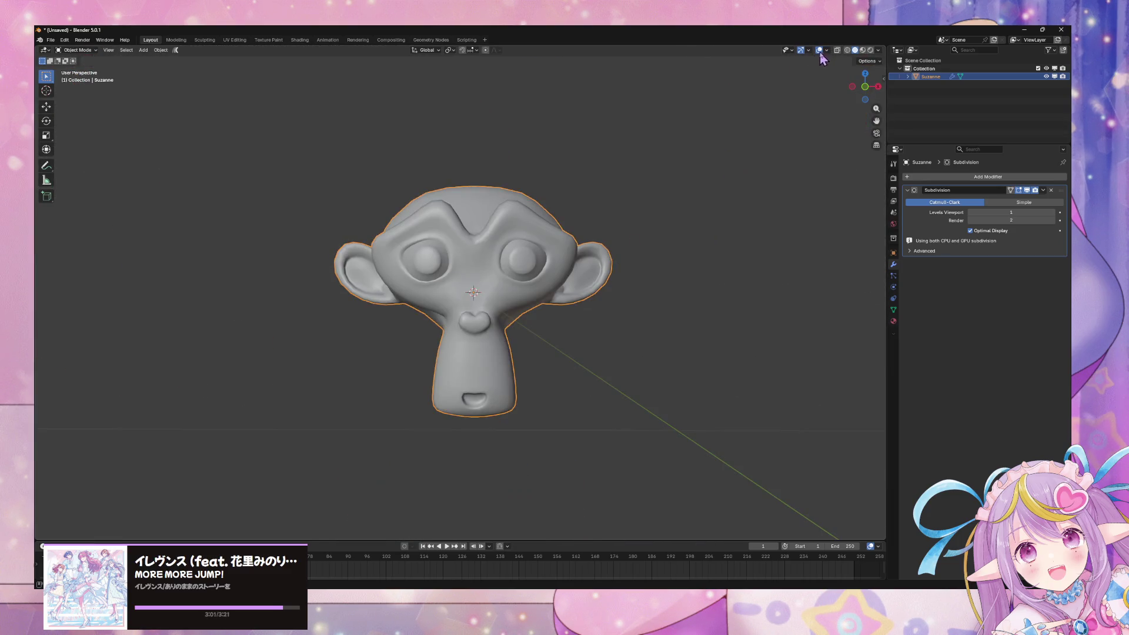
click(827, 51)
drag(663, 312, 590, 343)
scroll(595, 298, up, 3)
drag(594, 297, 686, 378)
scroll(686, 378, down, 3)
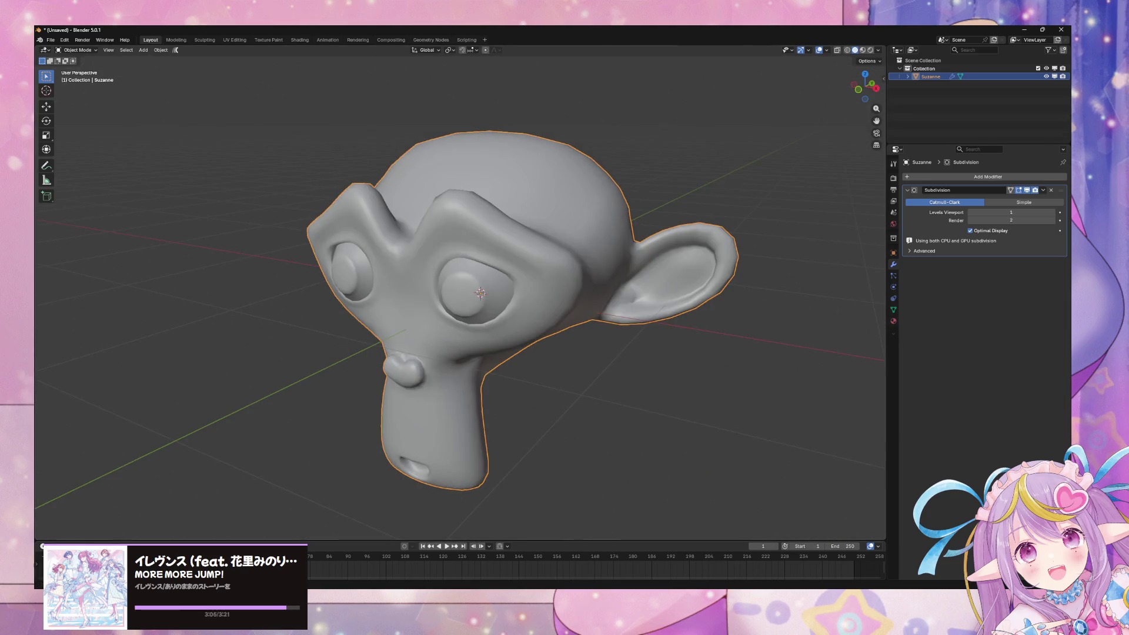
mouse_move(607, 588)
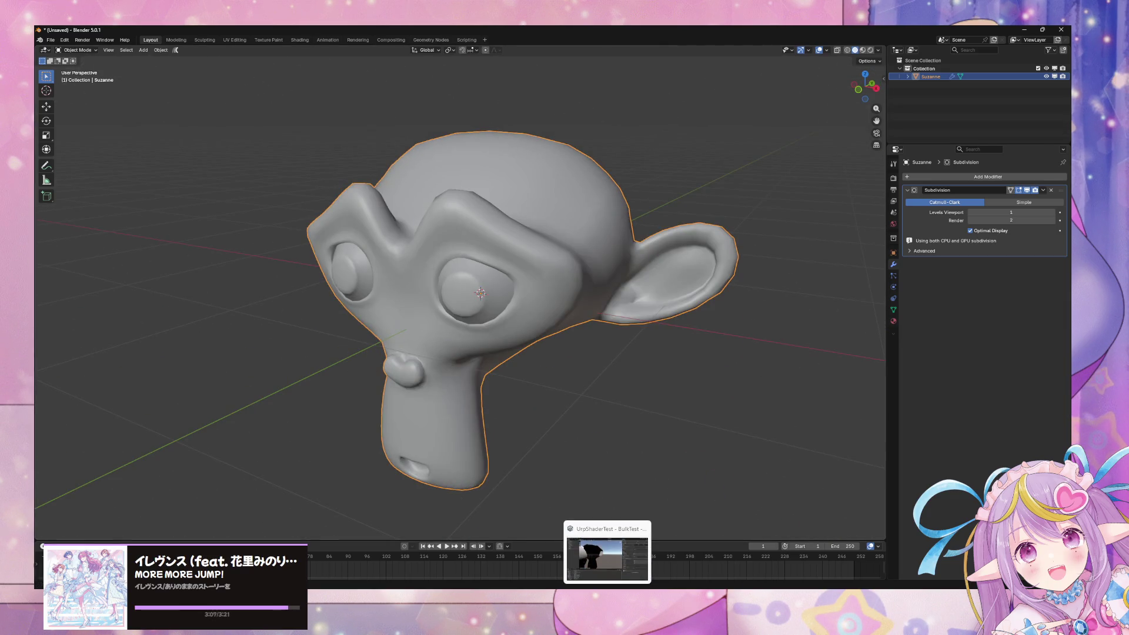
mouse_move(571, 588)
click(614, 533)
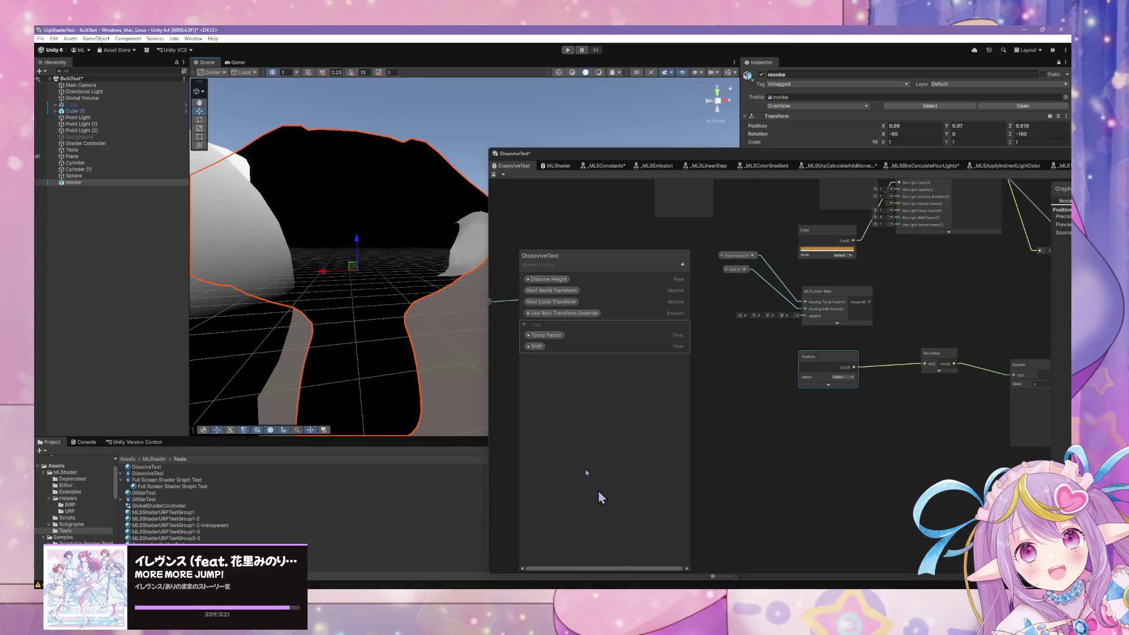
- Enable Legacy Blend Shape Normals in the monke model's import settings
scroll(42, 457, up, 2)
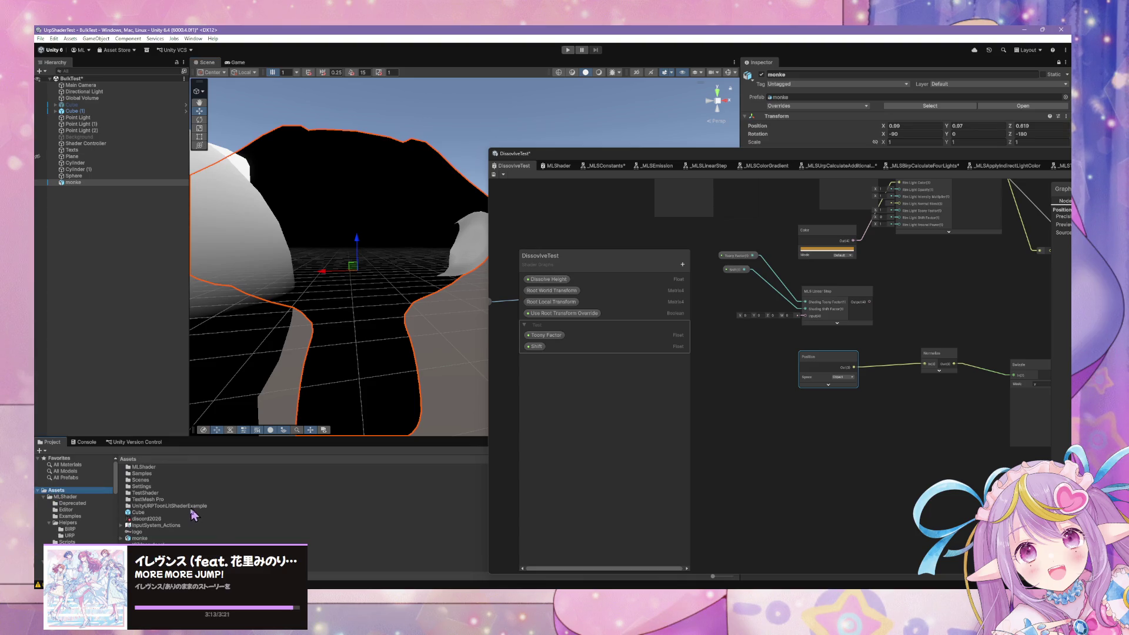
click(144, 540)
mouse_move(839, 157)
mouse_down()
mouse_move(432, 321)
mouse_move(760, 499)
mouse_move(786, 469)
mouse_up()
click(165, 540)
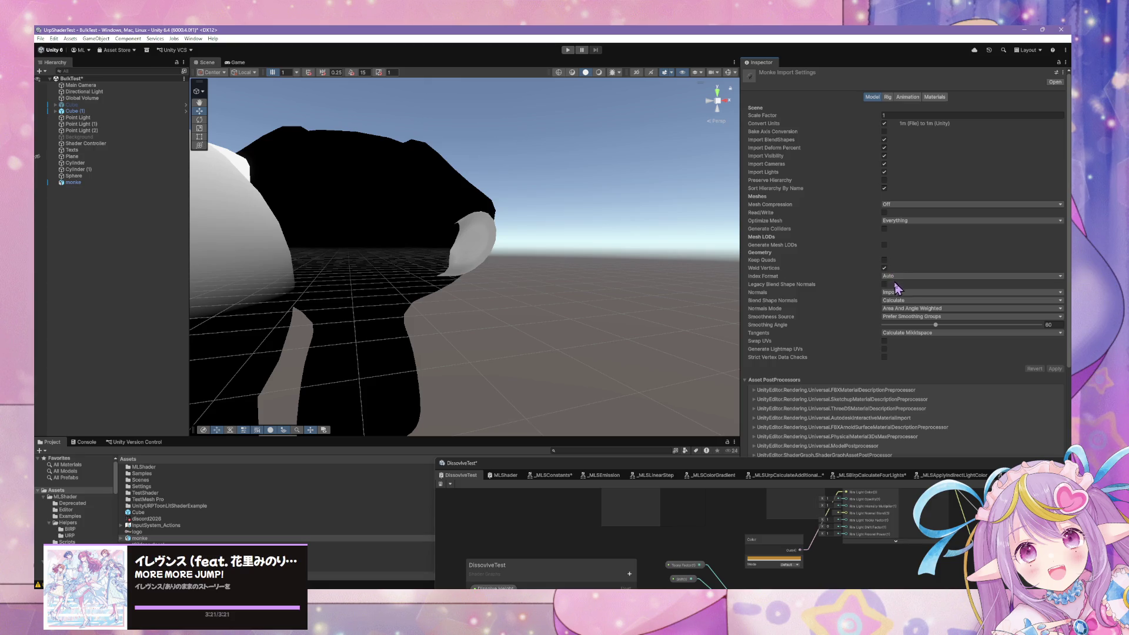
click(884, 284)
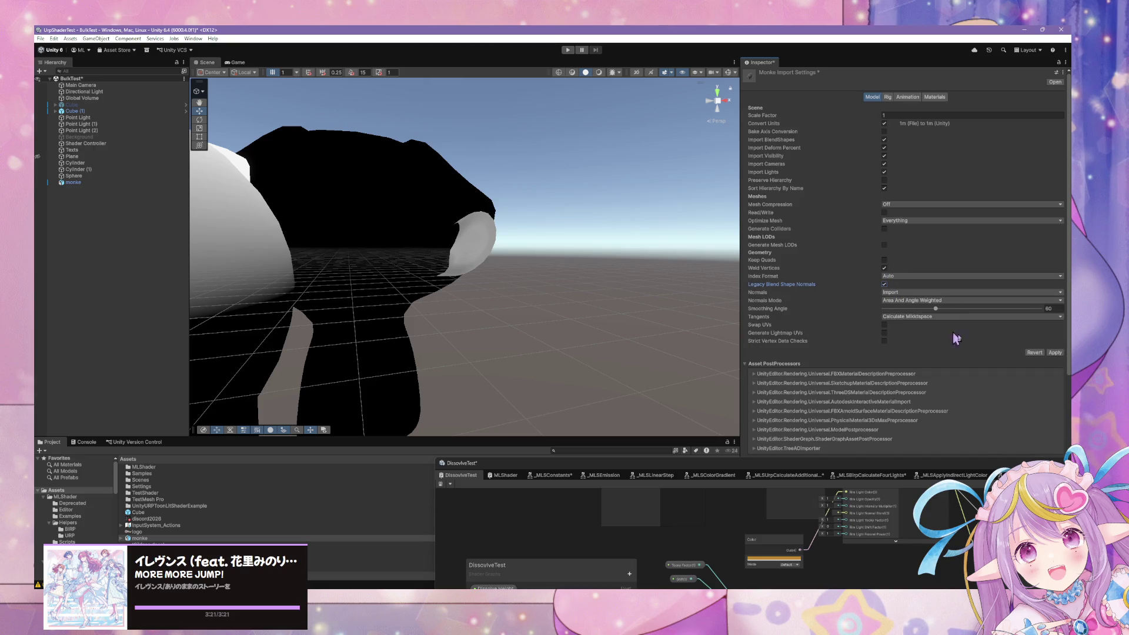
- Move the monke object up in the scene to Z 1.384
mouse_move(461, 231)
mouse_down()
mouse_move(582, 250)
mouse_move(648, 236)
mouse_move(284, 249)
mouse_move(329, 249)
mouse_up()
click(519, 250)
mouse_move(519, 250)
mouse_down()
mouse_move(383, 283)
mouse_move(327, 265)
mouse_move(580, 310)
mouse_move(490, 308)
mouse_move(643, 315)
mouse_move(471, 325)
mouse_move(553, 326)
mouse_up()
scroll(553, 326, down, 5)
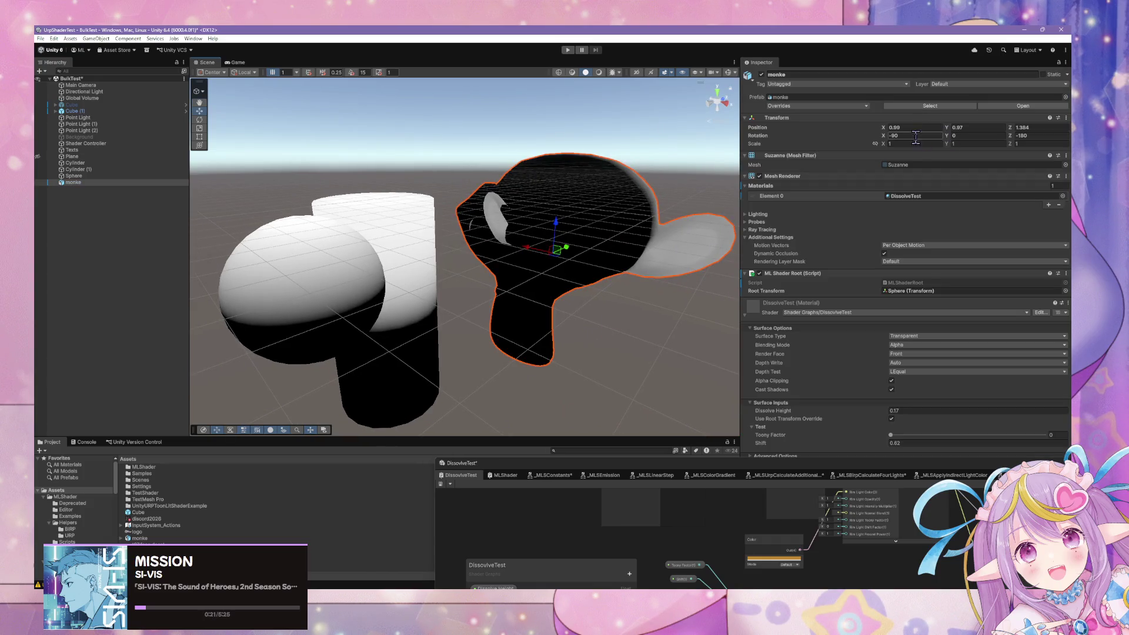
- Set the monke's rotation to 0, 0, 0 and bring the DissolveTest shader graph back in front
text(0)
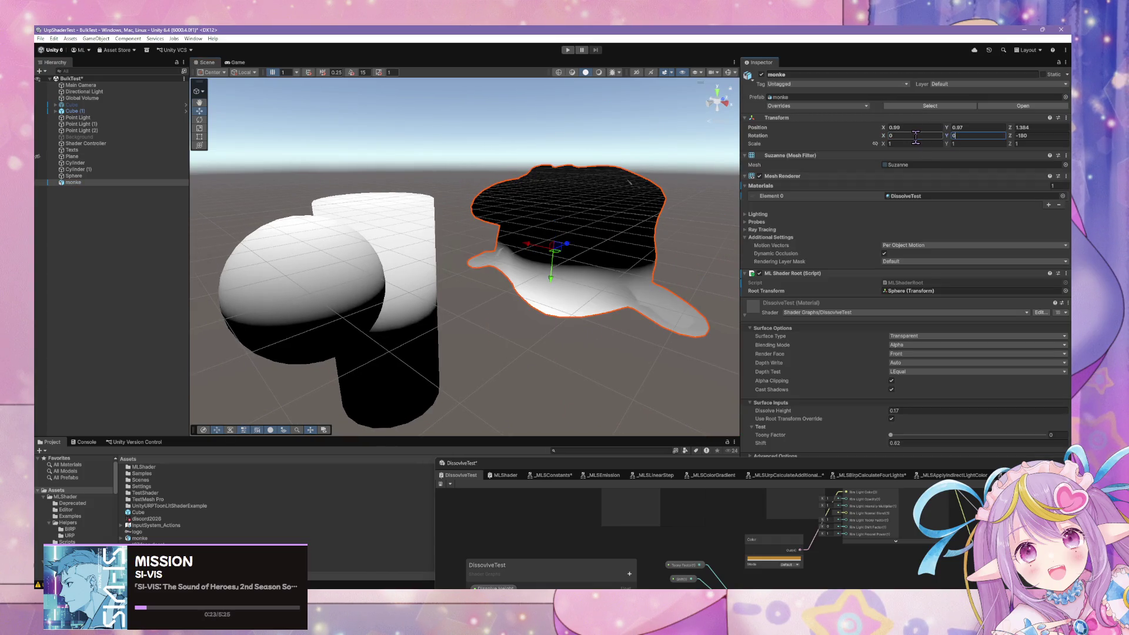
key(Tab)
text(0)
scroll(635, 254, up, 3)
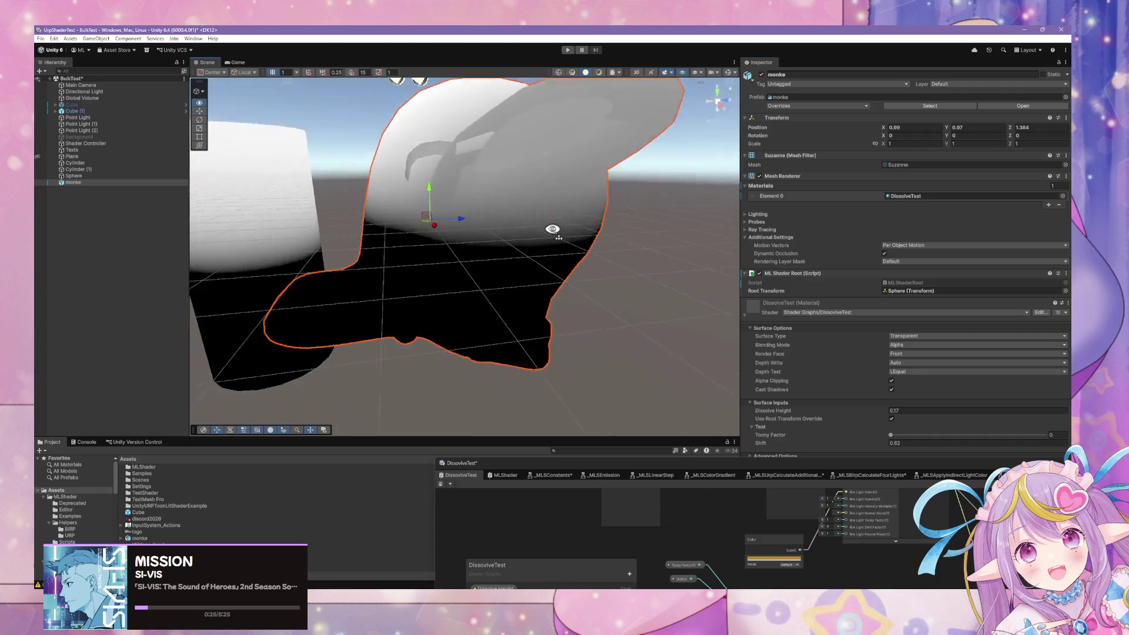
scroll(567, 239, down, 5)
mouse_move(705, 464)
mouse_down()
mouse_move(673, 154)
mouse_move(577, 114)
mouse_up()
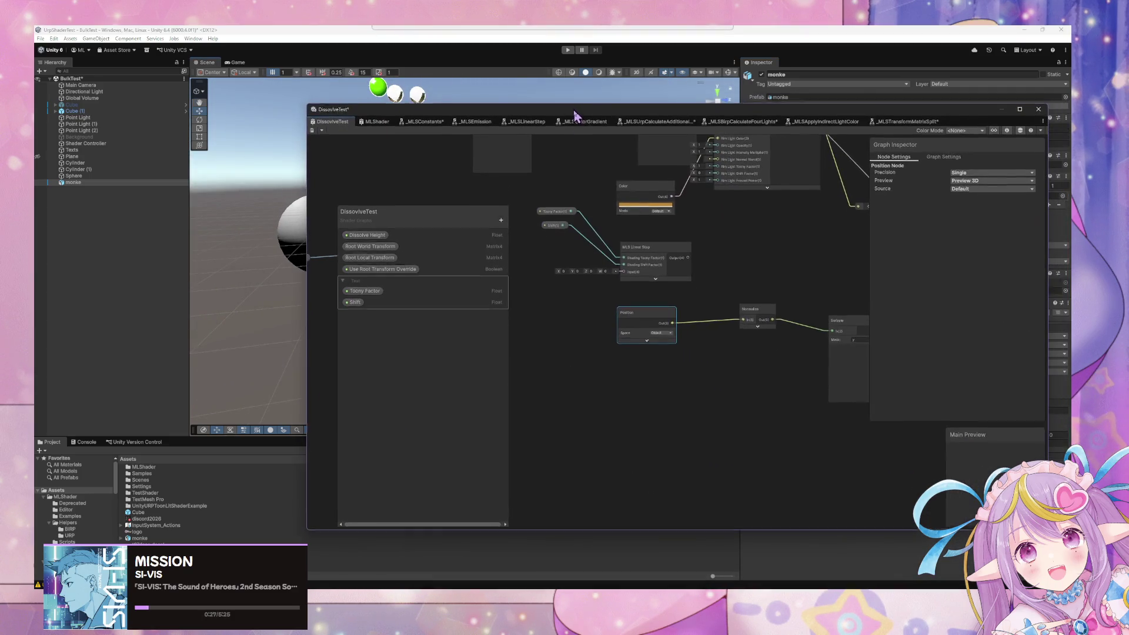
- Rearrange the Swizzle and Transform Matrix Split nodes, then wire Swizzle Out into Normalize In
scroll(716, 266, up, 3)
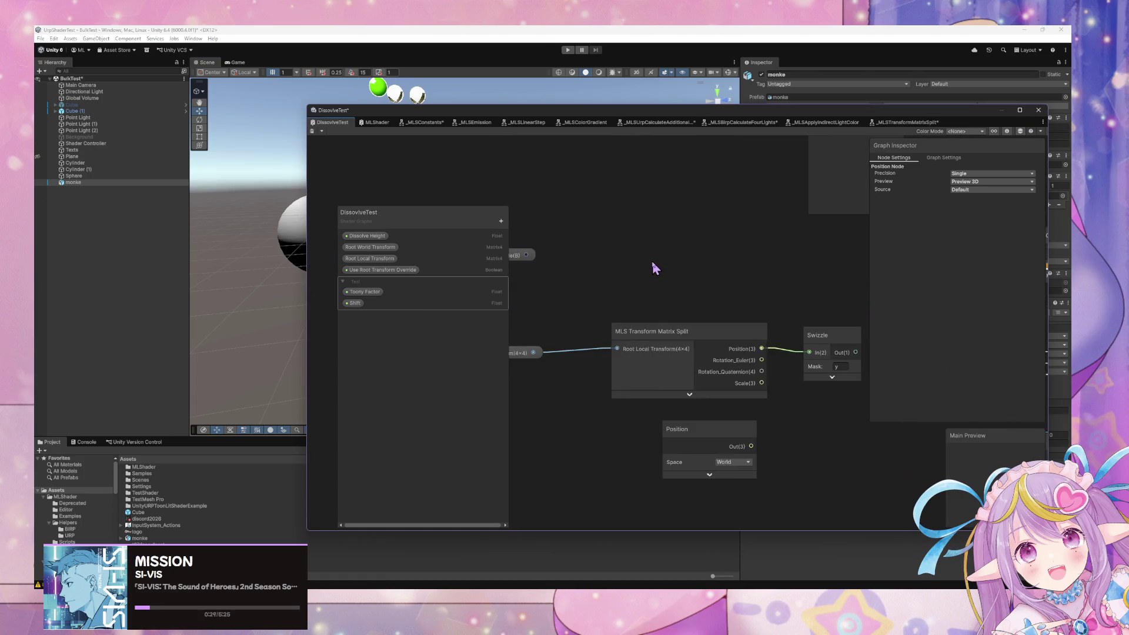
scroll(681, 314, down, 3)
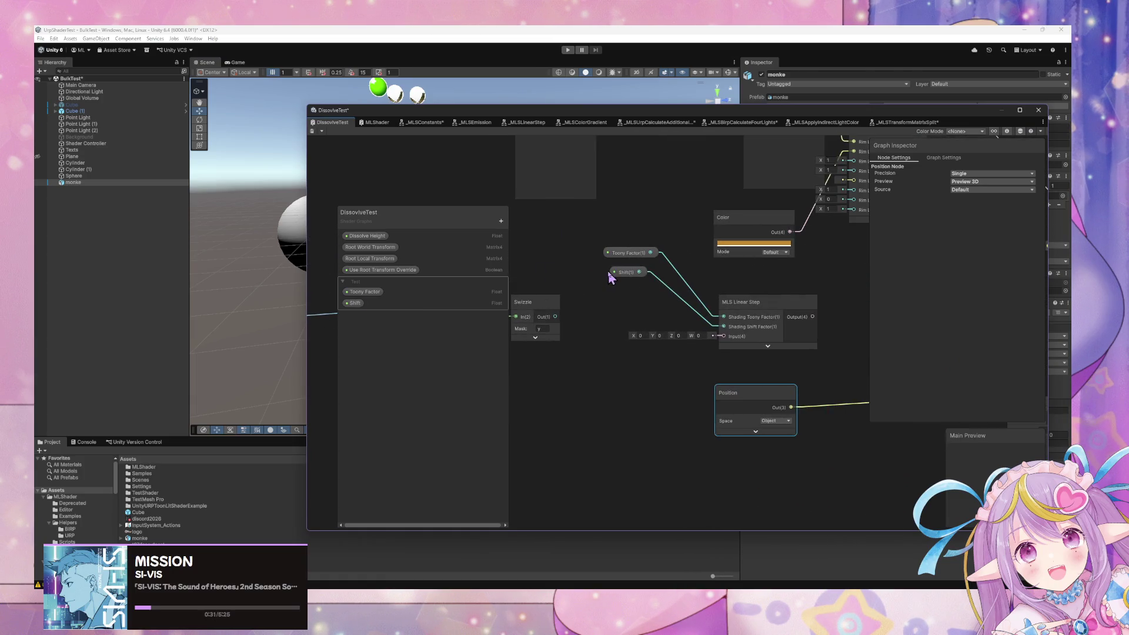
scroll(631, 351, down, 2)
mouse_move(631, 351)
mouse_down()
mouse_move(659, 345)
mouse_move(675, 404)
mouse_move(714, 428)
mouse_up()
mouse_move(567, 335)
mouse_down()
mouse_move(743, 353)
mouse_move(762, 439)
mouse_move(591, 349)
mouse_move(638, 441)
mouse_up()
click(742, 353)
drag(804, 370, 594, 330)
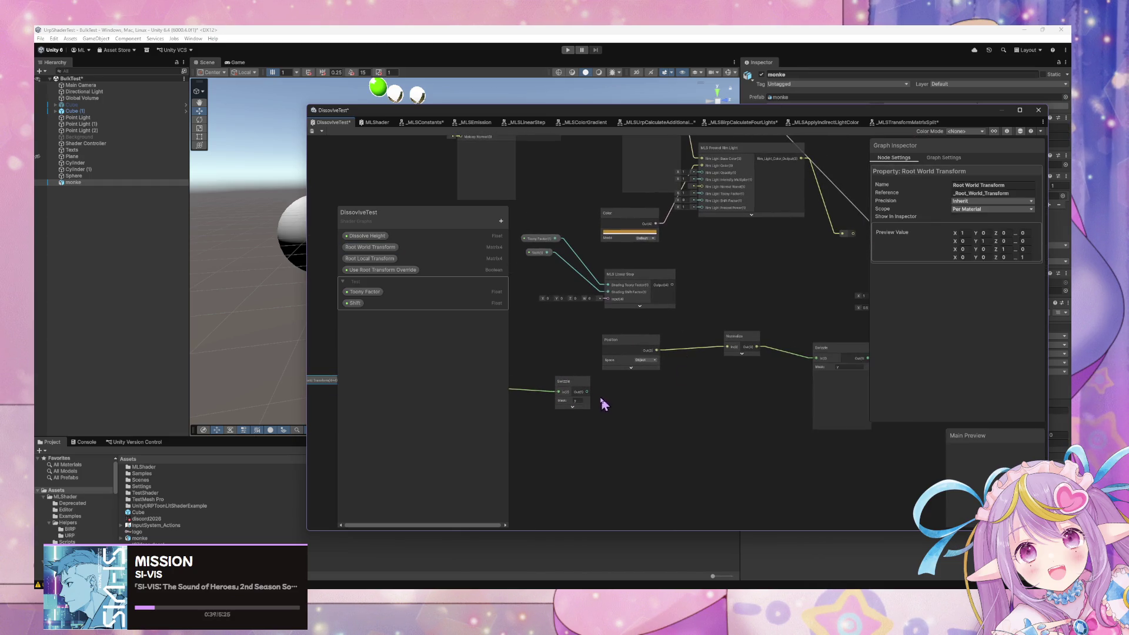
drag(587, 393, 725, 349)
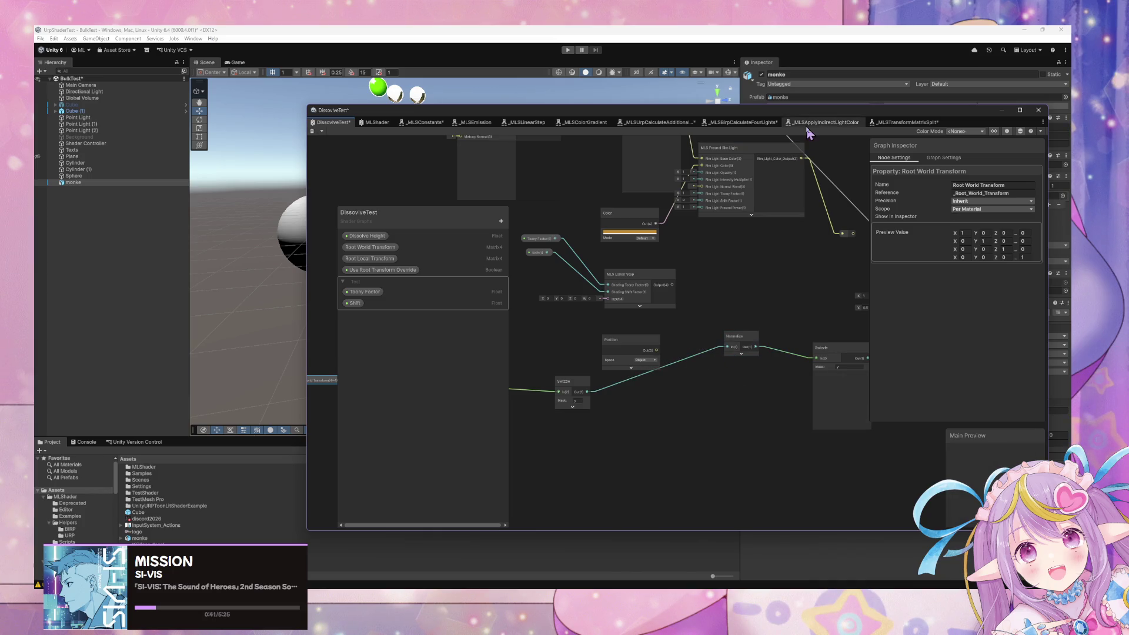
- Delete the extra Swizzle node that followed Normalize
mouse_move(797, 116)
mouse_down()
mouse_move(573, 378)
mouse_move(453, 374)
mouse_move(757, 335)
mouse_move(686, 186)
mouse_move(773, 211)
mouse_up()
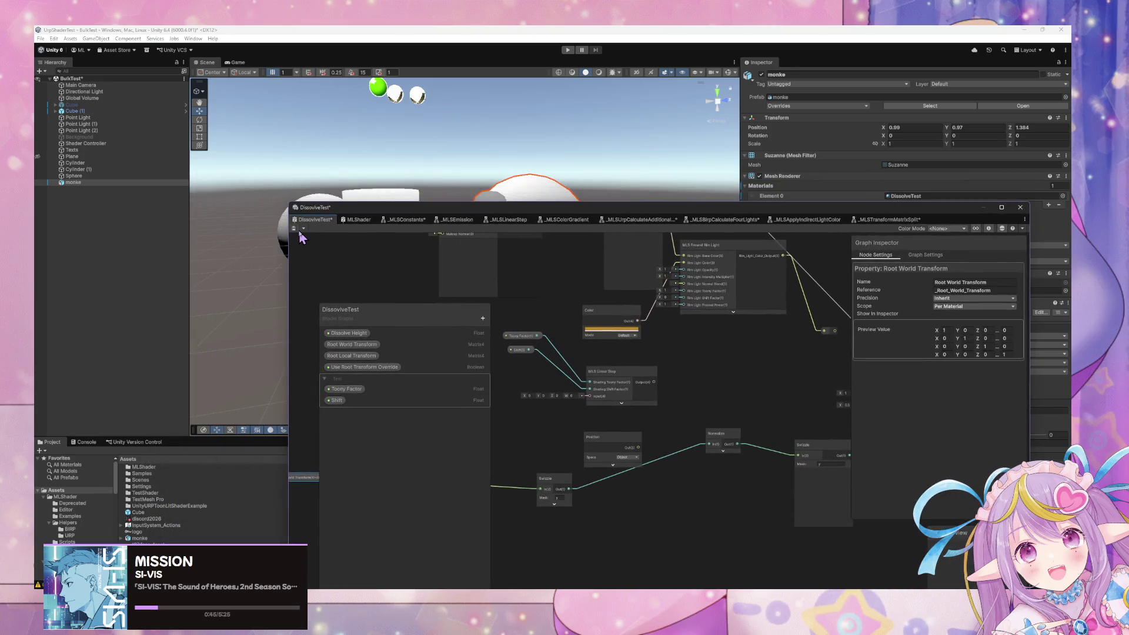
mouse_move(485, 213)
mouse_down()
mouse_move(491, 228)
mouse_move(446, 129)
mouse_up()
mouse_move(557, 405)
mouse_down()
mouse_move(805, 408)
mouse_move(601, 382)
mouse_up()
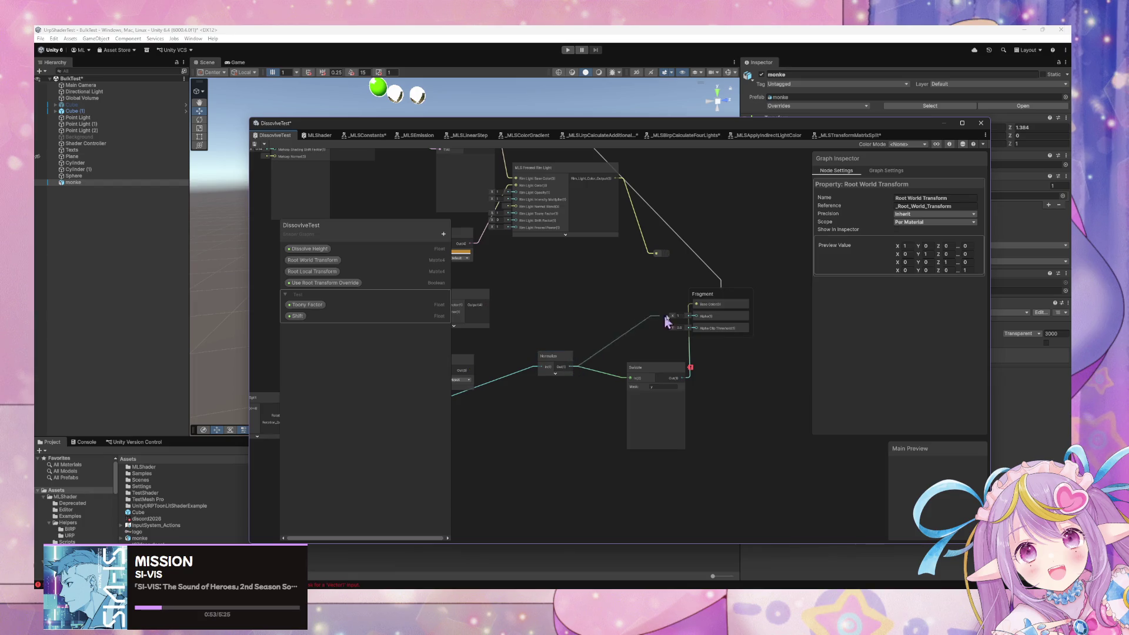
drag(510, 258, 554, 257)
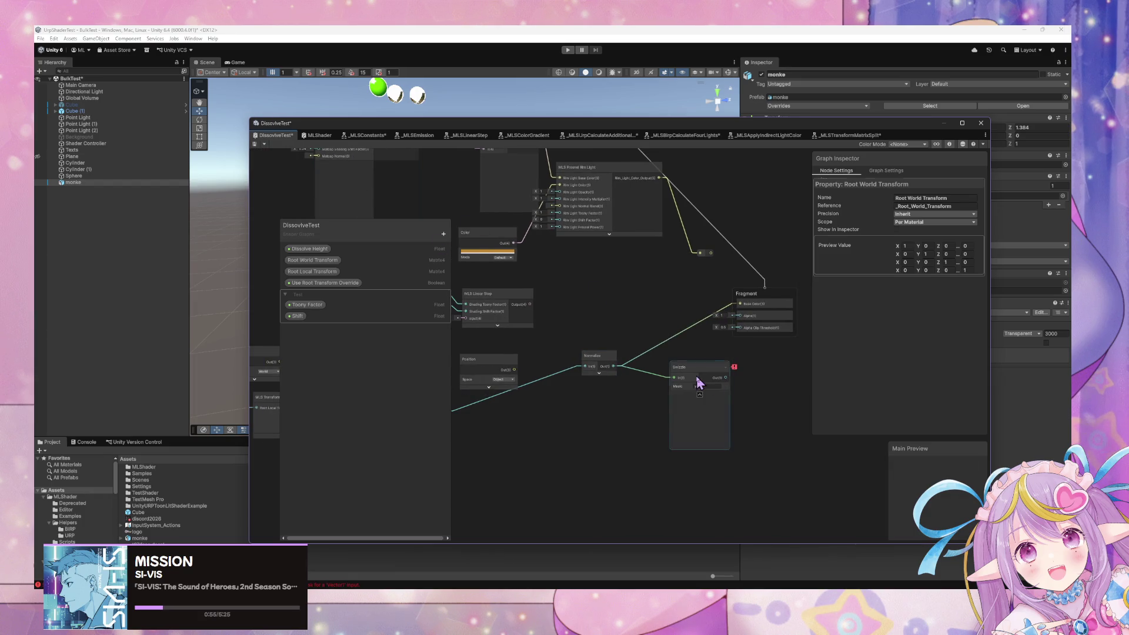
key(Delete)
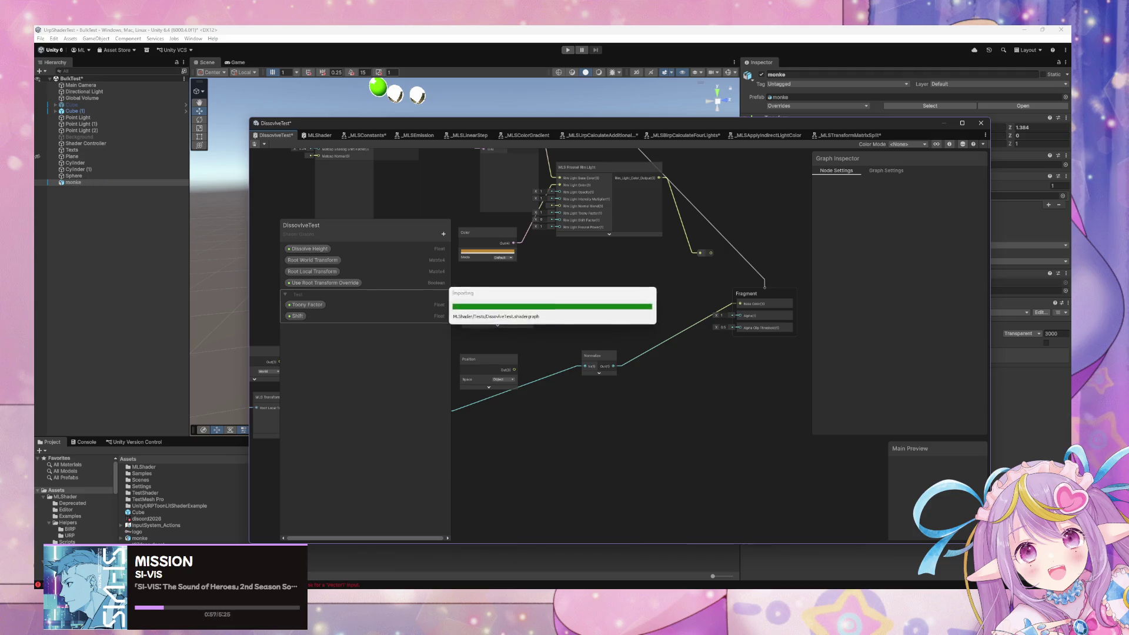
mouse_move(504, 126)
mouse_down()
mouse_move(562, 333)
mouse_move(457, 329)
mouse_up()
- Raise the monke and the sphere to check their shading
mouse_move(509, 218)
mouse_down()
mouse_move(510, 166)
mouse_move(524, 192)
mouse_up()
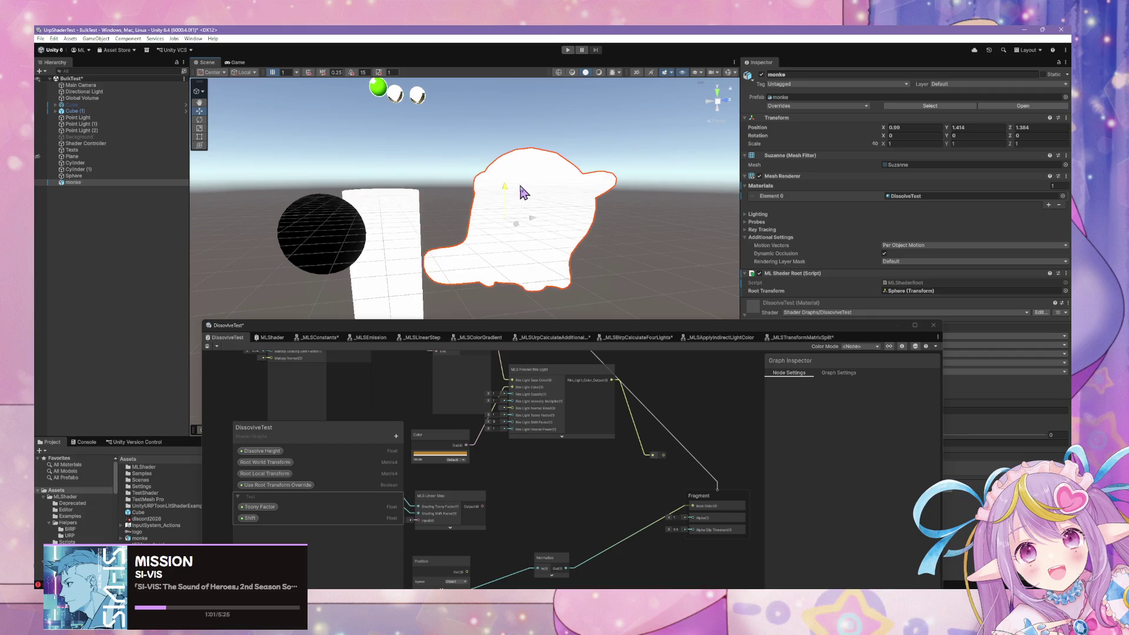
click(311, 244)
mouse_move(320, 194)
mouse_down()
mouse_move(327, 159)
mouse_move(325, 191)
mouse_up()
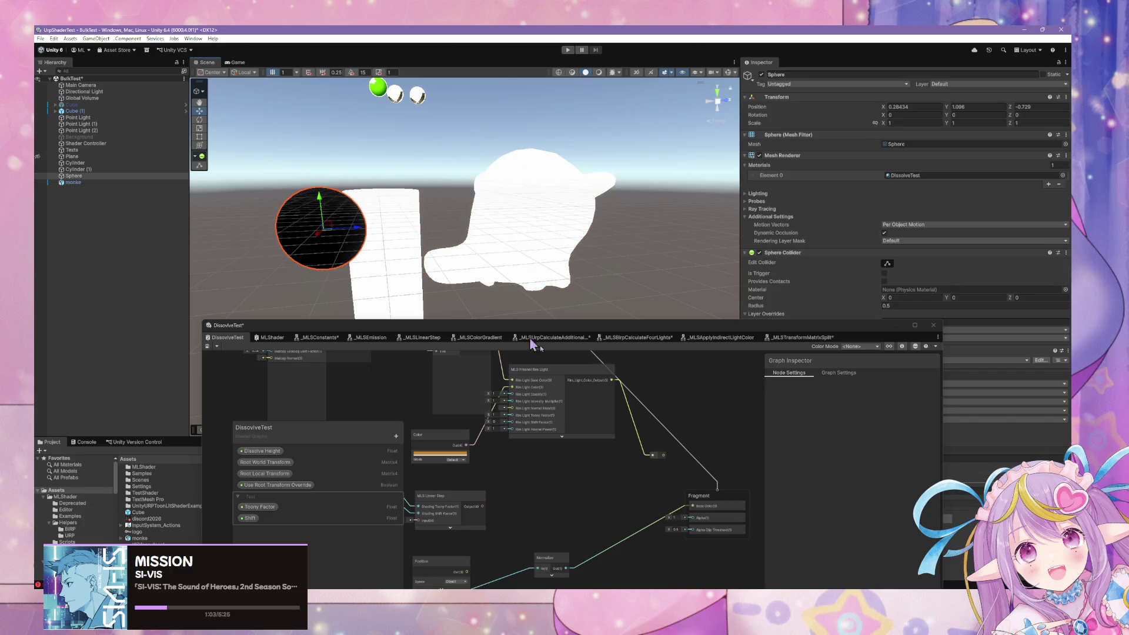
- Preview the Position output, then the Normalize output, as the Fragment Base Color
drag(612, 331, 678, 186)
drag(534, 408, 721, 368)
mouse_move(746, 433)
mouse_down()
mouse_move(819, 402)
mouse_move(791, 410)
mouse_move(864, 412)
mouse_move(769, 398)
mouse_move(640, 426)
mouse_move(611, 454)
mouse_move(642, 443)
mouse_up()
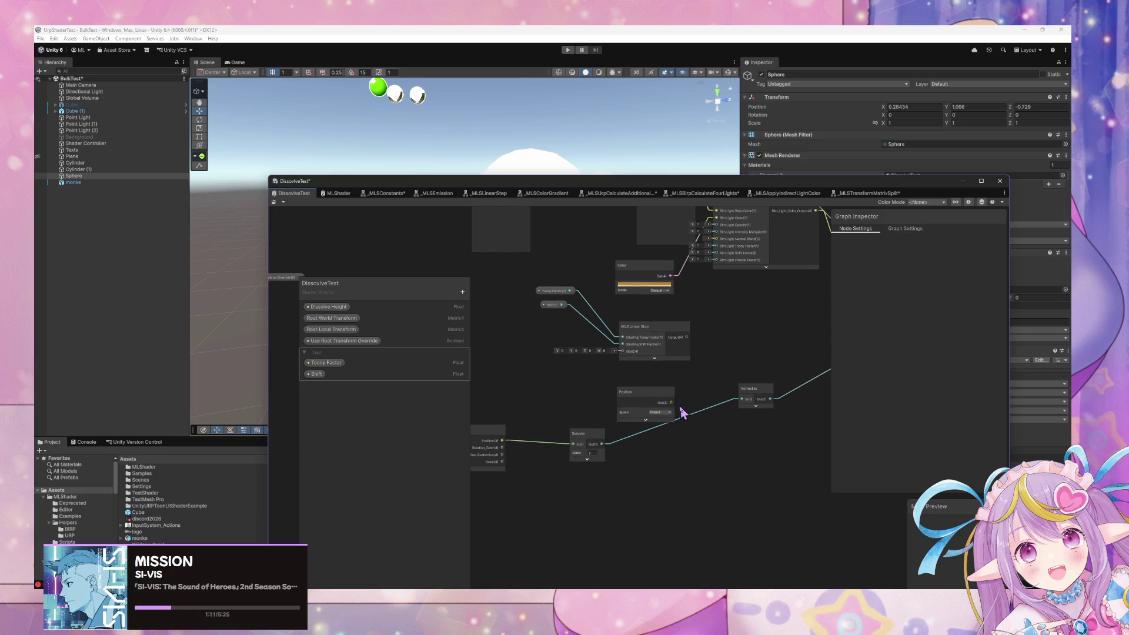
drag(746, 406, 661, 422)
drag(586, 421, 812, 354)
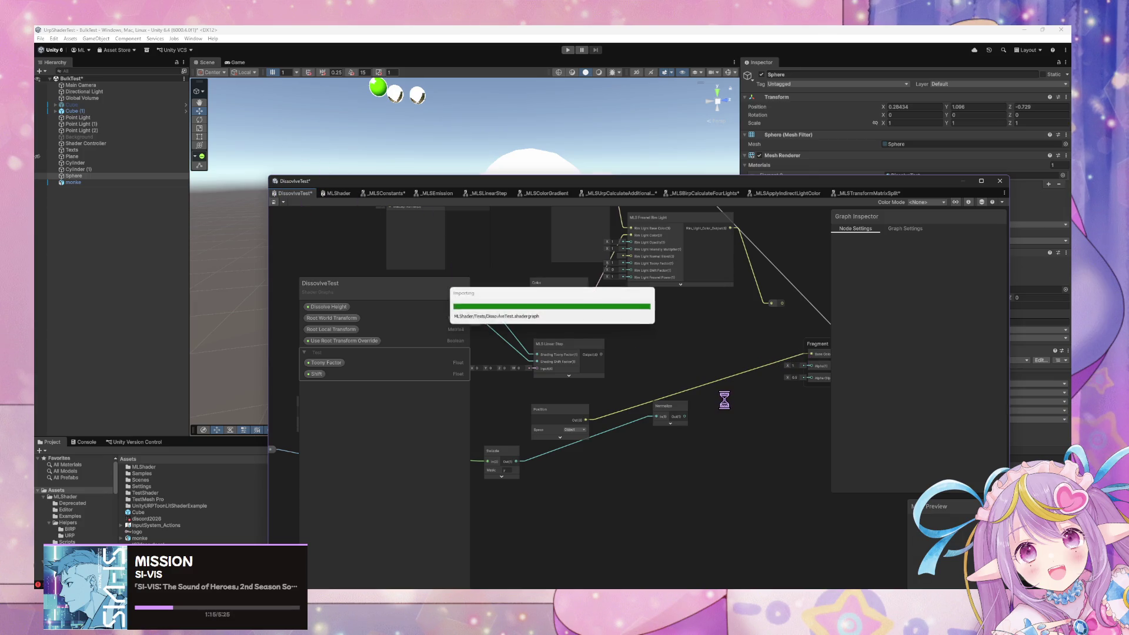
mouse_move(522, 194)
mouse_down()
mouse_move(600, 395)
mouse_move(521, 210)
mouse_up()
mouse_move(587, 438)
mouse_down()
mouse_move(478, 421)
mouse_move(572, 416)
mouse_up()
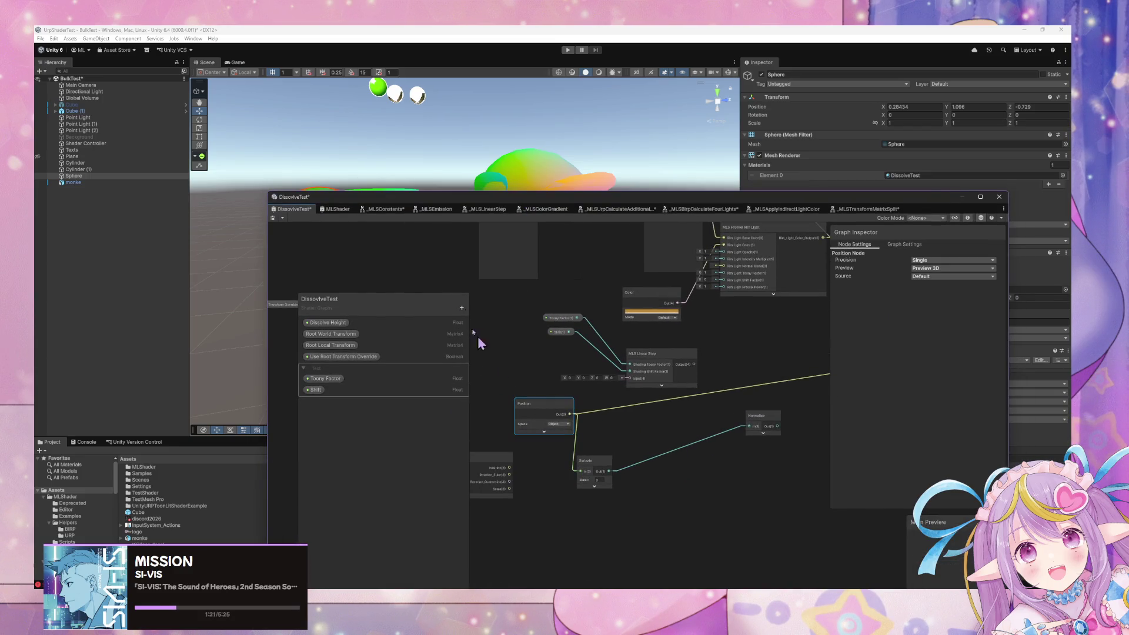
drag(770, 450, 680, 450)
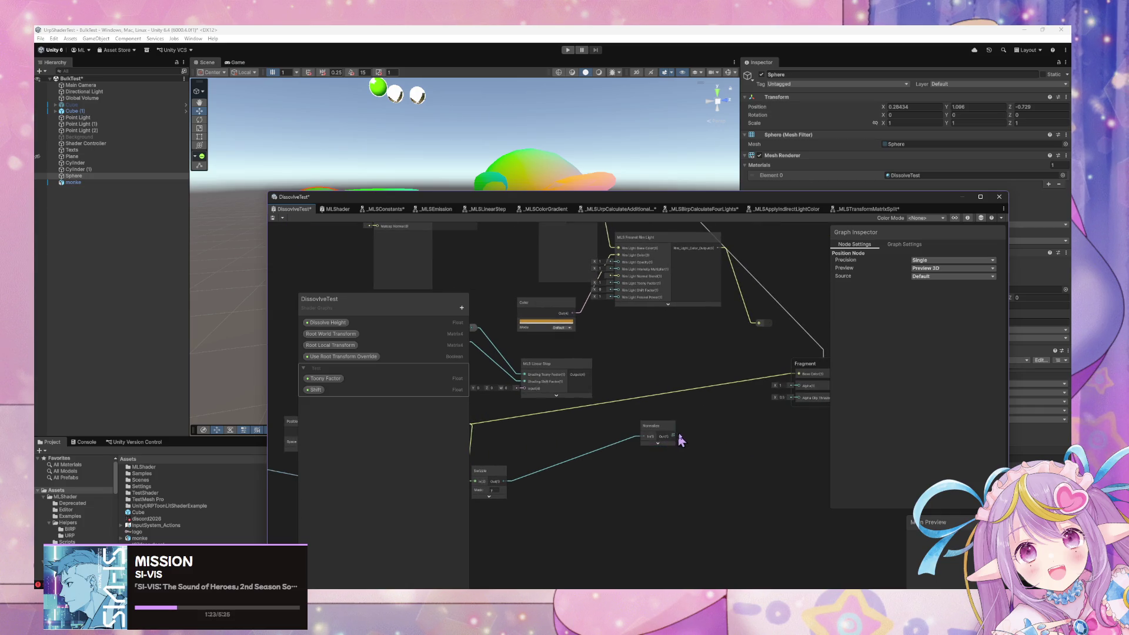
drag(775, 393, 798, 374)
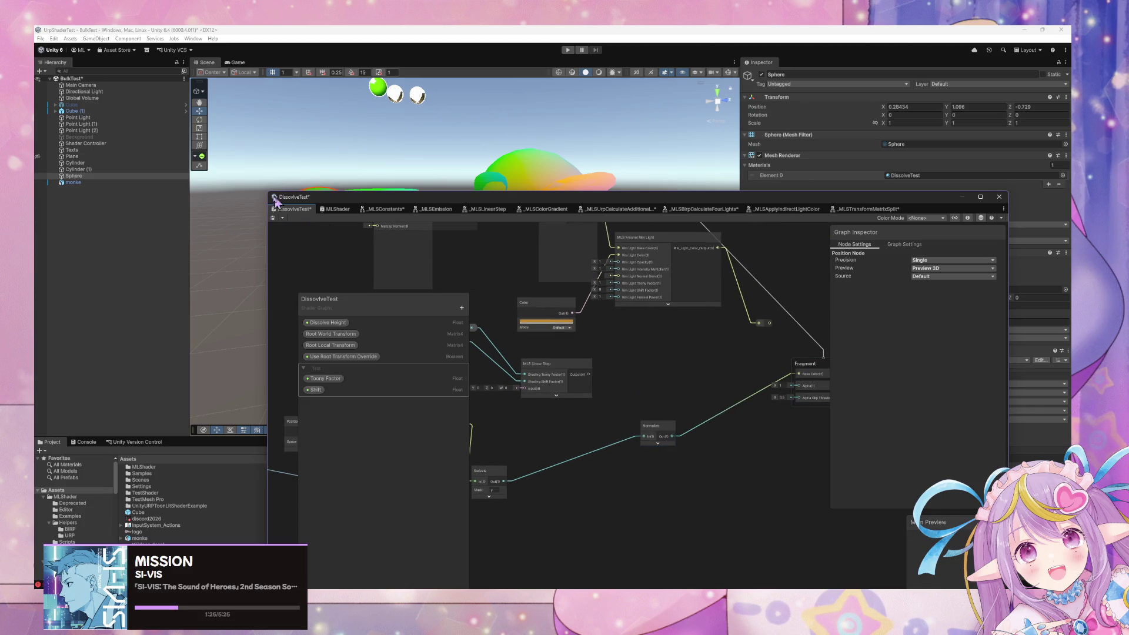
- Wire Swizzle Out into Base Color and move the sphere to check the white-to-black gradient
mouse_move(564, 201)
mouse_down()
mouse_move(699, 333)
mouse_move(769, 244)
mouse_move(690, 152)
mouse_move(688, 162)
mouse_up()
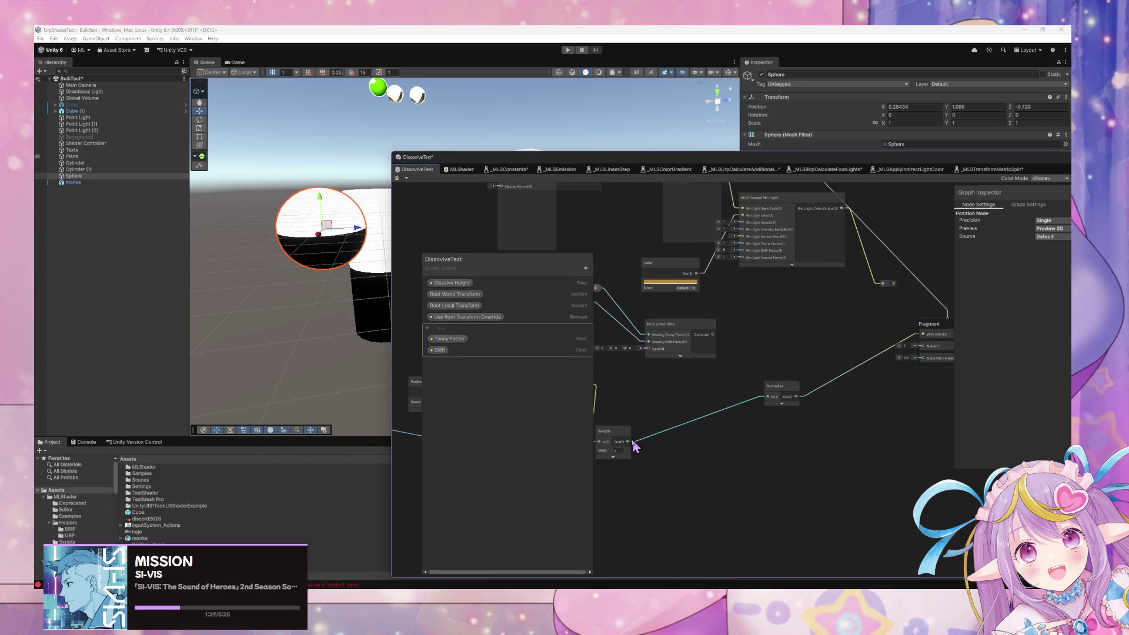
drag(795, 363, 922, 334)
drag(769, 392, 778, 445)
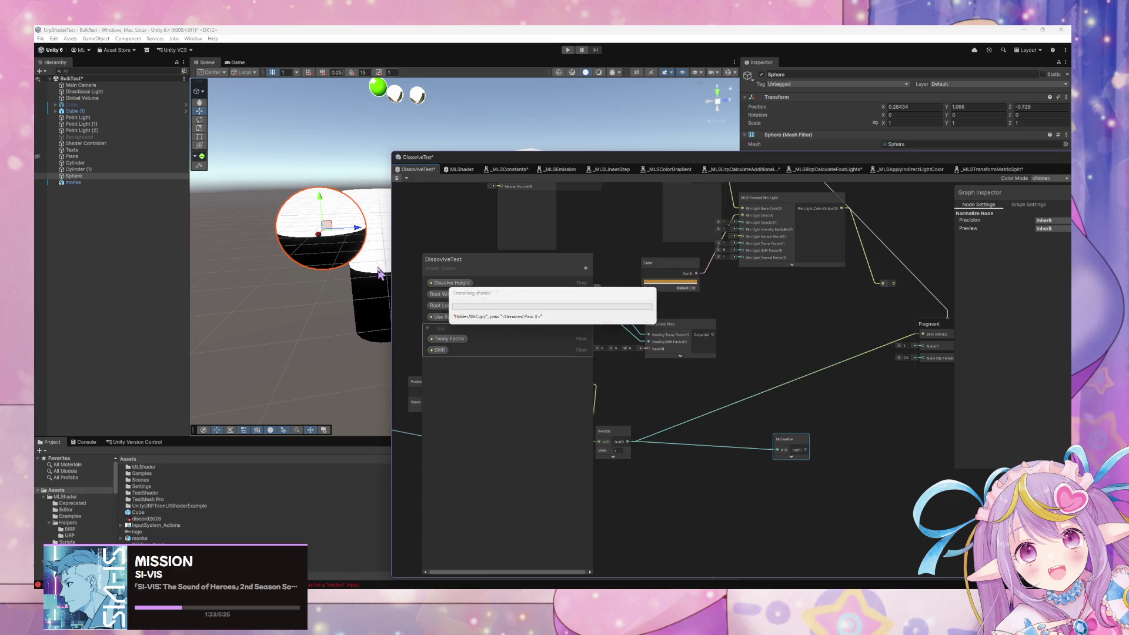
mouse_move(320, 208)
mouse_down()
mouse_move(330, 273)
mouse_move(341, 189)
mouse_move(340, 203)
mouse_up()
drag(722, 386, 897, 365)
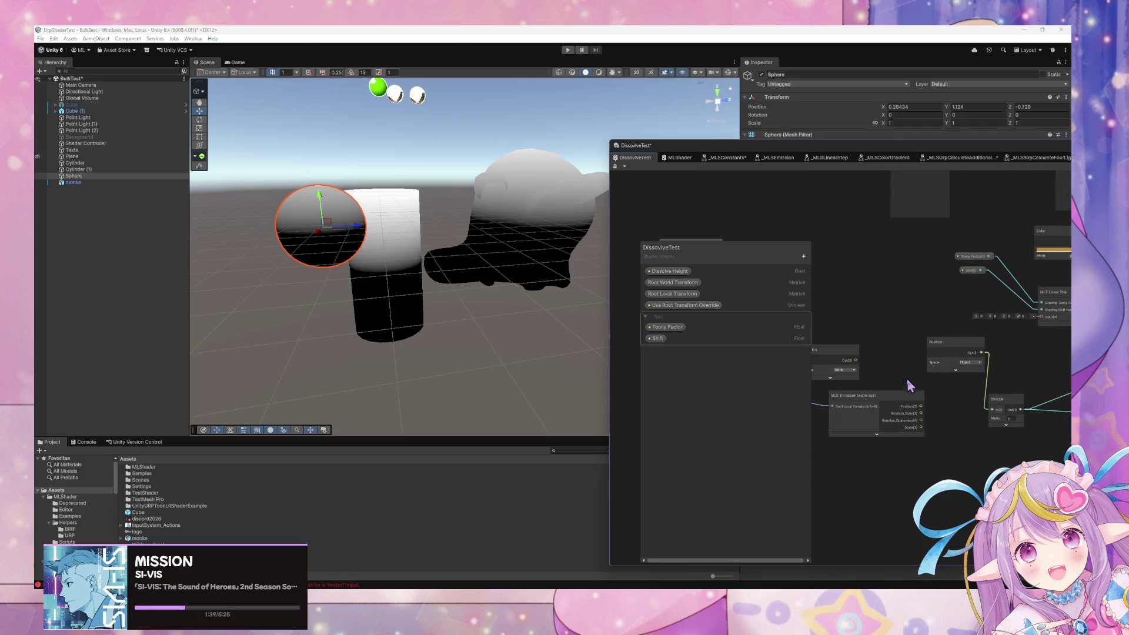
click(199, 121)
click(529, 225)
drag(486, 200, 390, 244)
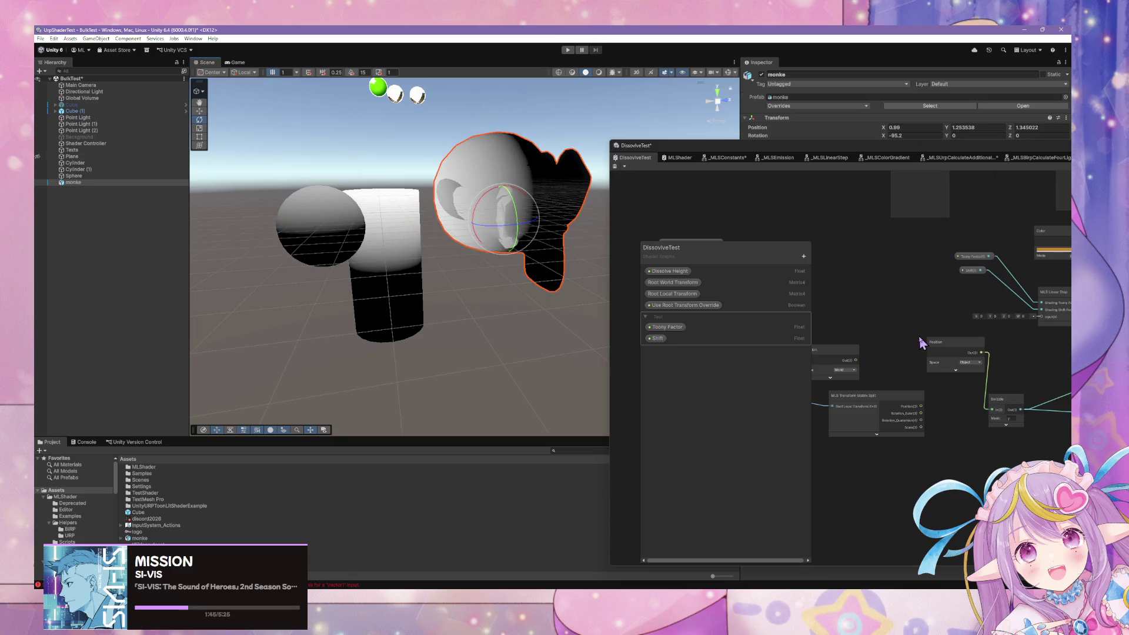
key(ctrl+z)
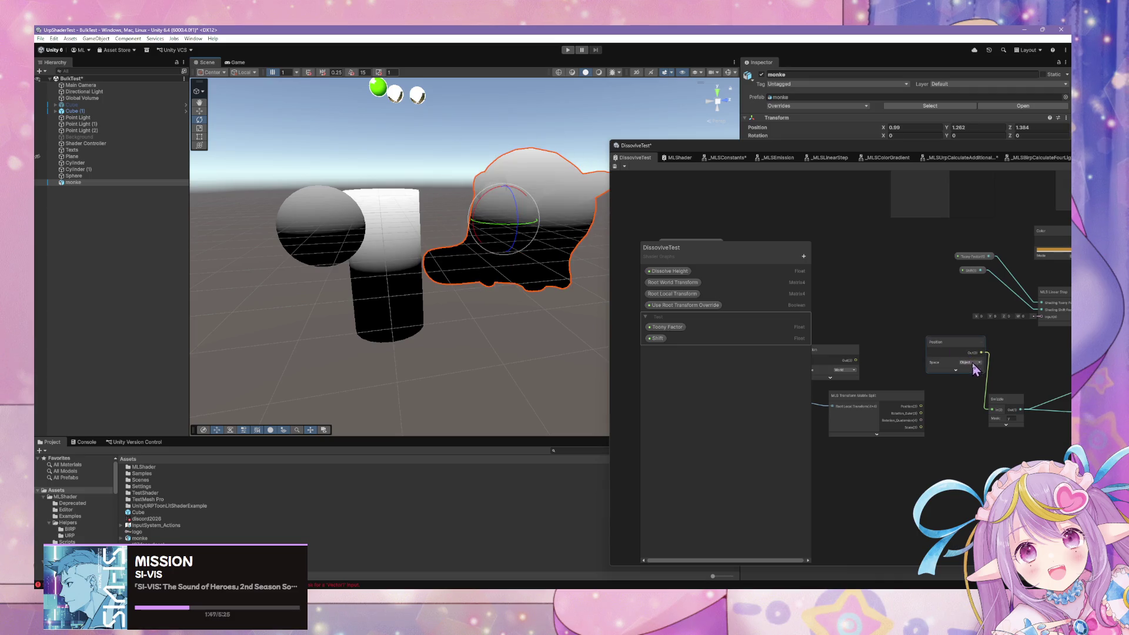
click(967, 362)
click(998, 388)
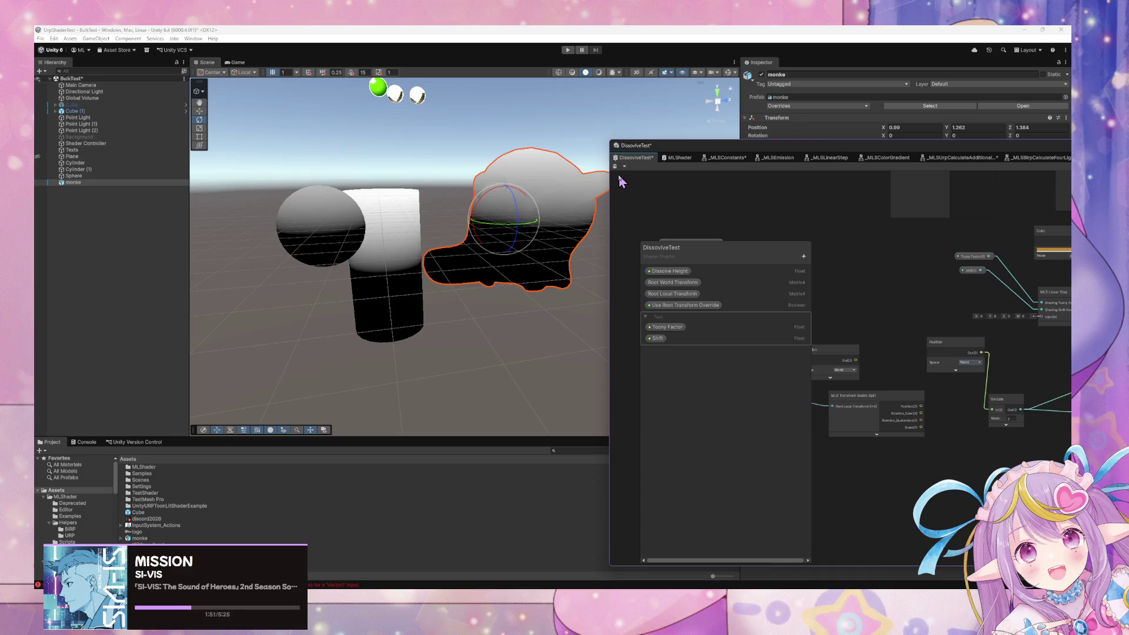
mouse_move(484, 189)
mouse_down()
mouse_move(360, 222)
mouse_move(387, 218)
mouse_up()
key(ctrl+z)
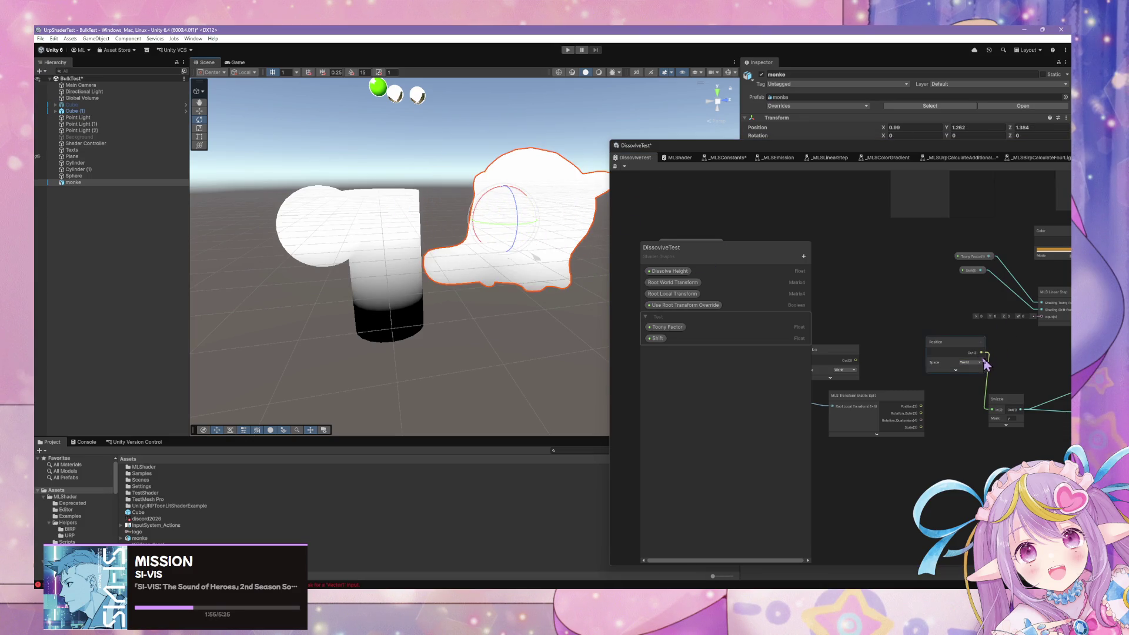
click(970, 362)
click(979, 380)
click(971, 362)
click(982, 371)
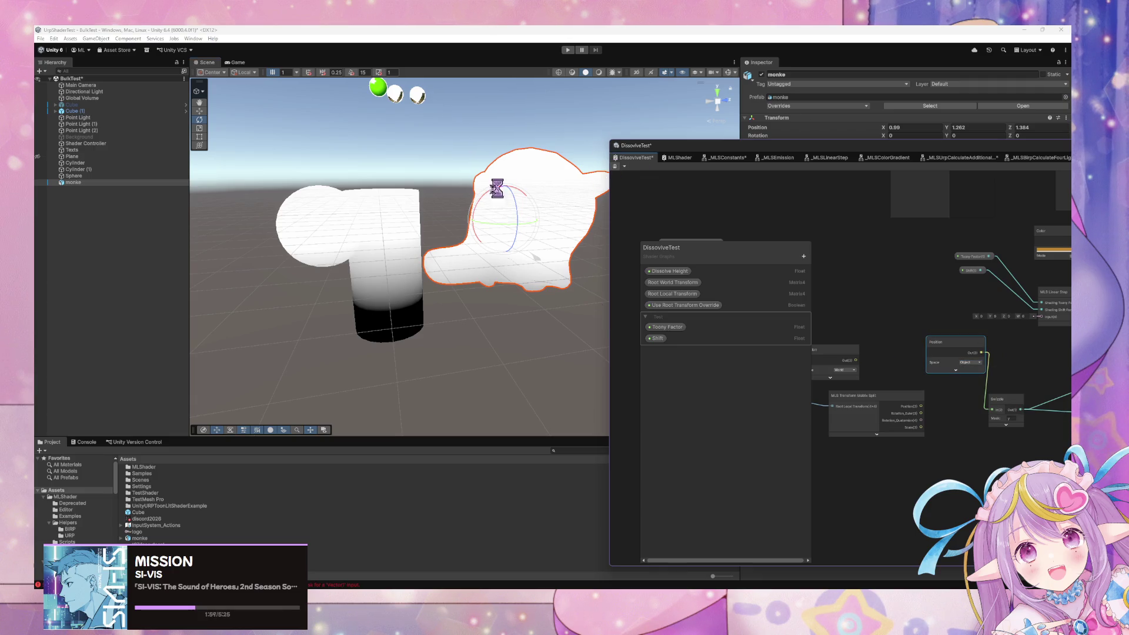
mouse_move(498, 199)
mouse_down()
mouse_move(458, 212)
mouse_move(420, 261)
mouse_move(499, 351)
mouse_move(516, 189)
mouse_move(408, 300)
mouse_move(579, 191)
mouse_up()
click(400, 244)
mouse_move(376, 243)
mouse_down()
mouse_move(519, 277)
mouse_move(294, 186)
mouse_move(305, 210)
mouse_move(397, 246)
mouse_up()
key(ctrl+z)
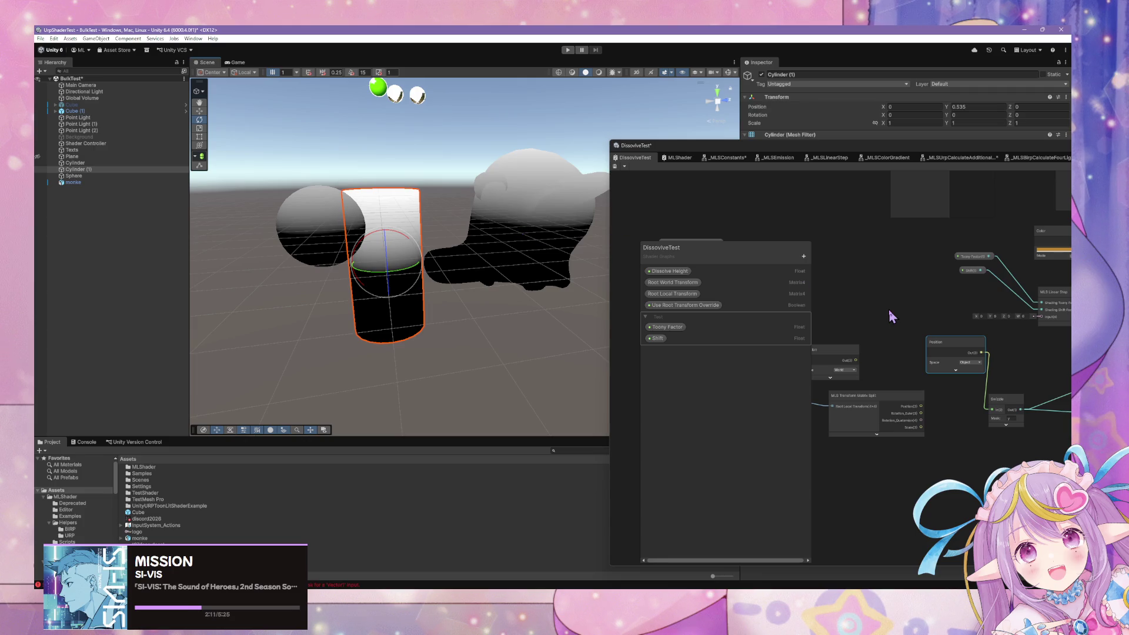
mouse_move(890, 312)
mouse_down()
mouse_move(947, 317)
mouse_move(983, 275)
mouse_move(958, 272)
mouse_move(892, 336)
mouse_move(900, 354)
mouse_move(975, 313)
mouse_move(888, 343)
mouse_up()
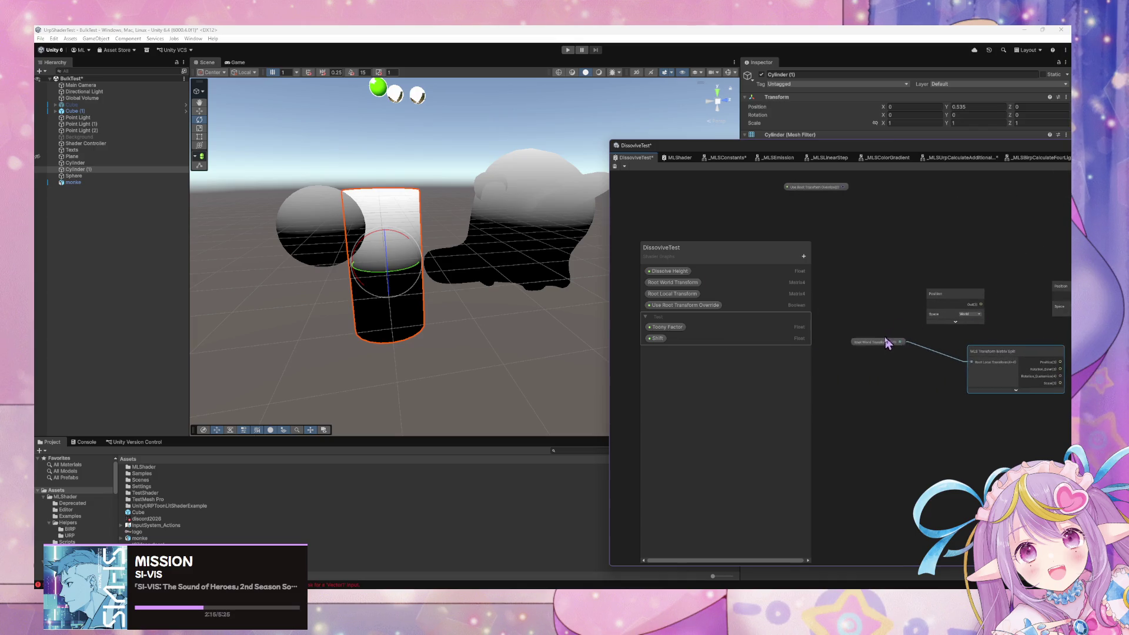
- Add a Transform node converting from World to Object space
scroll(937, 356, right, 5)
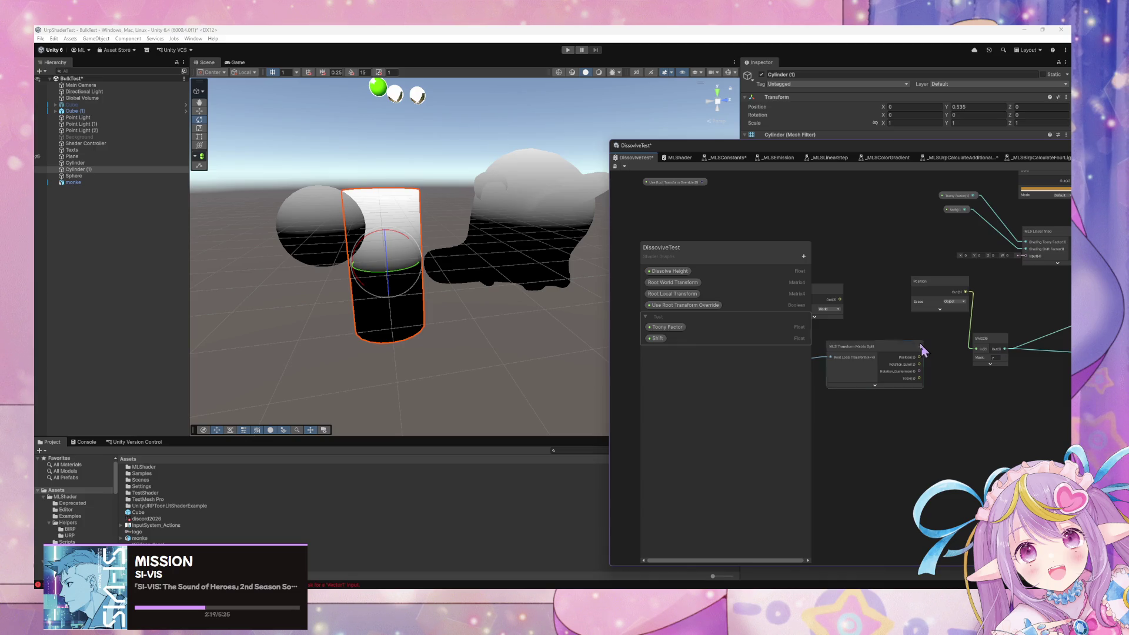
scroll(900, 335, right, 1)
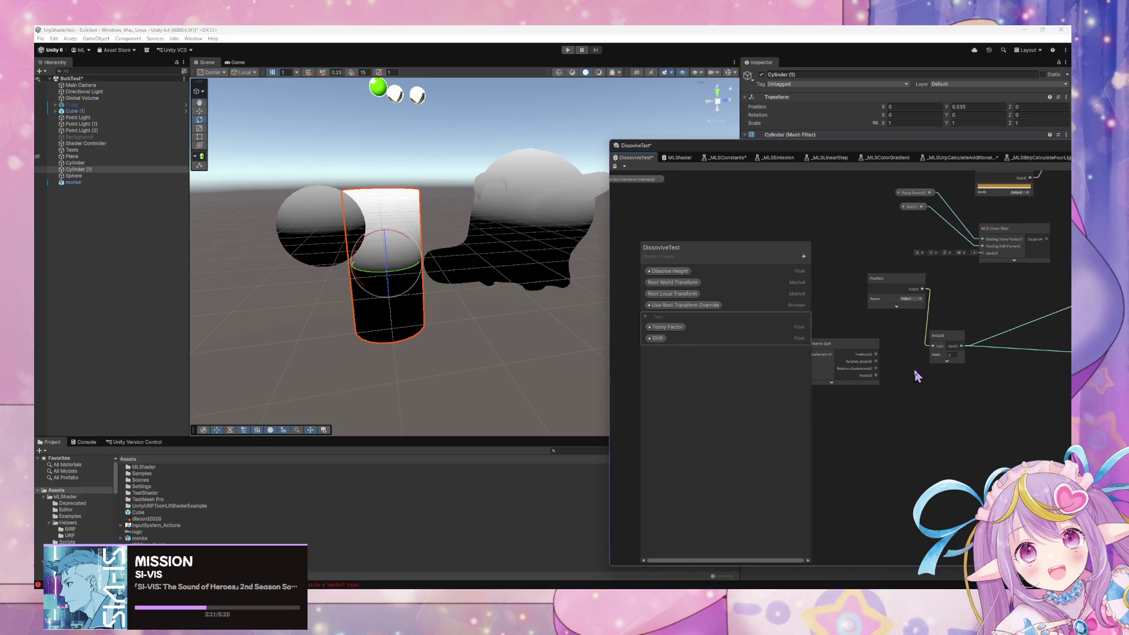
key(space)
text(transop)
key(BackSpace)
key(Return)
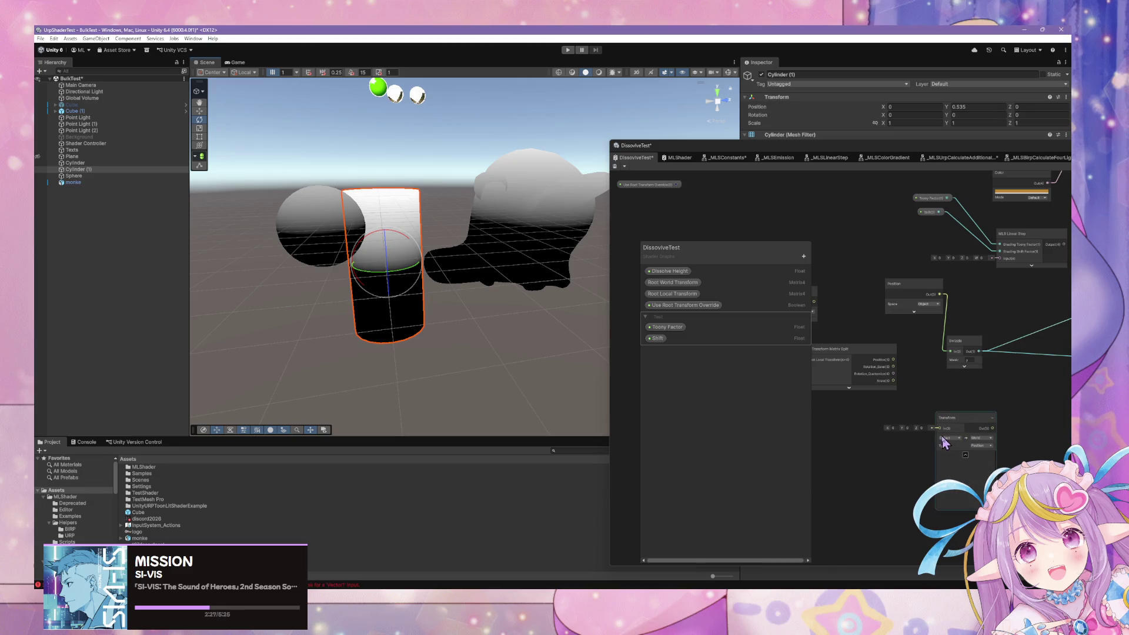
click(948, 438)
click(953, 463)
click(981, 438)
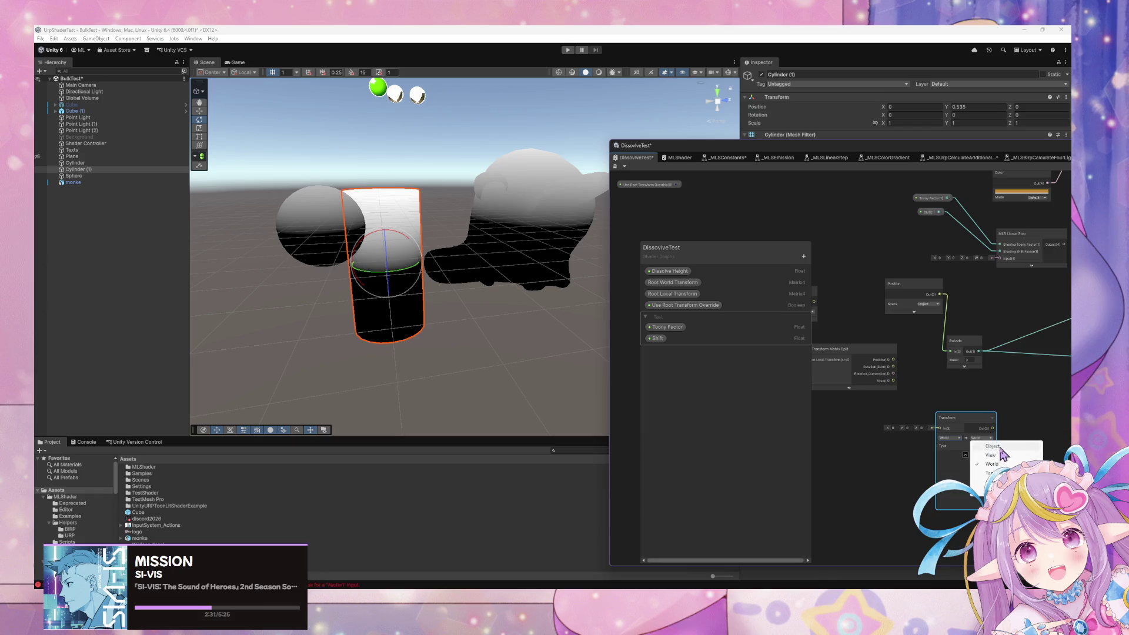
click(989, 447)
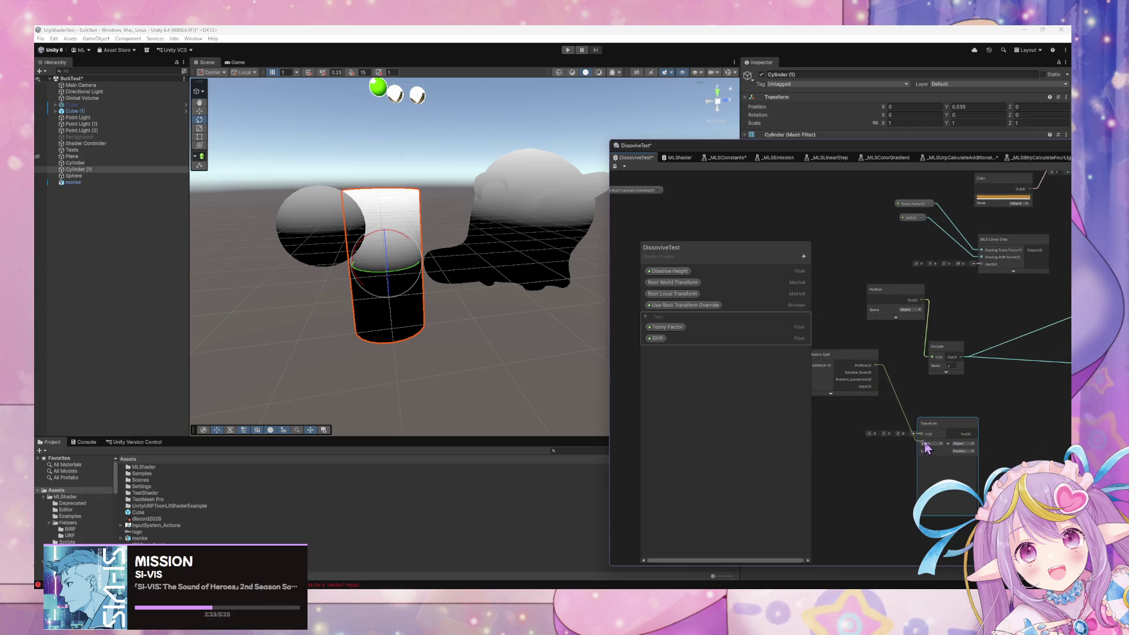
mouse_move(928, 444)
mouse_down()
mouse_move(948, 372)
mouse_move(999, 379)
mouse_move(932, 383)
mouse_move(858, 429)
mouse_move(944, 385)
mouse_up()
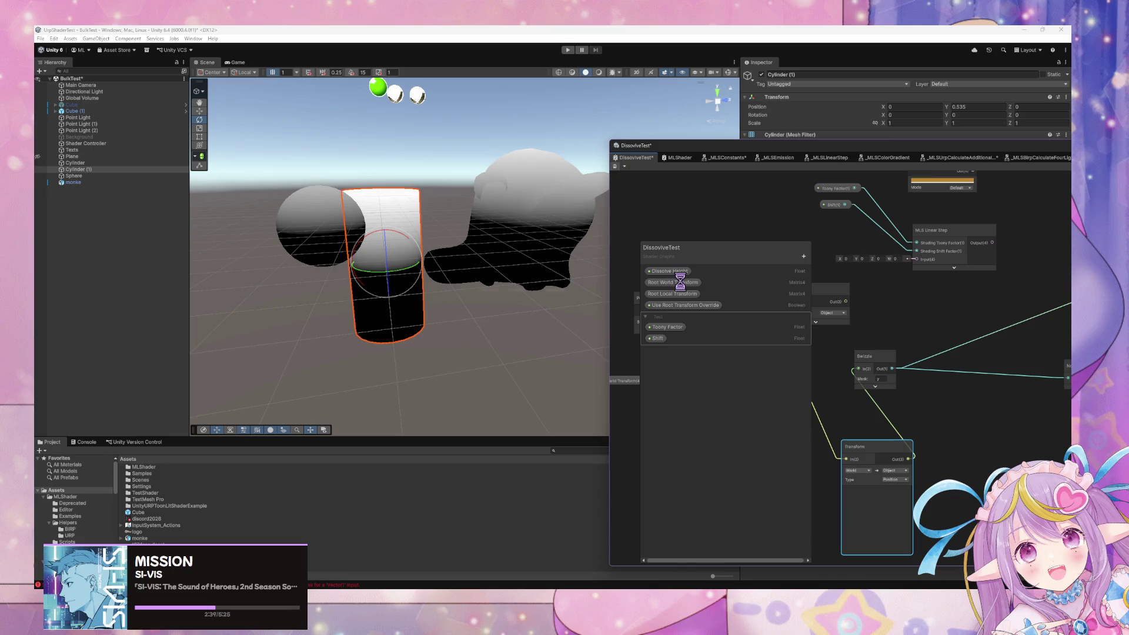
- Raise the sphere slightly to test the gradient and move the Normalize node lower
click(318, 215)
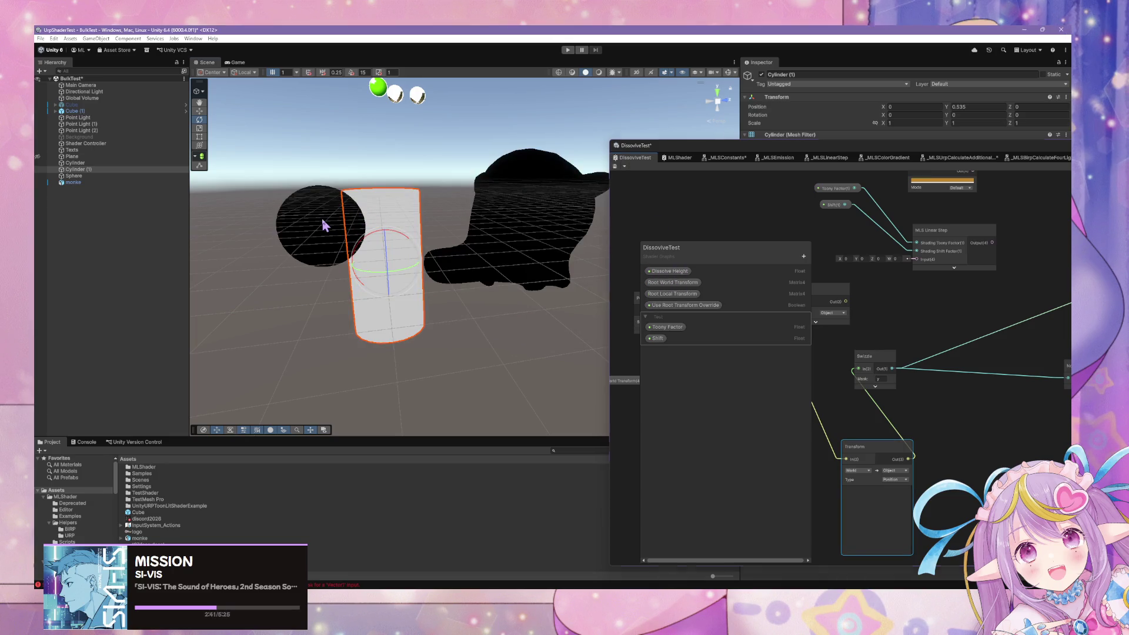
click(306, 170)
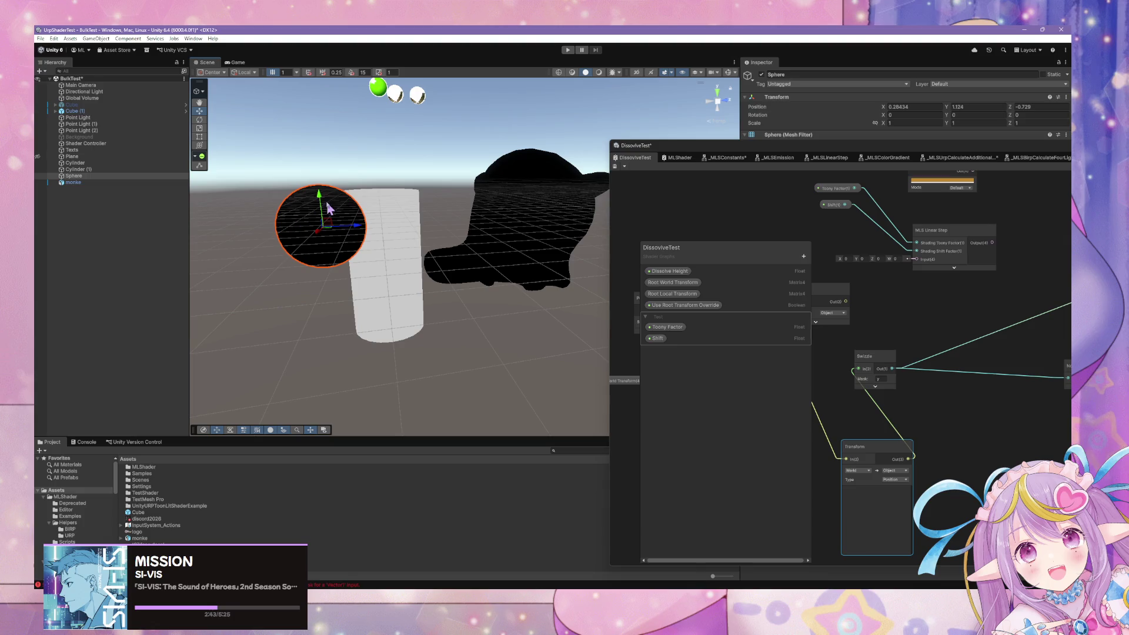
click(319, 207)
mouse_move(320, 194)
mouse_down()
mouse_move(329, 133)
mouse_move(320, 285)
mouse_move(322, 138)
mouse_move(310, 267)
mouse_move(303, 139)
mouse_move(316, 304)
mouse_move(283, 97)
mouse_move(308, 253)
mouse_move(297, 183)
mouse_up()
mouse_move(1041, 363)
mouse_down()
mouse_move(746, 386)
mouse_move(907, 372)
mouse_move(983, 323)
mouse_move(1035, 408)
mouse_up()
drag(905, 369, 1006, 372)
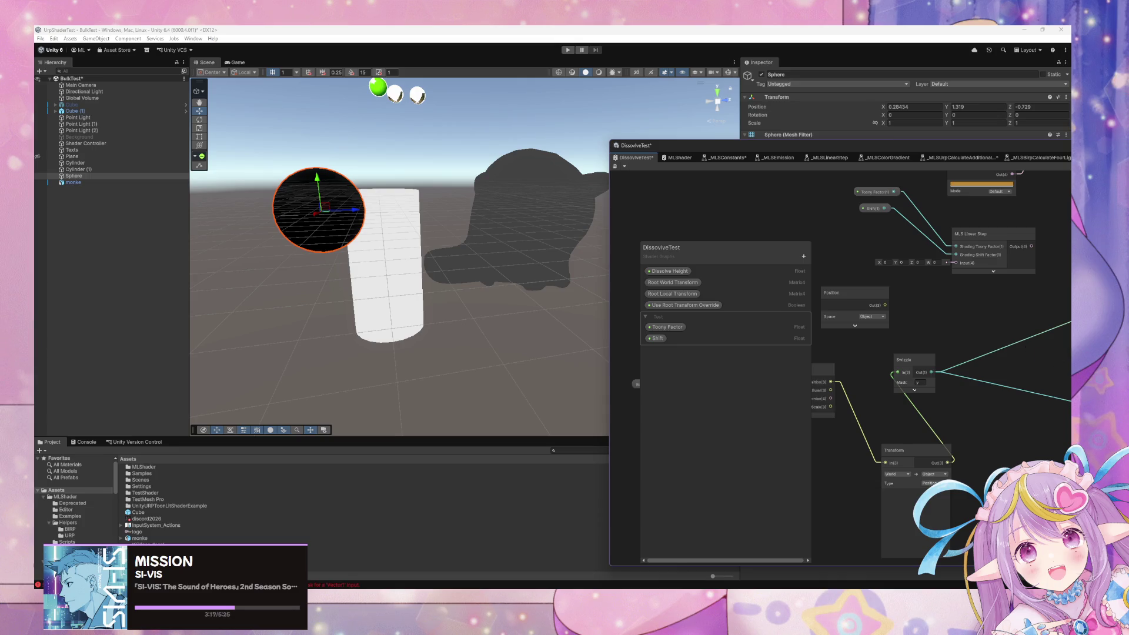
- Enlarge the Shader Graph and detach it into a floating window
mouse_move(611, 241)
mouse_down()
mouse_move(500, 244)
mouse_move(575, 249)
mouse_up()
mouse_move(680, 158)
mouse_down()
mouse_move(512, 377)
mouse_move(455, 381)
mouse_up()
click(417, 241)
drag(347, 368, 97, 406)
click(520, 224)
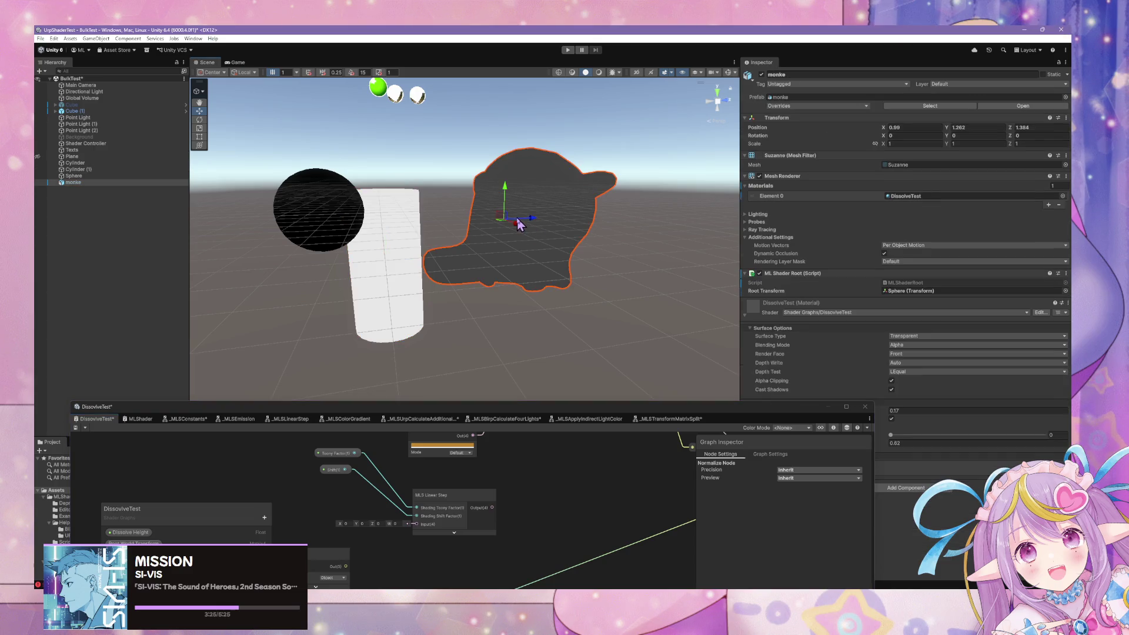
- Add an ML Shader Root to the Sphere with its own transform as Root Transform
click(352, 202)
drag(770, 407, 607, 388)
click(905, 523)
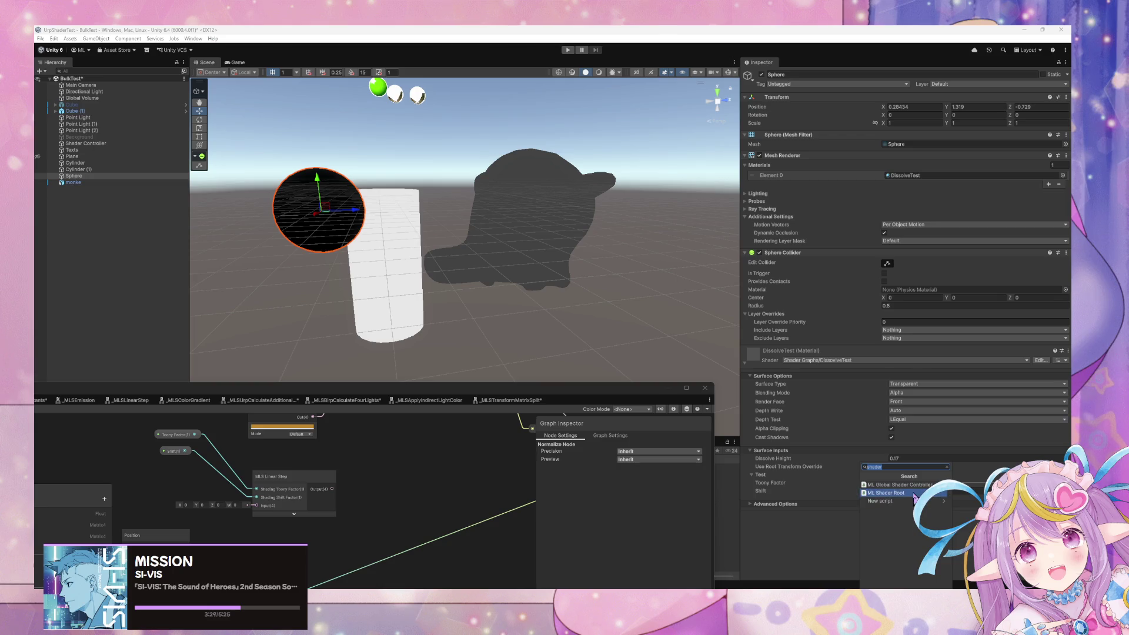
click(914, 494)
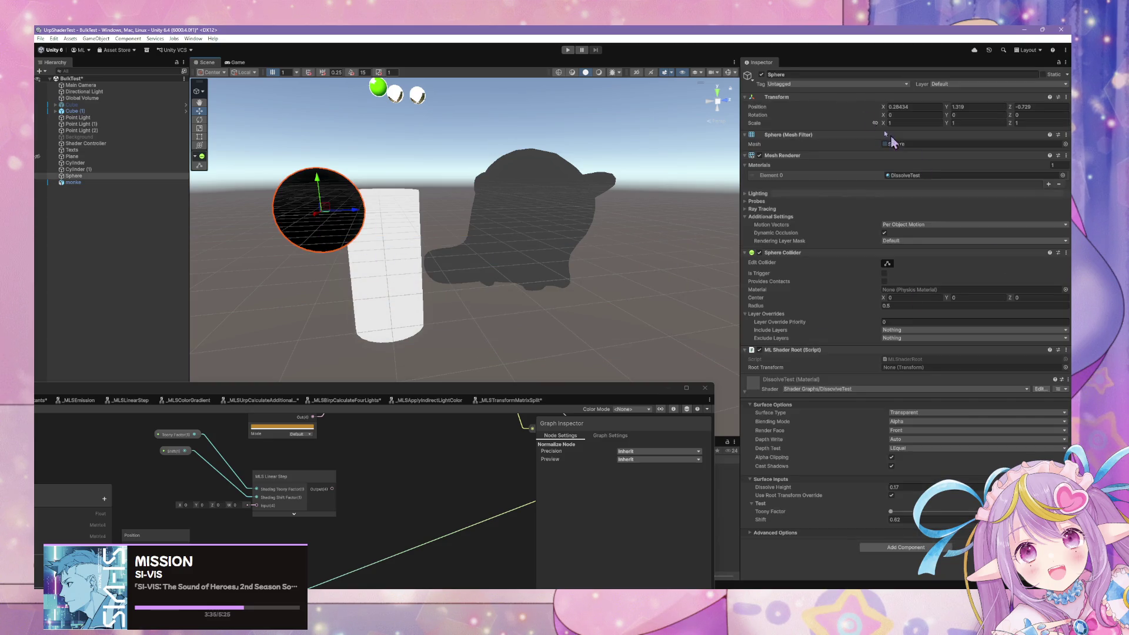
drag(779, 97, 930, 317)
drag(923, 377, 922, 377)
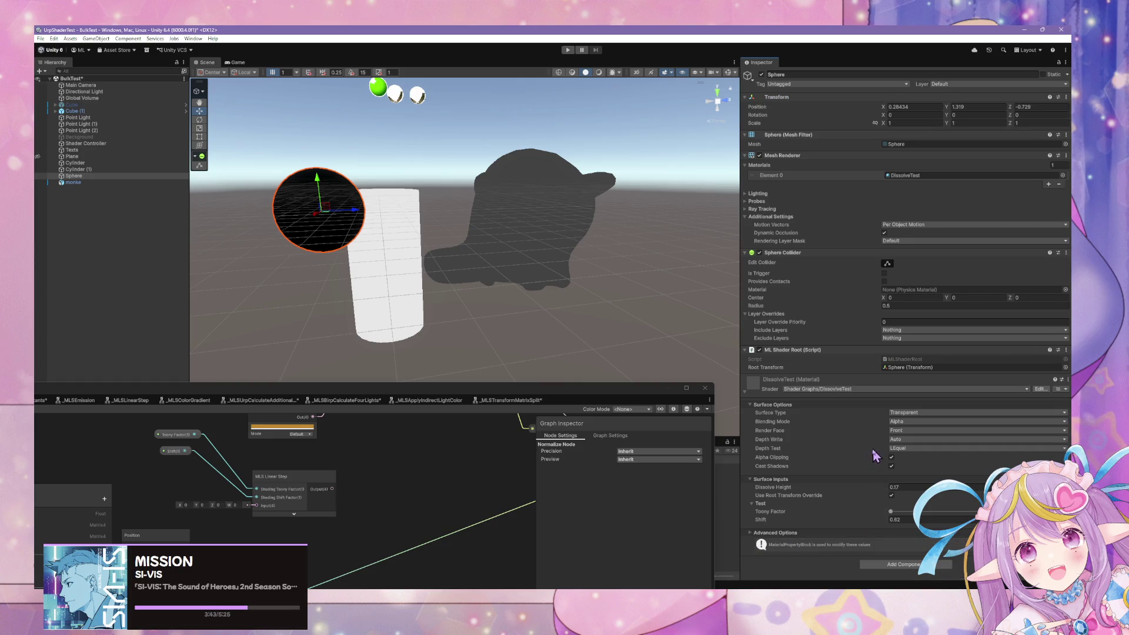
- Move the Sphere up and down to test the shading, leaving it at Y 1.395
mouse_move(584, 400)
mouse_down()
mouse_move(664, 302)
mouse_move(827, 378)
mouse_up()
click(565, 202)
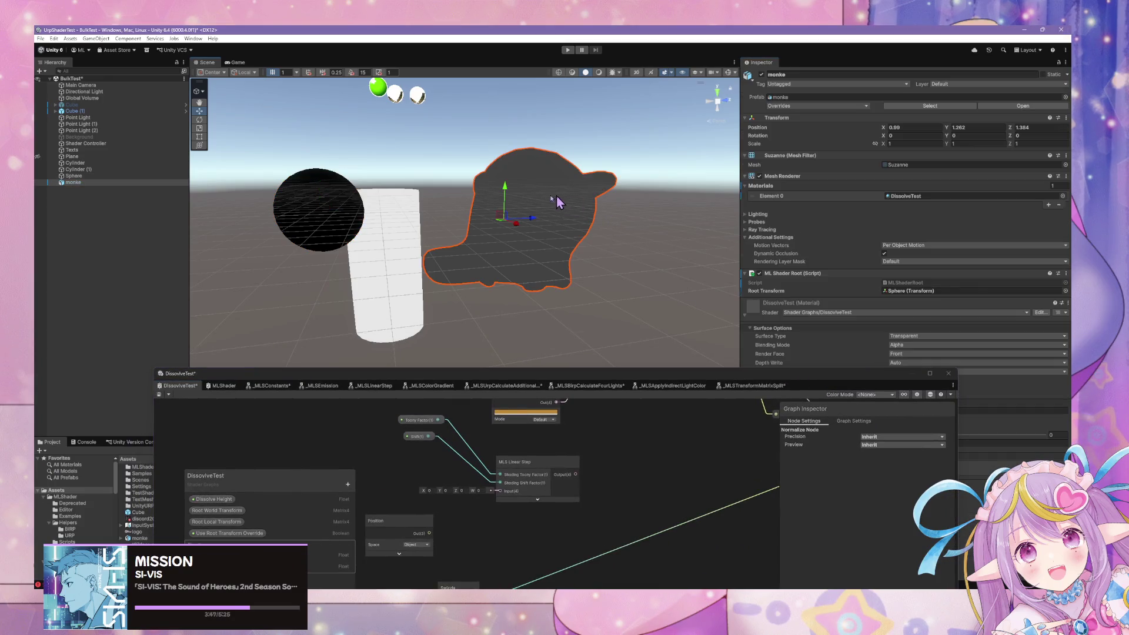
click(305, 200)
mouse_move(318, 188)
mouse_down()
mouse_move(308, 123)
mouse_move(320, 227)
mouse_move(310, 134)
mouse_move(318, 223)
mouse_move(301, 160)
mouse_move(307, 241)
mouse_move(305, 168)
mouse_move(303, 181)
mouse_up()
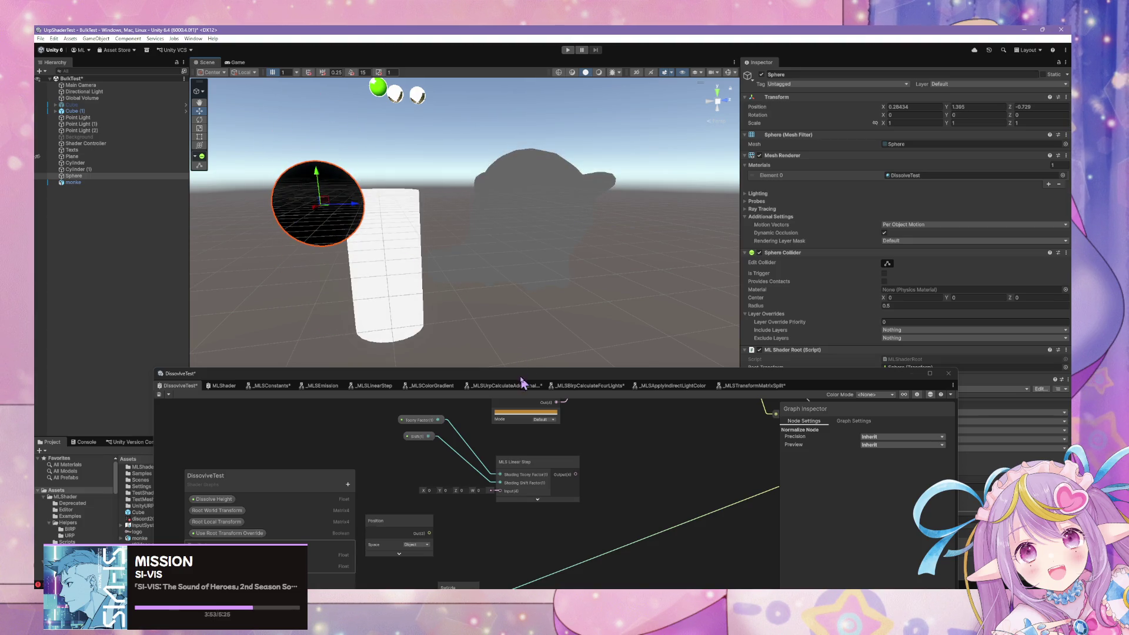
drag(520, 379, 806, 93)
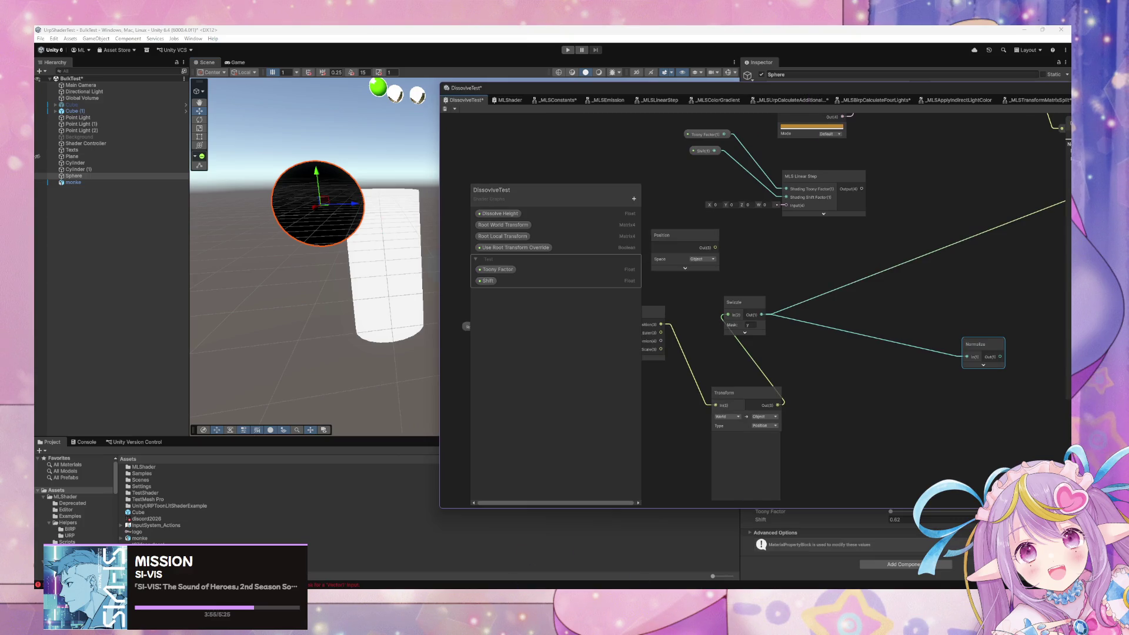
- Zoom out and regroup the Switch, Object, Transform, Position and Swizzle nodes beside Normalize
mouse_move(501, 588)
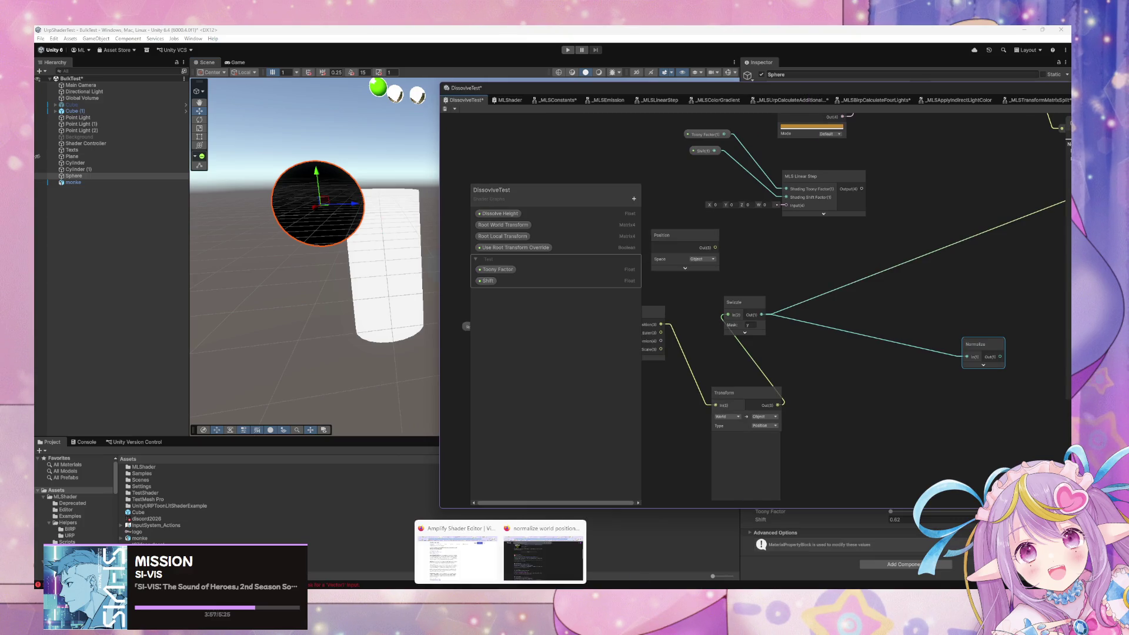
mouse_move(554, 591)
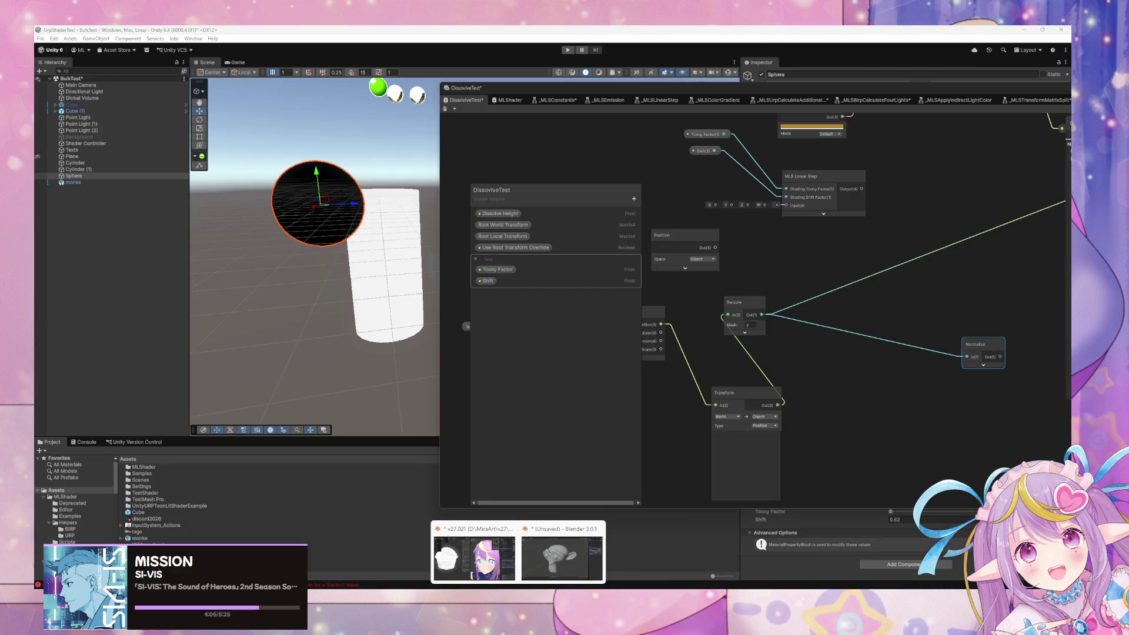
scroll(709, 500, down, 3)
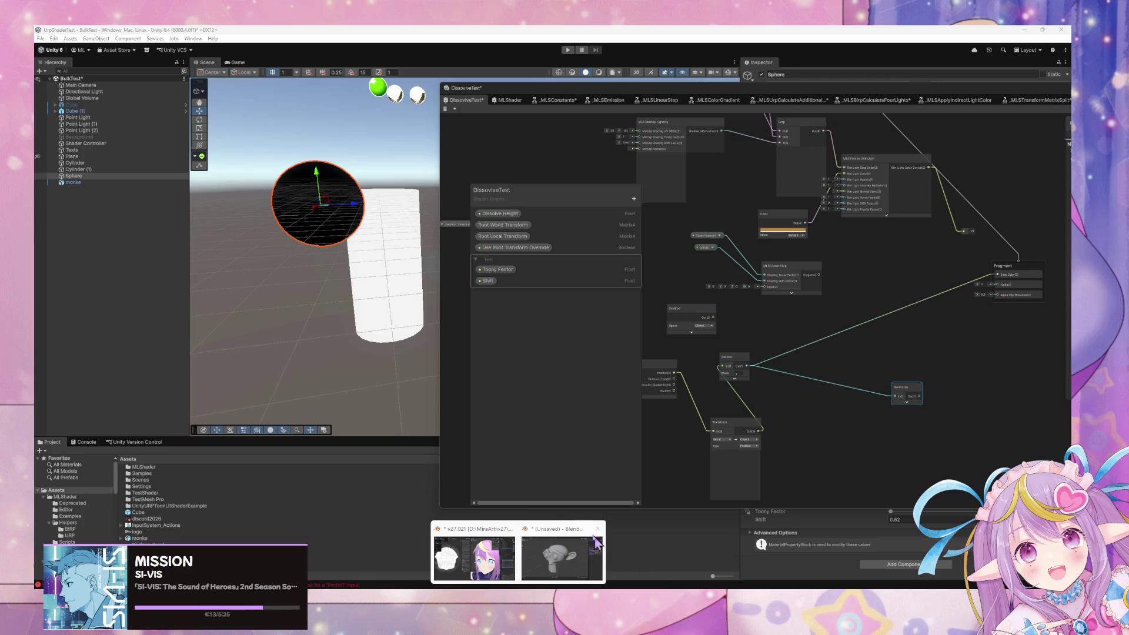
drag(785, 425, 830, 419)
drag(770, 359, 813, 365)
drag(705, 368, 658, 406)
drag(784, 422, 738, 401)
drag(820, 367, 819, 426)
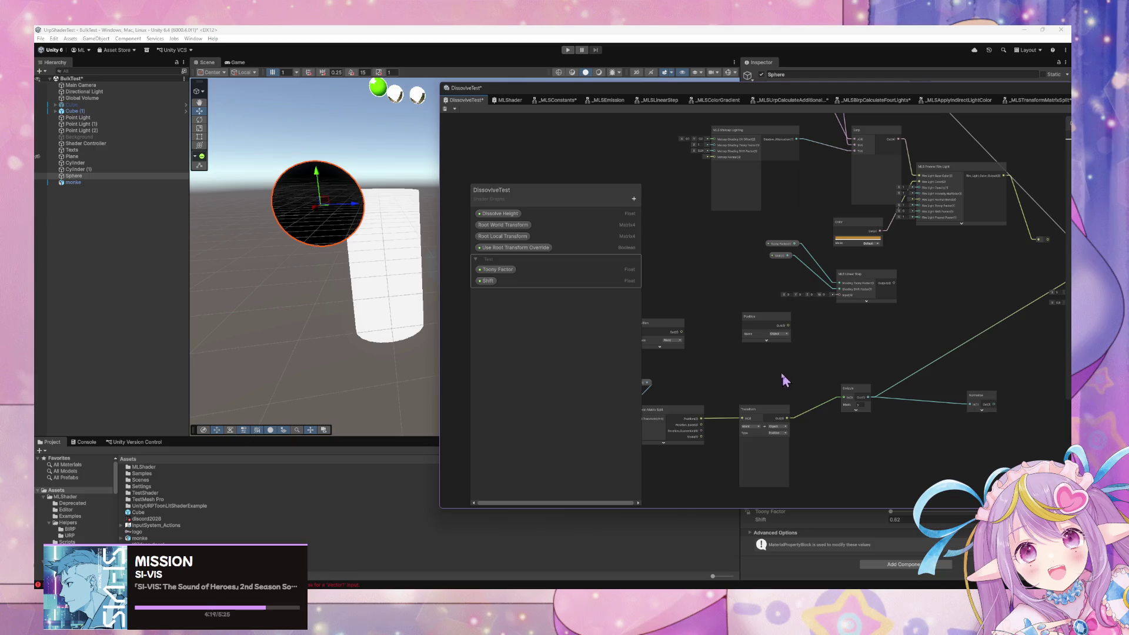
drag(786, 323, 784, 345)
drag(848, 389, 857, 393)
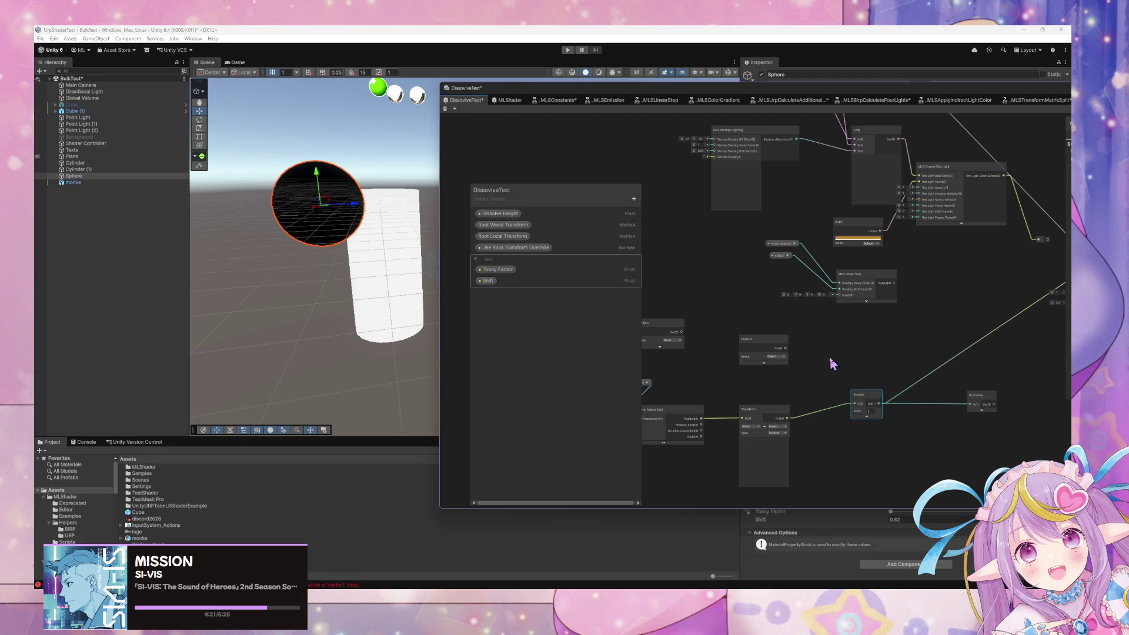
key(space)
- Add a Subtract node above the Swizzle and feed its result into it
text(subtract)
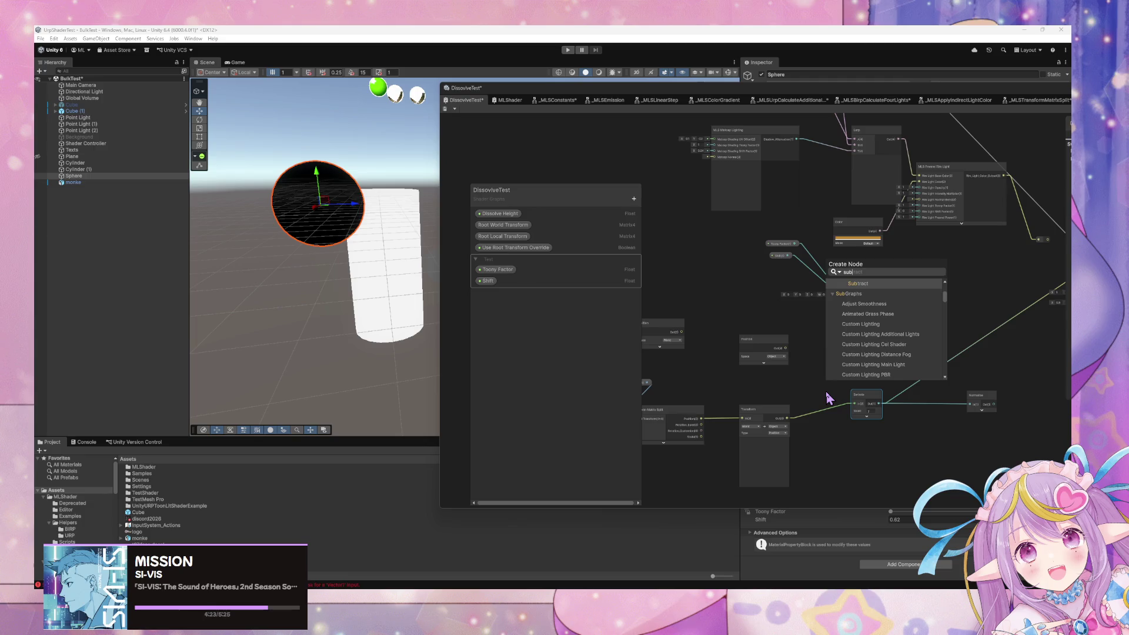
key(Return)
drag(852, 440, 845, 383)
mouse_move(793, 424)
mouse_down()
mouse_move(822, 370)
mouse_move(789, 428)
mouse_up()
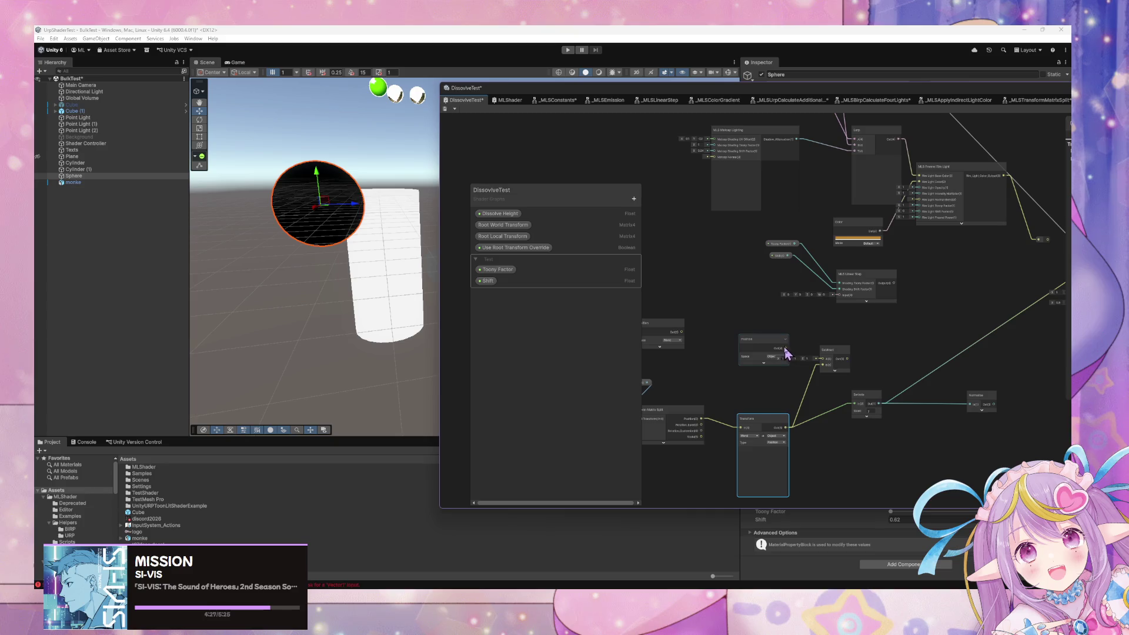
mouse_move(847, 366)
mouse_down()
mouse_move(849, 410)
mouse_move(835, 375)
mouse_move(834, 403)
mouse_up()
- Replace Normalize with a Saturate node wired to Fragment Base Color, and save the graph
click(932, 402)
key(Delete)
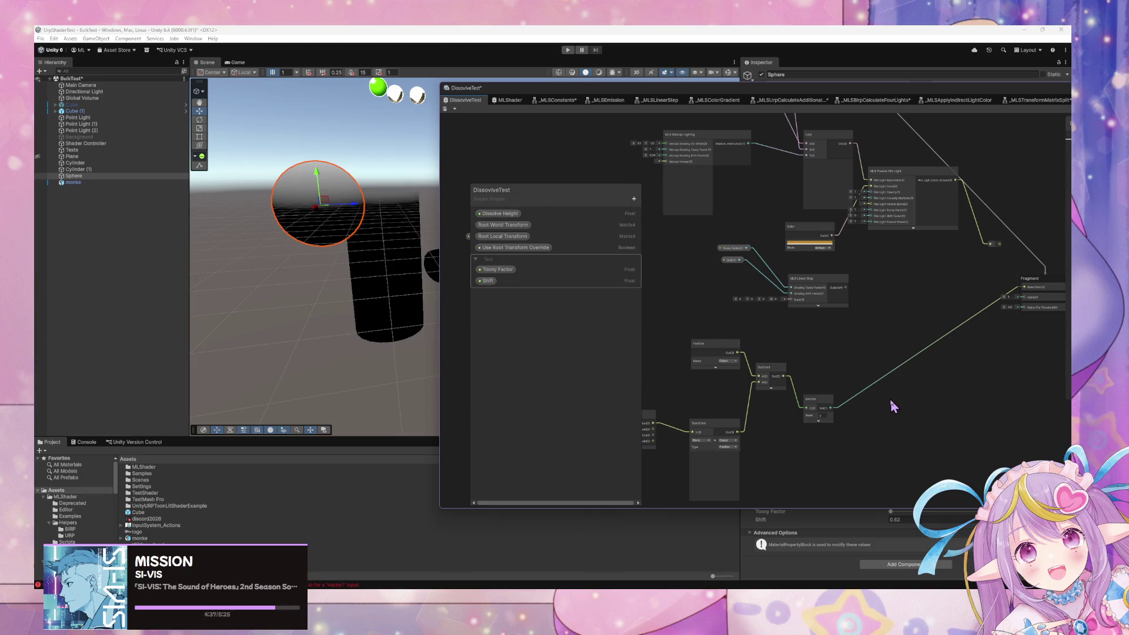
key(space)
text(saturate)
key(Return)
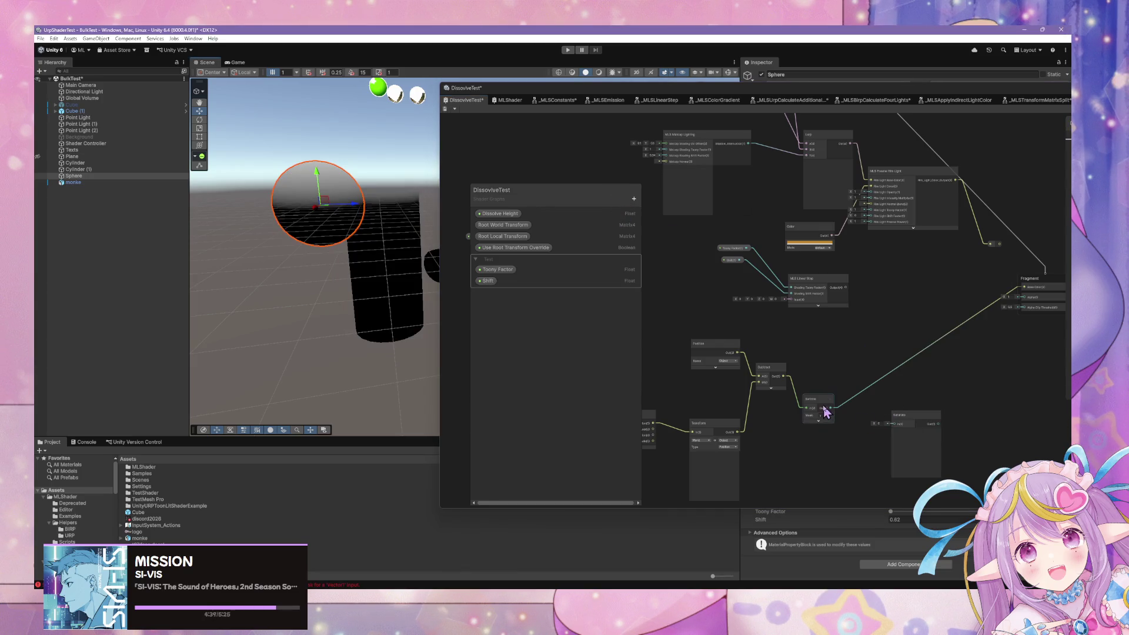
drag(829, 408, 850, 419)
drag(938, 424, 1025, 287)
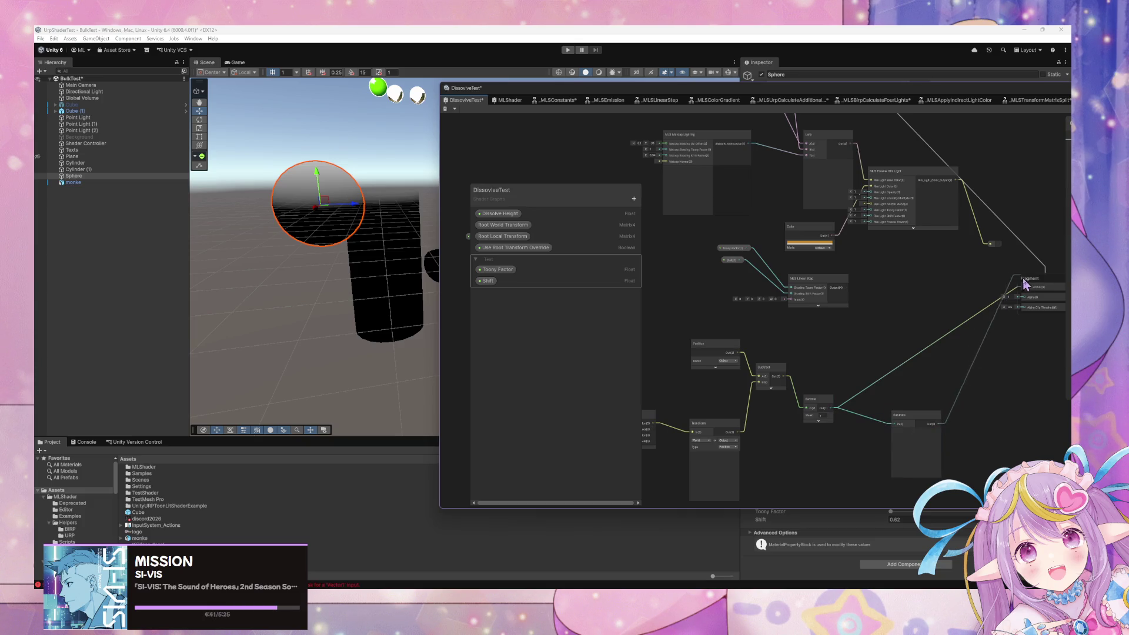
drag(923, 421, 910, 373)
click(446, 109)
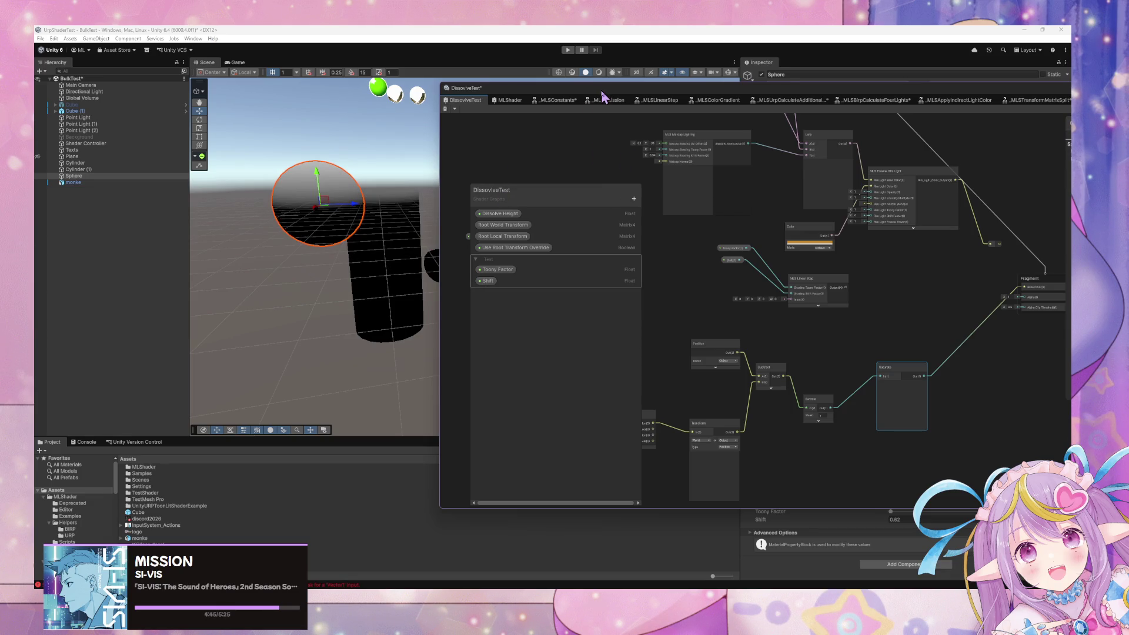
drag(603, 95, 860, 142)
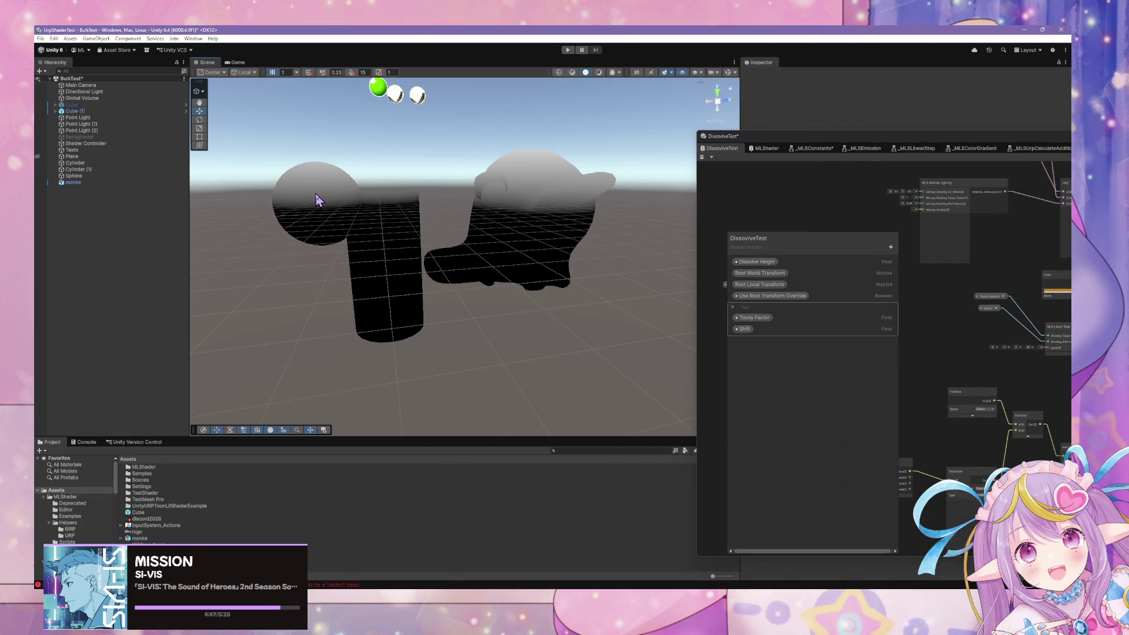
- Lower the Sphere to Y 0.651 so the gradient follows it
mouse_move(320, 182)
mouse_down()
mouse_move(345, 411)
mouse_move(347, 310)
mouse_move(323, 111)
mouse_move(386, 421)
mouse_move(335, 105)
mouse_move(397, 387)
mouse_move(365, 158)
mouse_move(379, 277)
mouse_move(341, 151)
mouse_move(369, 386)
mouse_move(373, 118)
mouse_move(415, 295)
mouse_move(396, 141)
mouse_move(446, 273)
mouse_move(415, 192)
mouse_move(421, 144)
mouse_move(479, 312)
mouse_move(523, 179)
mouse_move(545, 336)
mouse_move(534, 186)
mouse_move(569, 227)
mouse_move(564, 182)
mouse_move(562, 217)
mouse_move(564, 201)
mouse_up()
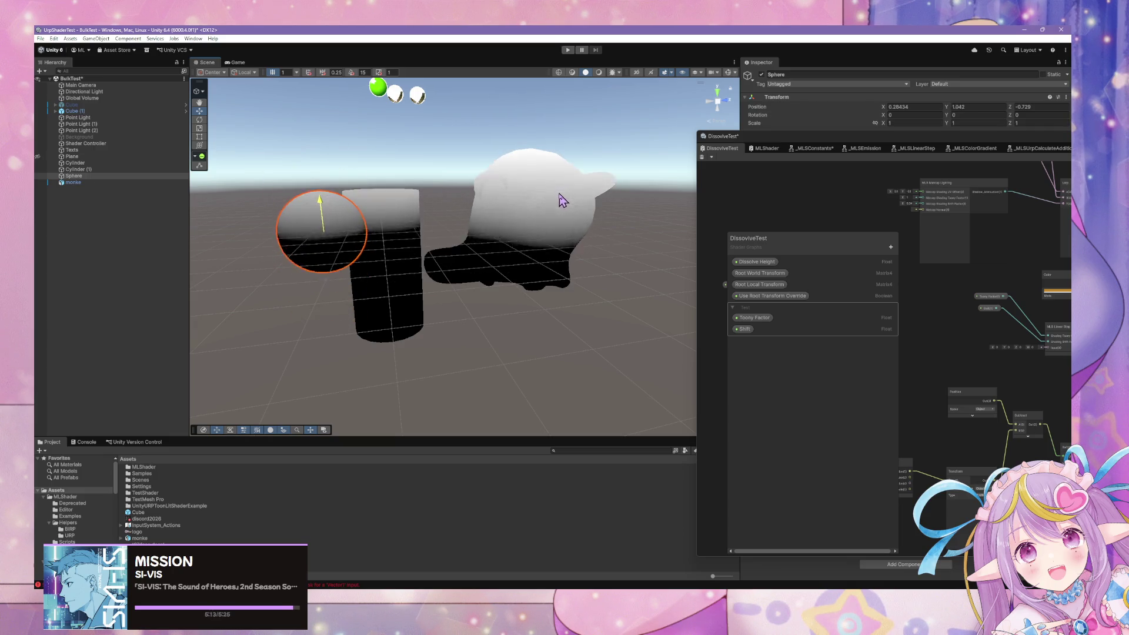
mouse_move(865, 148)
mouse_down()
mouse_move(206, 205)
mouse_move(378, 188)
mouse_move(722, 363)
mouse_move(330, 349)
mouse_up()
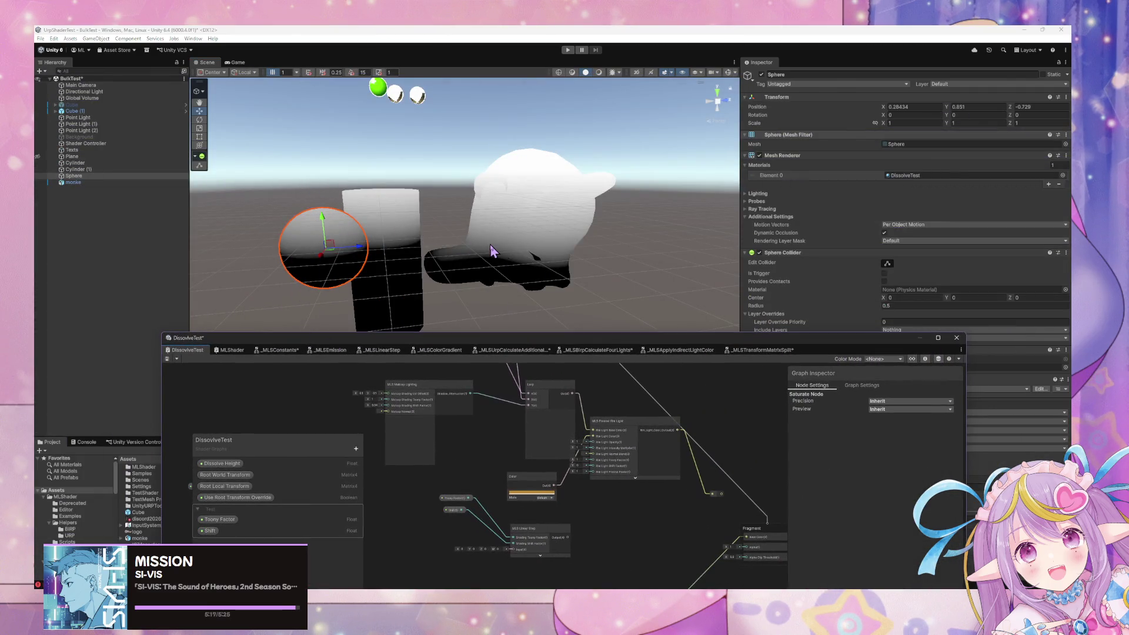
mouse_move(535, 338)
mouse_down()
mouse_move(500, 253)
mouse_move(729, 126)
mouse_move(720, 90)
mouse_up()
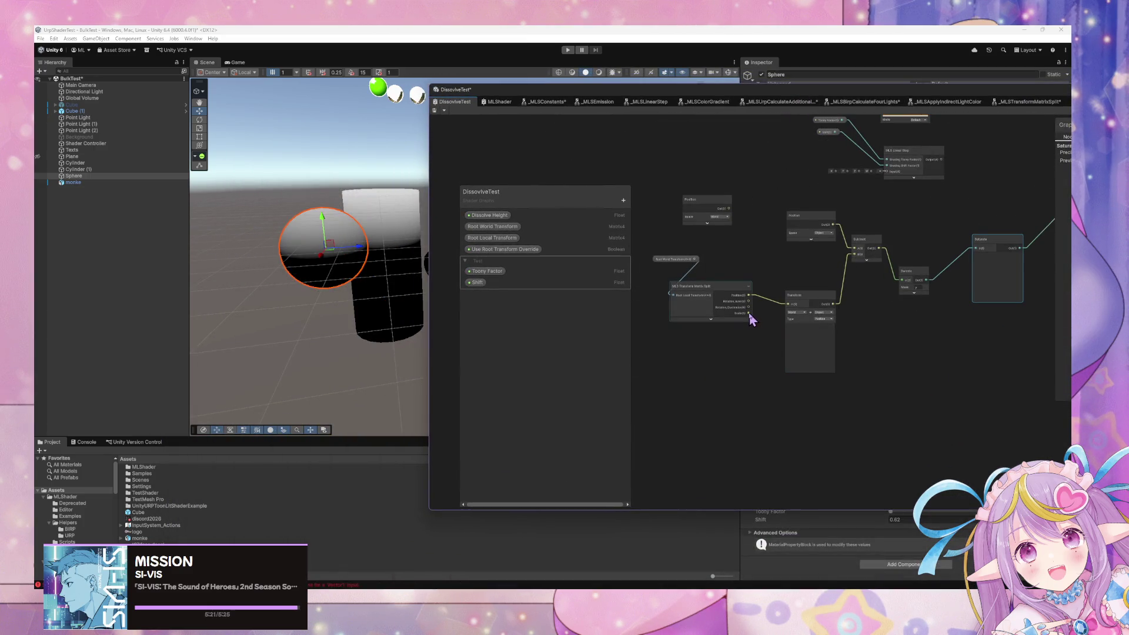
- Add a Split node and feed the root's Rotation_Euler into it
drag(676, 260, 609, 301)
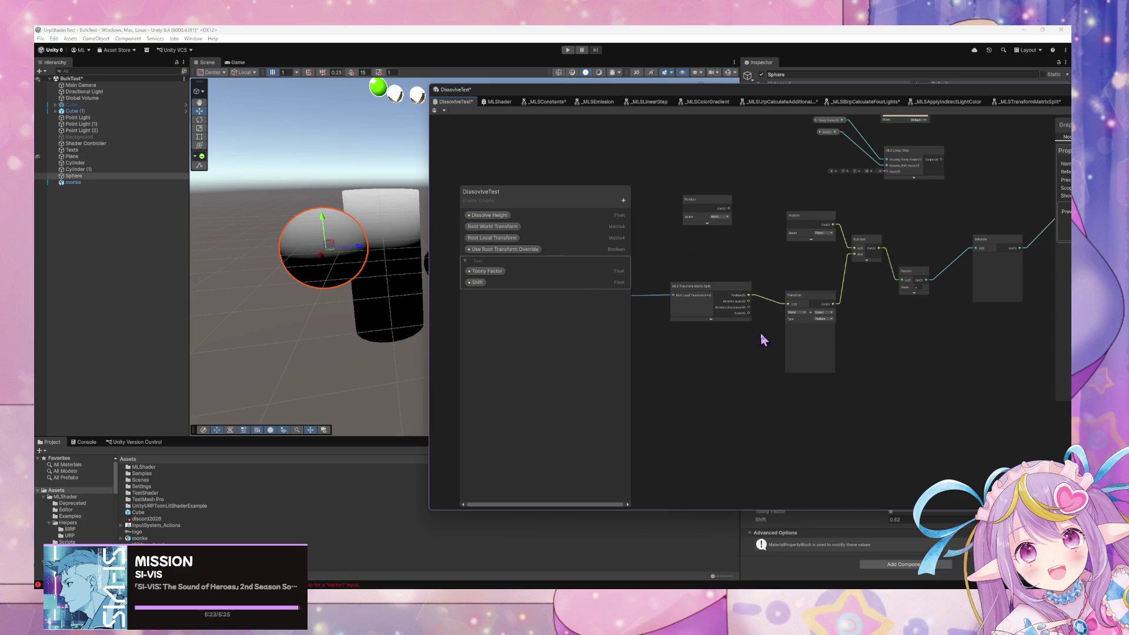
key(space)
text(split)
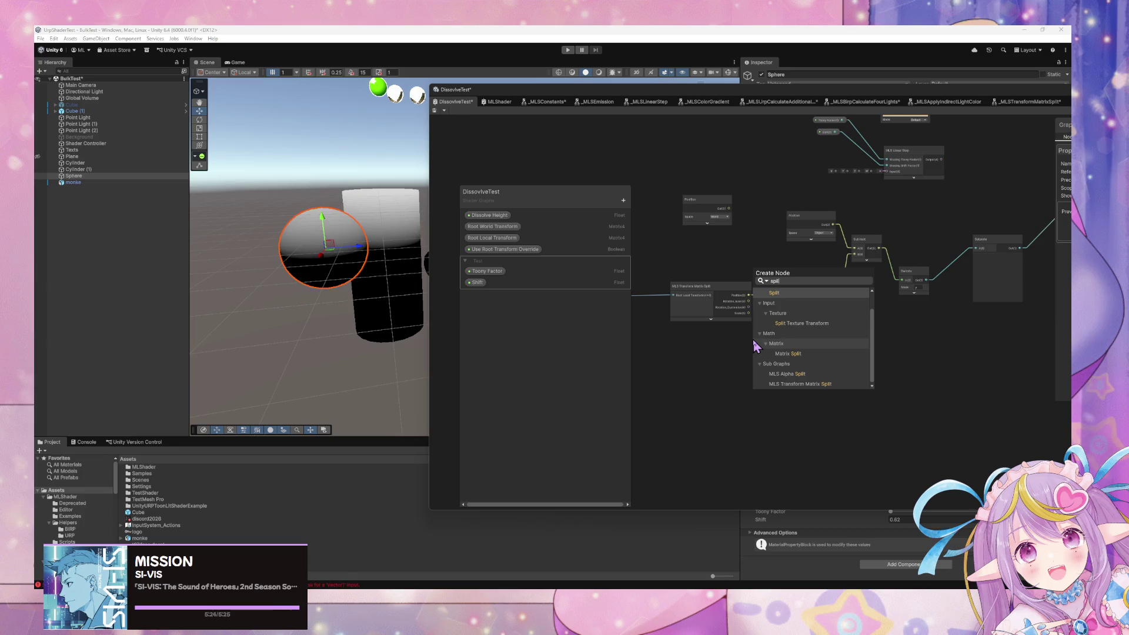
key(Return)
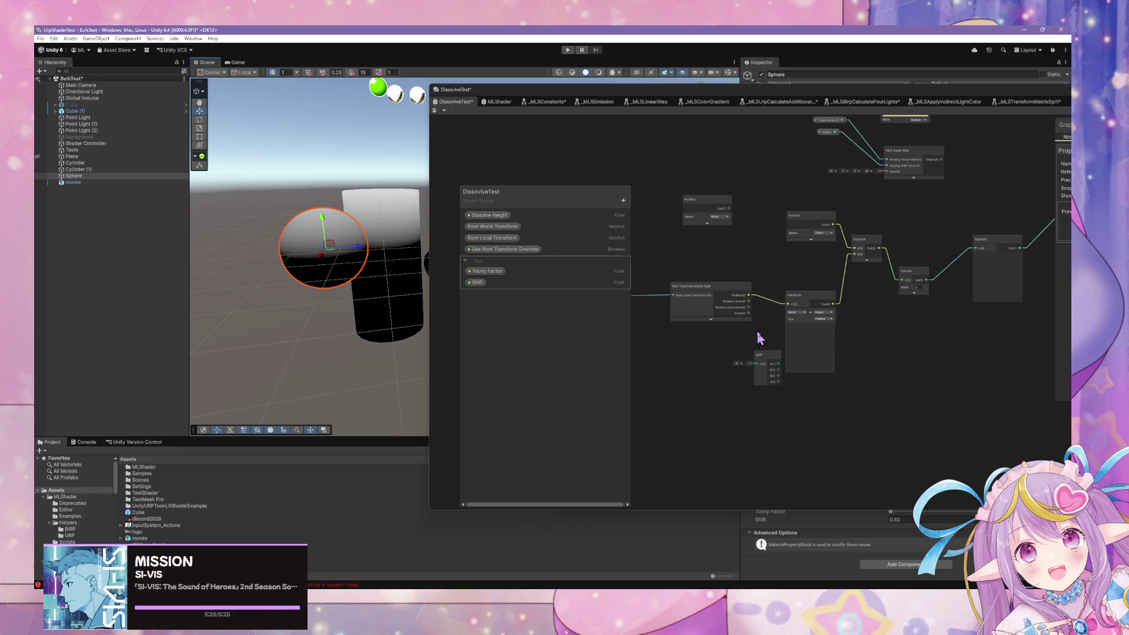
scroll(782, 339, up, 3)
drag(706, 368, 738, 323)
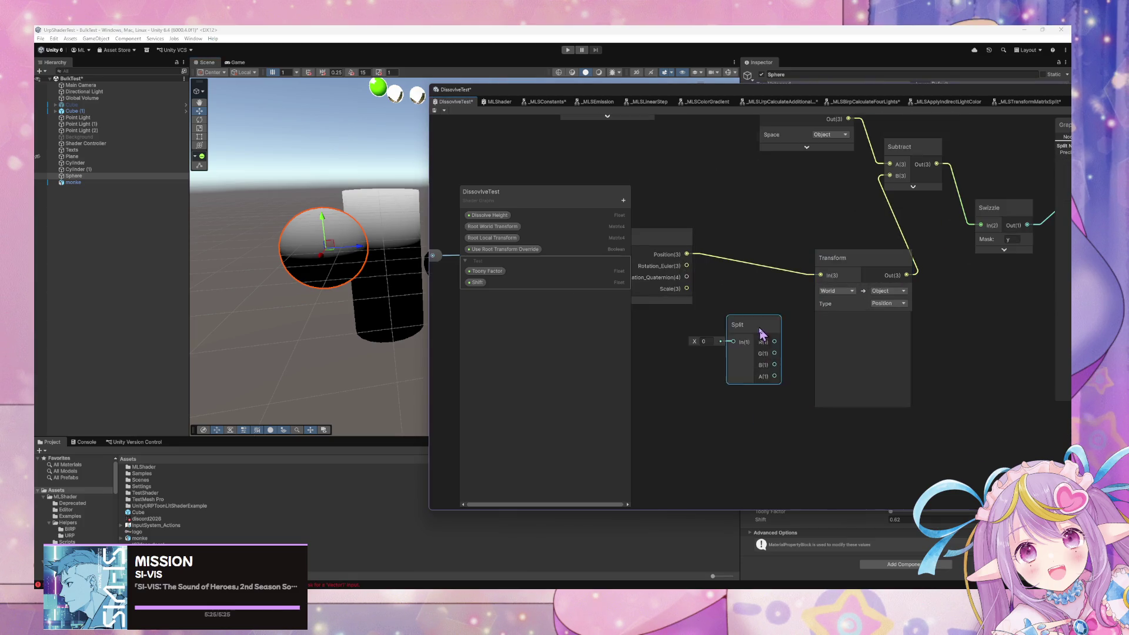
drag(686, 266, 732, 341)
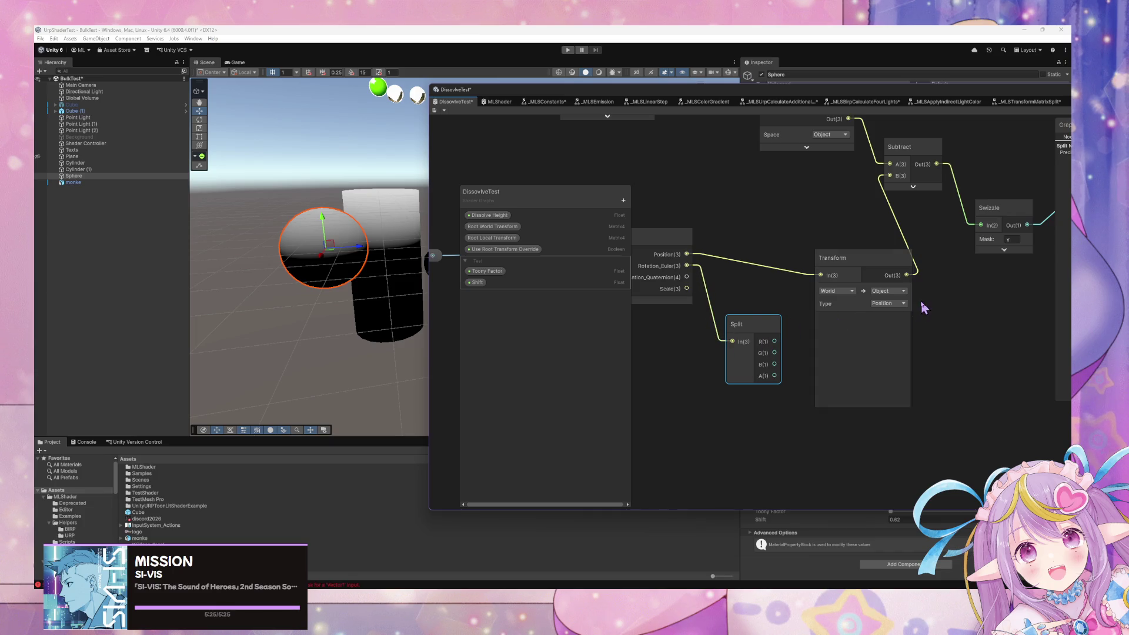
scroll(842, 288, down, 2)
- Rearrange the Position, Subtract and Transform nodes, restore the Rotate node, and save
drag(842, 288, 821, 303)
drag(786, 188, 687, 233)
drag(853, 221, 850, 228)
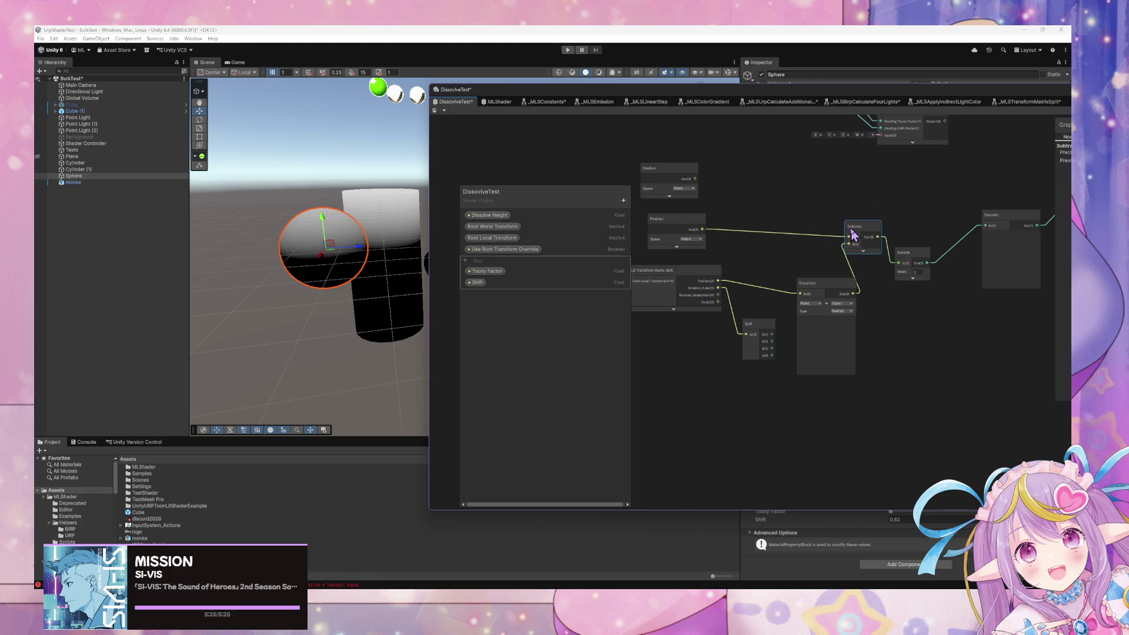
drag(856, 301, 847, 307)
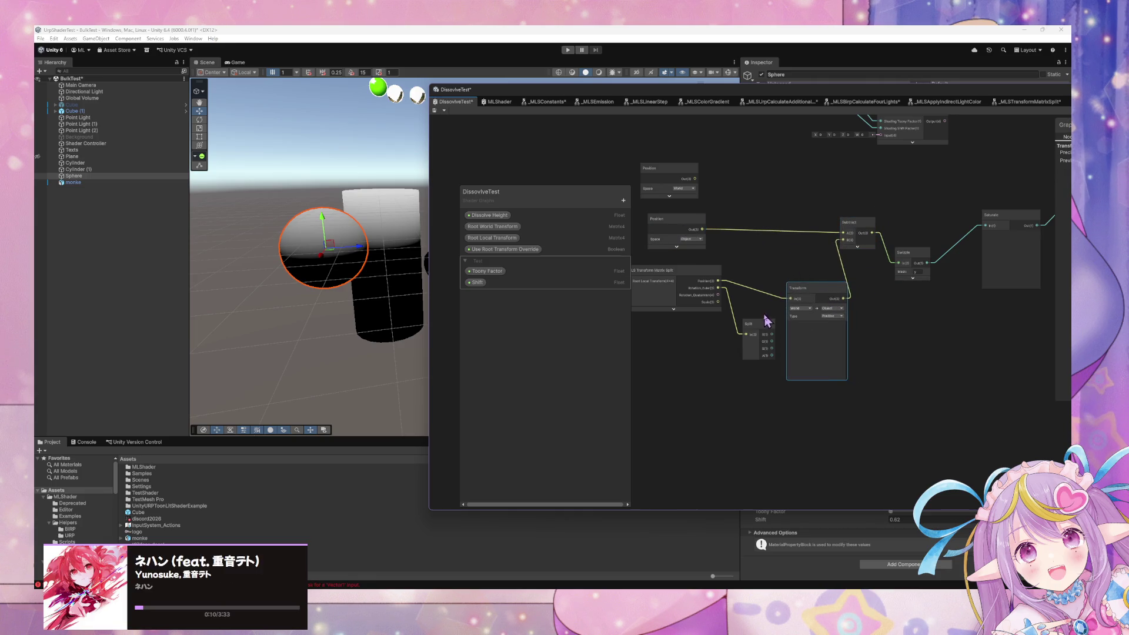
click(912, 255)
key(ctrl+z)
key(ctrl+s)
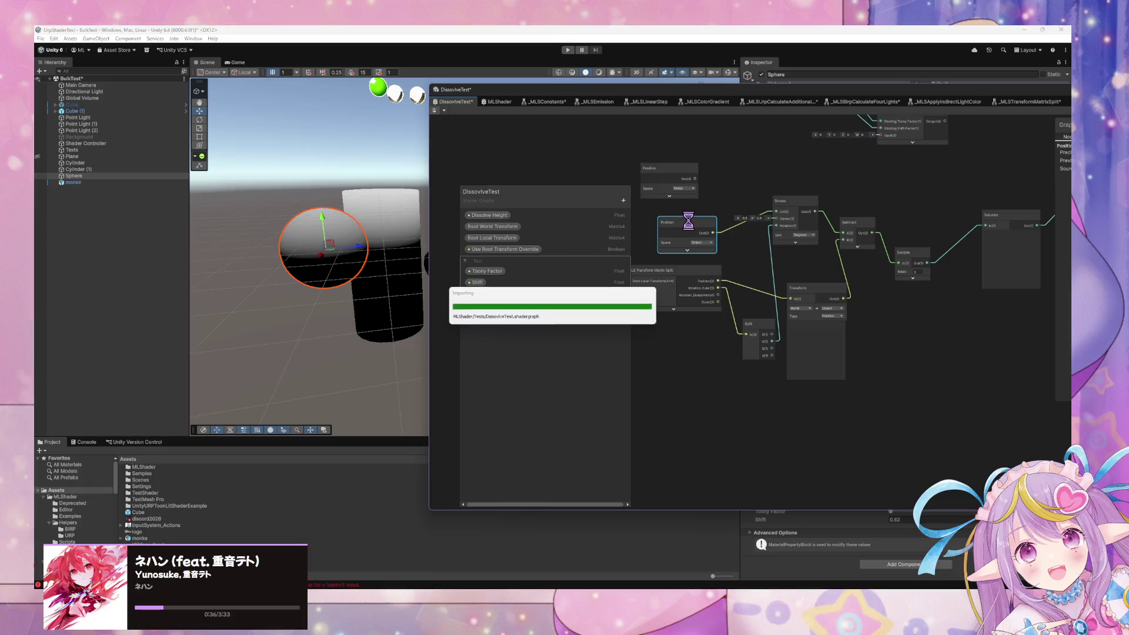
- Rotate the sphere to test the gradient and place the Split beside the matrix node
click(199, 119)
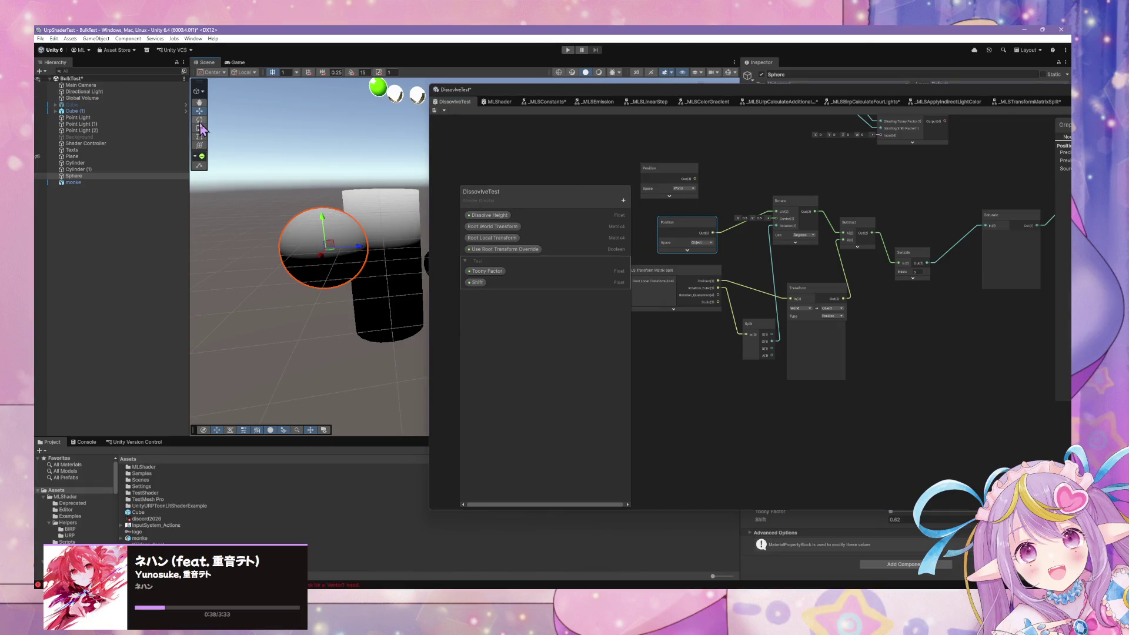
mouse_move(342, 224)
mouse_down()
mouse_move(363, 232)
mouse_move(315, 264)
mouse_move(353, 253)
mouse_move(396, 265)
mouse_move(320, 189)
mouse_up()
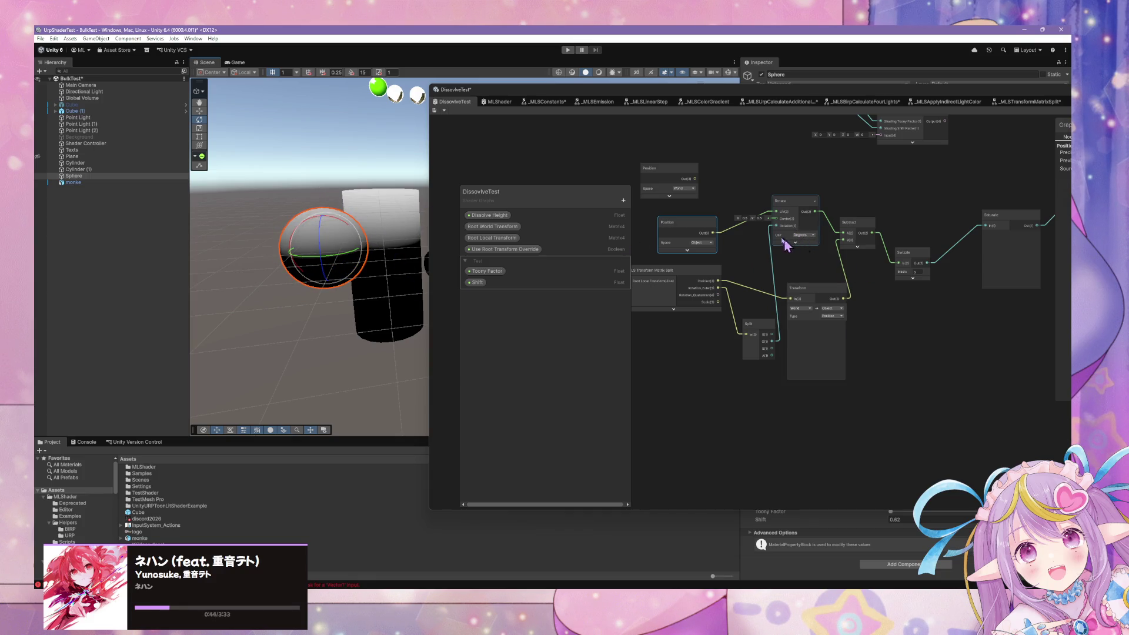
mouse_move(625, 105)
mouse_down()
mouse_move(699, 216)
mouse_move(623, 333)
mouse_move(601, 115)
mouse_up()
drag(744, 343, 733, 270)
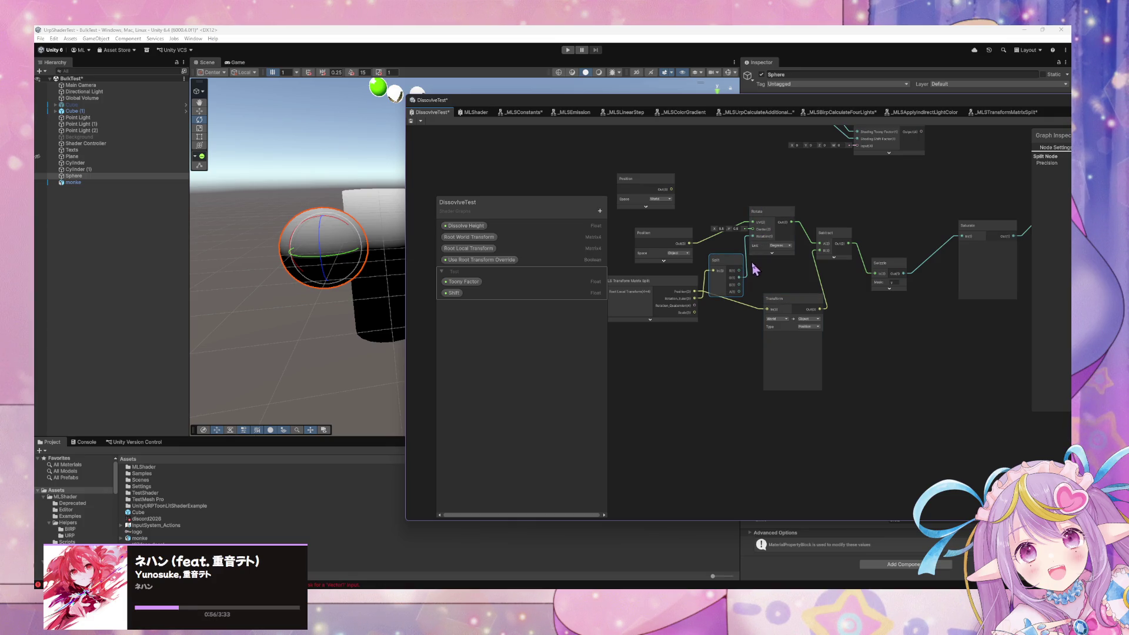
mouse_move(734, 262)
mouse_down()
mouse_move(731, 353)
mouse_move(738, 332)
mouse_up()
mouse_move(680, 299)
mouse_down()
mouse_move(642, 306)
mouse_move(635, 328)
mouse_up()
mouse_move(738, 343)
mouse_down()
mouse_move(717, 295)
mouse_move(721, 322)
mouse_up()
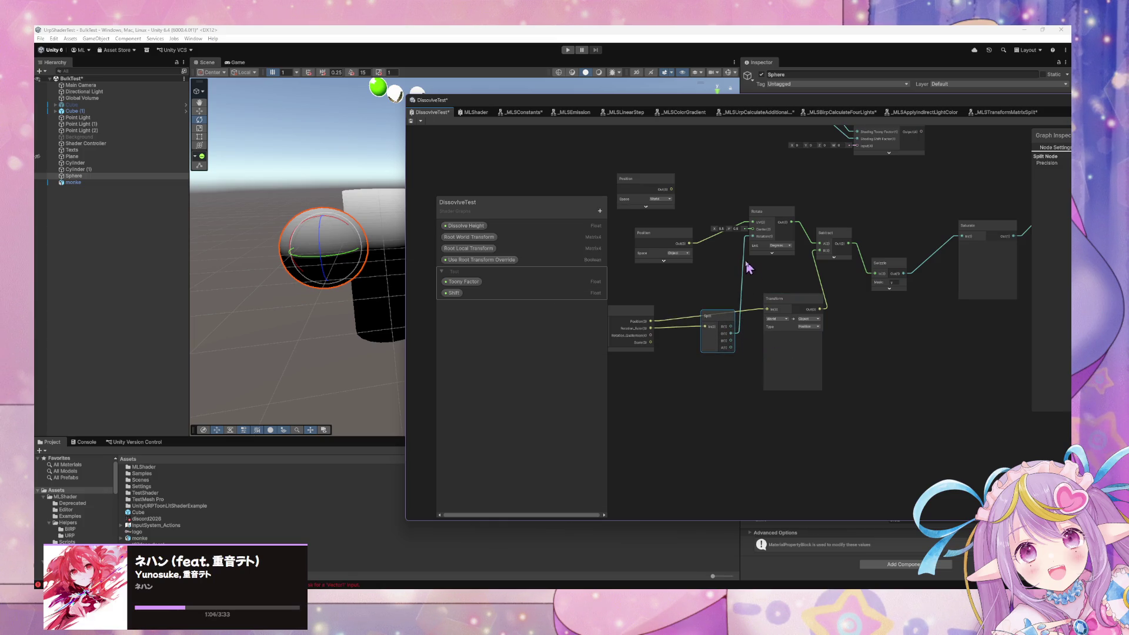
- Set the Rotate node's unit to Radians and rotate the sphere to confirm the gradient follows
click(779, 253)
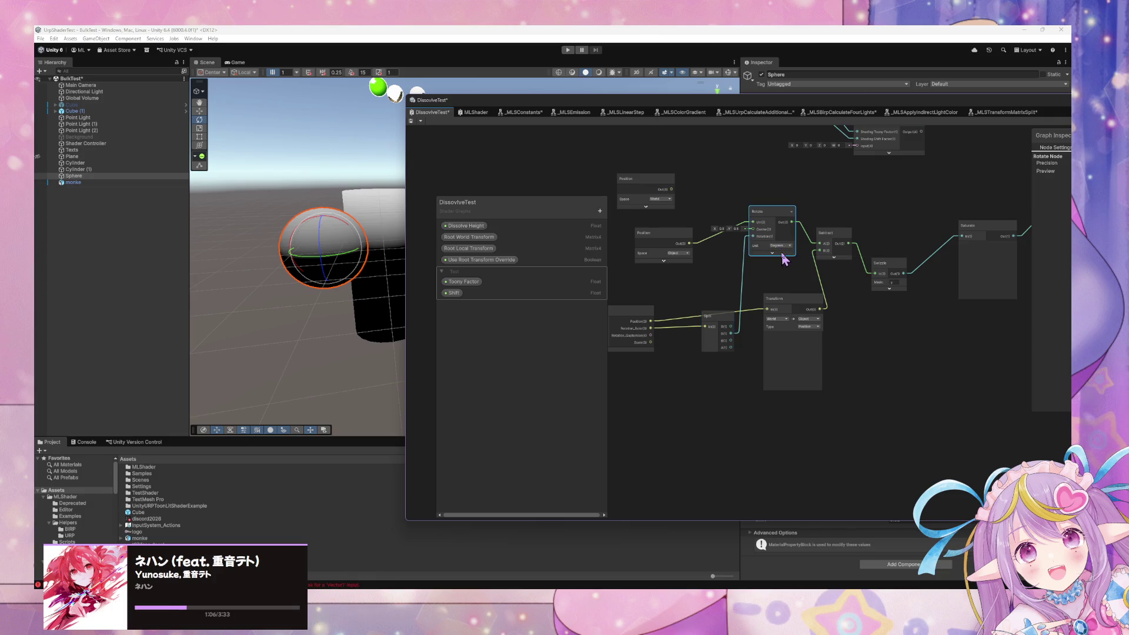
click(785, 252)
mouse_move(341, 228)
mouse_down()
mouse_move(360, 250)
mouse_move(329, 241)
mouse_move(276, 178)
mouse_move(406, 253)
mouse_up()
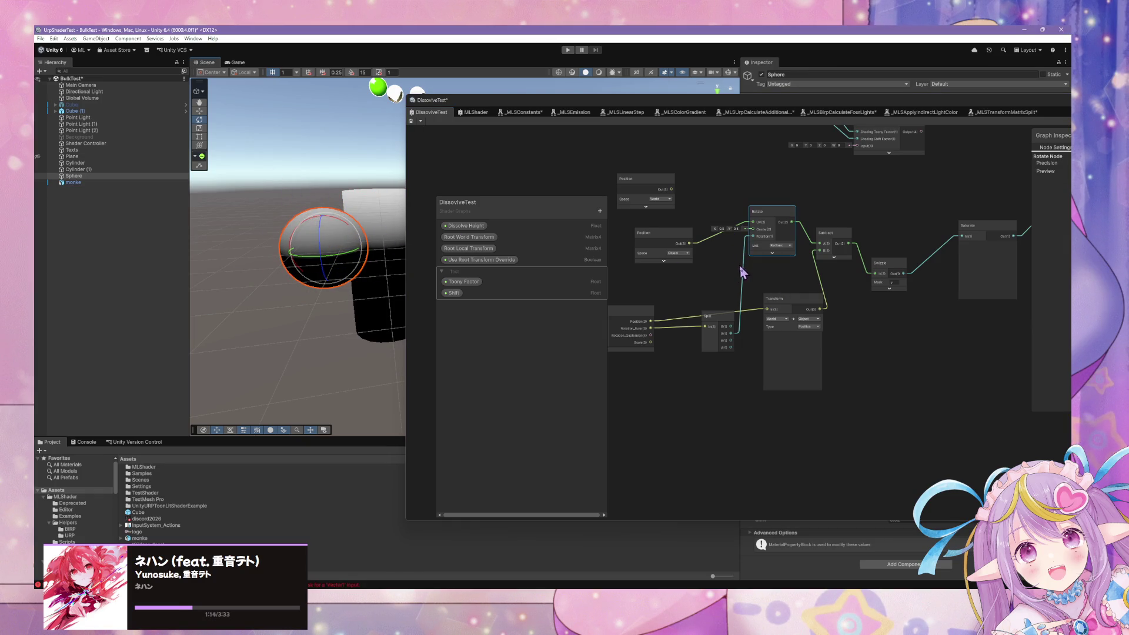
mouse_move(722, 318)
mouse_down()
mouse_move(713, 272)
mouse_move(646, 253)
mouse_up()
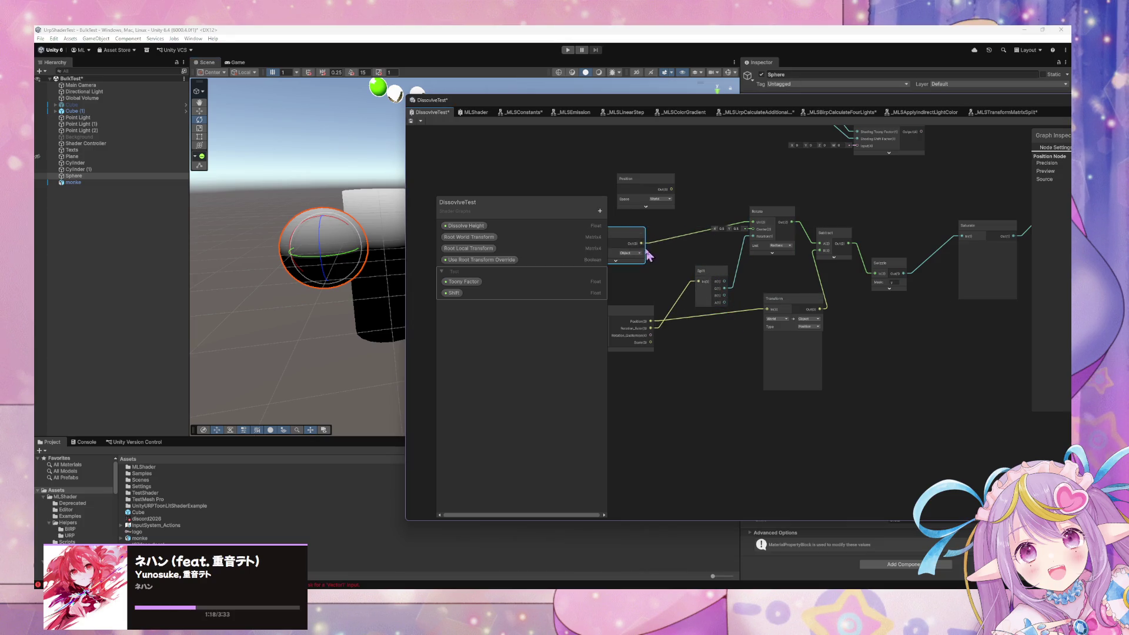
mouse_move(715, 277)
mouse_down()
mouse_move(700, 265)
mouse_move(708, 275)
mouse_up()
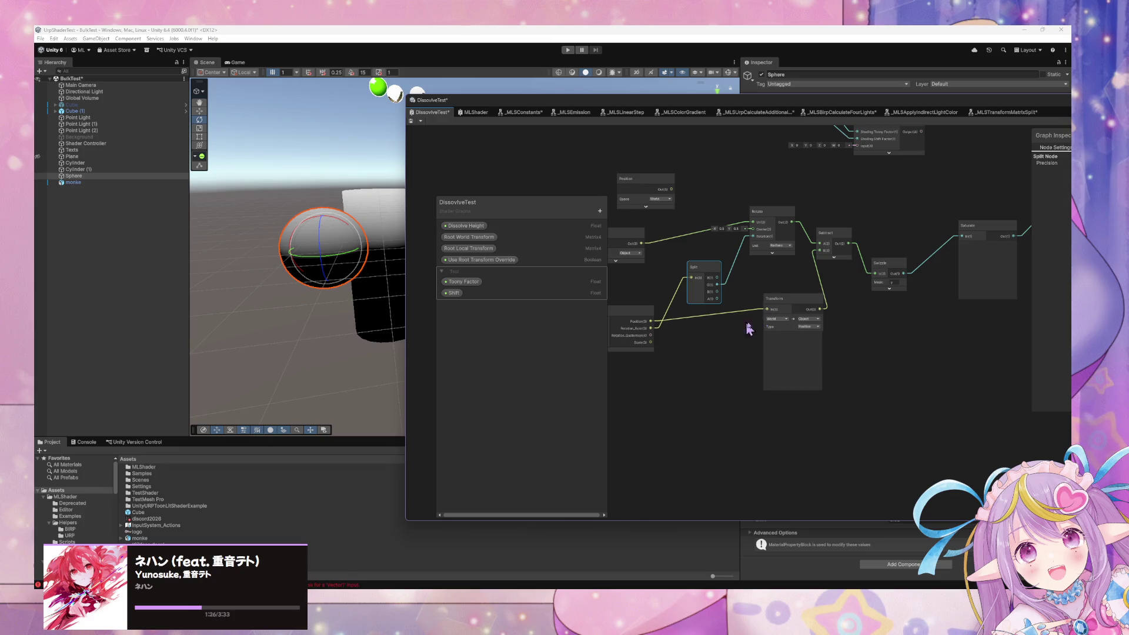
- Pan toward the output nodes and move the MLS Linear Step node right and down
drag(921, 196, 772, 311)
mouse_move(783, 306)
mouse_down()
mouse_move(774, 303)
mouse_move(877, 244)
mouse_up()
mouse_move(1024, 297)
mouse_down()
mouse_move(885, 299)
mouse_move(868, 321)
mouse_up()
click(861, 333)
drag(775, 187, 874, 236)
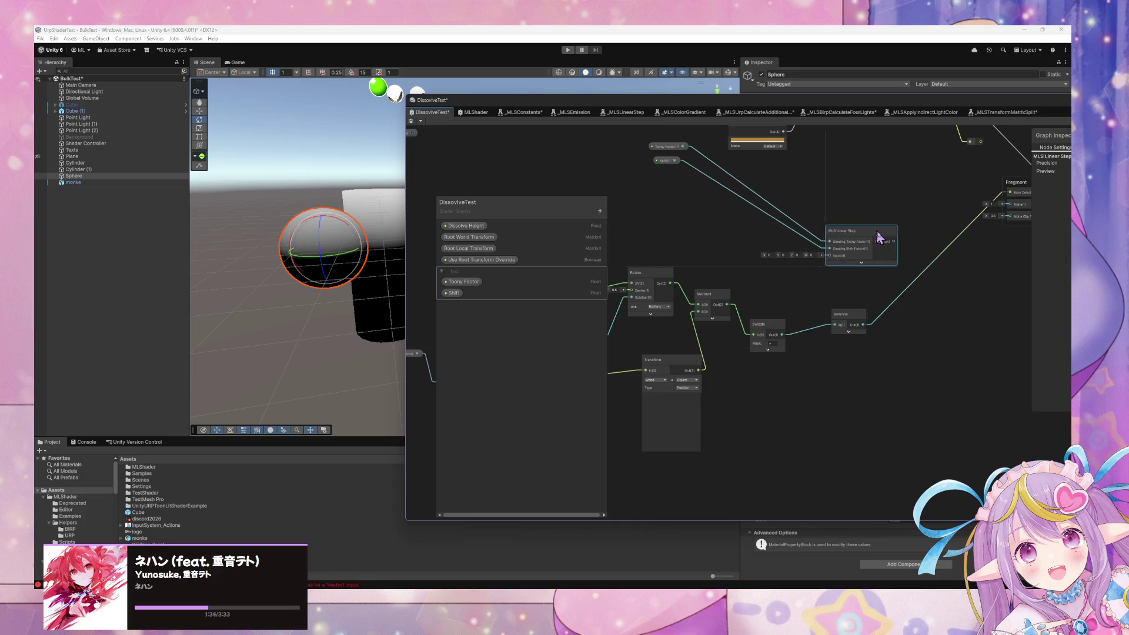
- Feed the saturated gradient into MLS Linear Step's Input and its output into fragment Alpha
drag(666, 159, 707, 213)
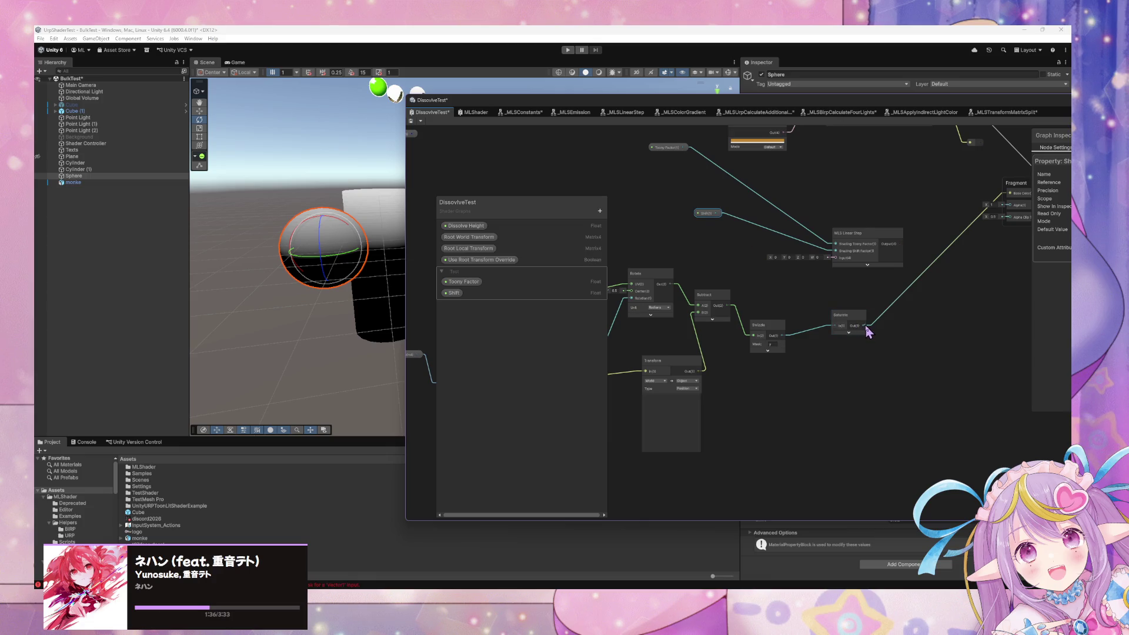
mouse_move(845, 270)
mouse_down()
mouse_move(1017, 194)
mouse_move(1009, 205)
mouse_up()
drag(870, 257, 922, 289)
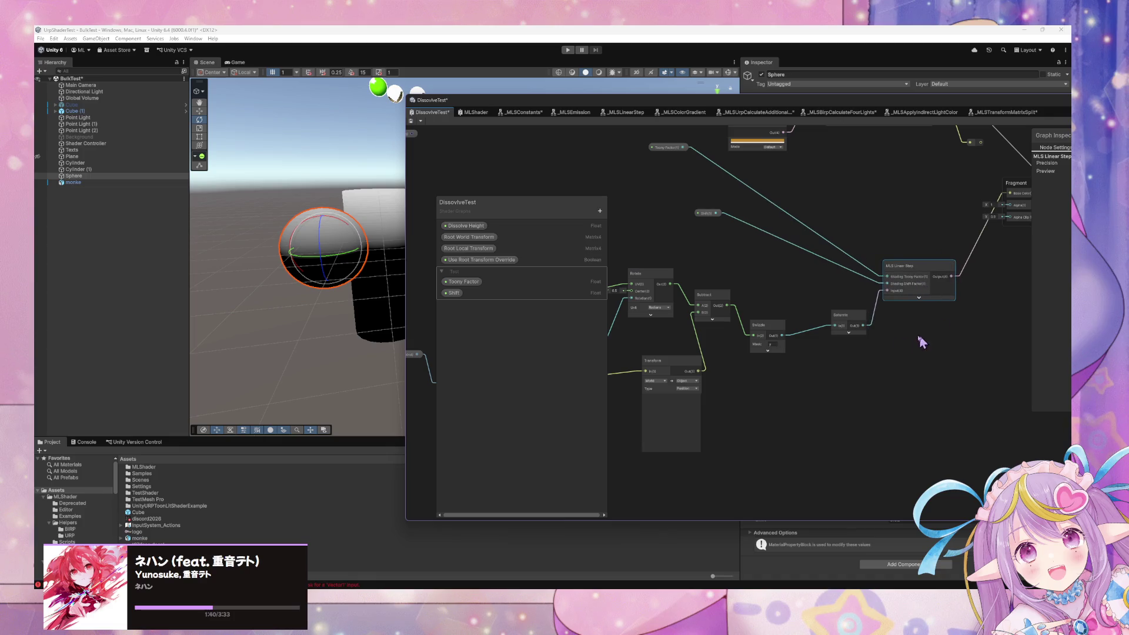
- Wire Shift to Shading Shift Factor, bring Toony Factor alongside, and save the graph
drag(973, 245, 865, 268)
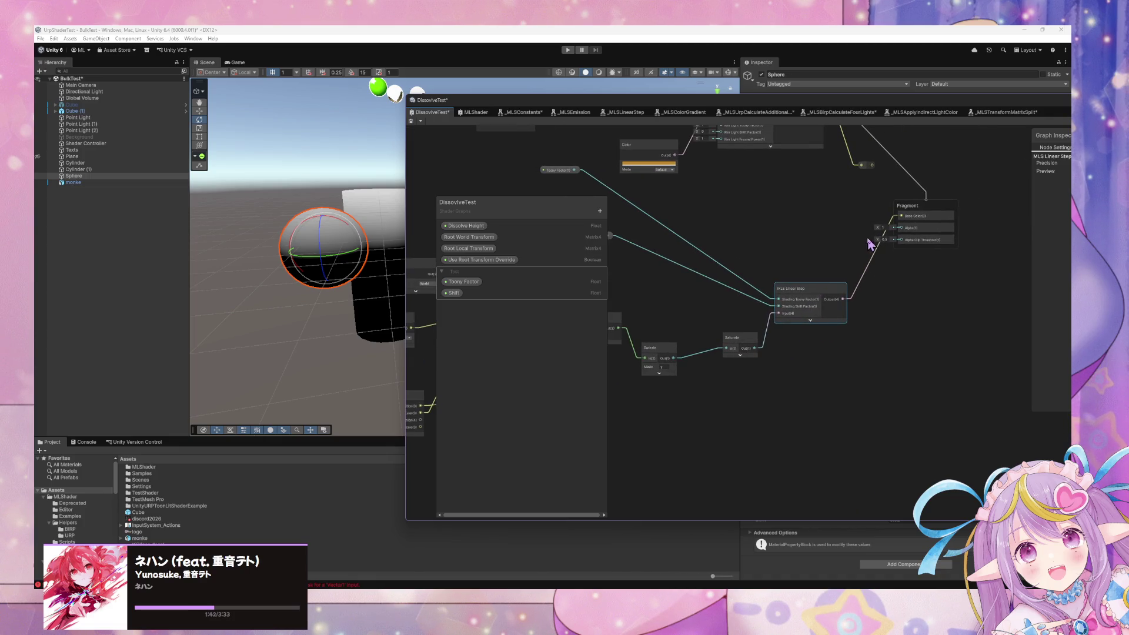
drag(739, 285, 834, 275)
mouse_move(453, 293)
mouse_down()
mouse_move(694, 235)
mouse_move(872, 300)
mouse_up()
drag(652, 164, 769, 256)
click(411, 121)
mouse_move(585, 105)
mouse_down()
mouse_move(723, 216)
mouse_move(476, 400)
mouse_move(466, 468)
mouse_up()
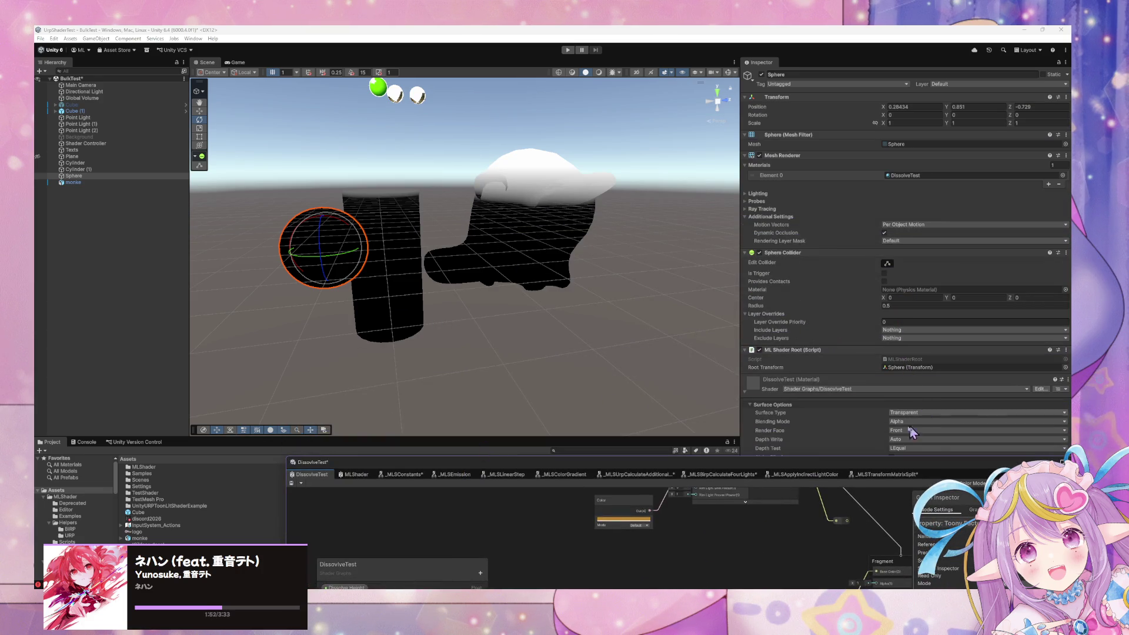
- Set the DissolveTest material's Shift value to 0
mouse_move(814, 458)
mouse_down()
mouse_move(598, 385)
mouse_move(436, 126)
mouse_up()
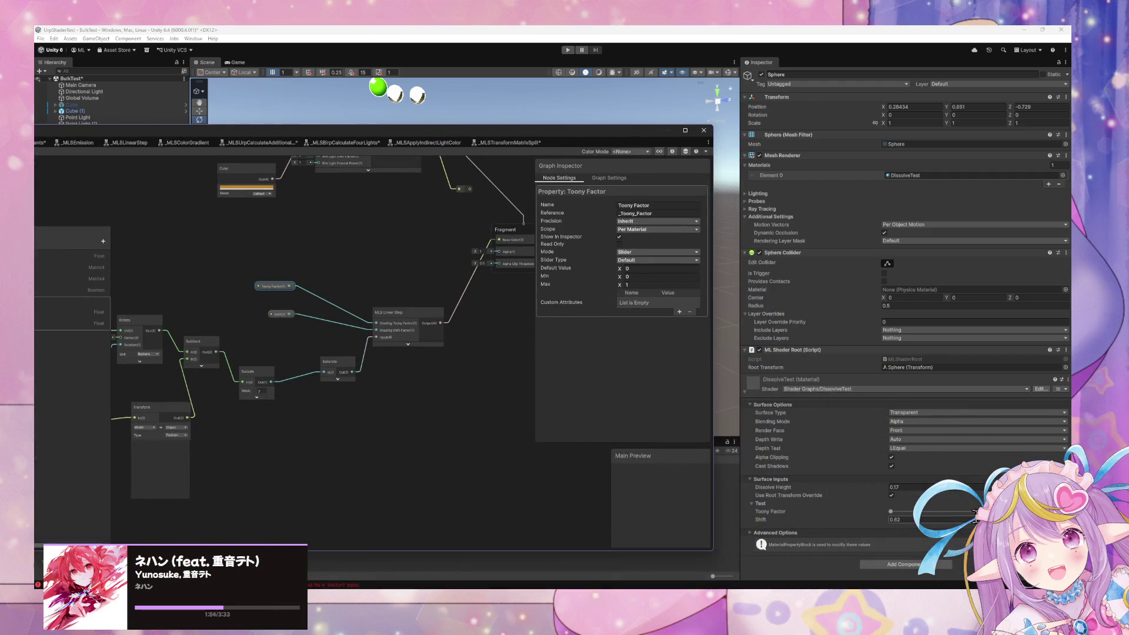
click(909, 487)
click(890, 521)
text(0)
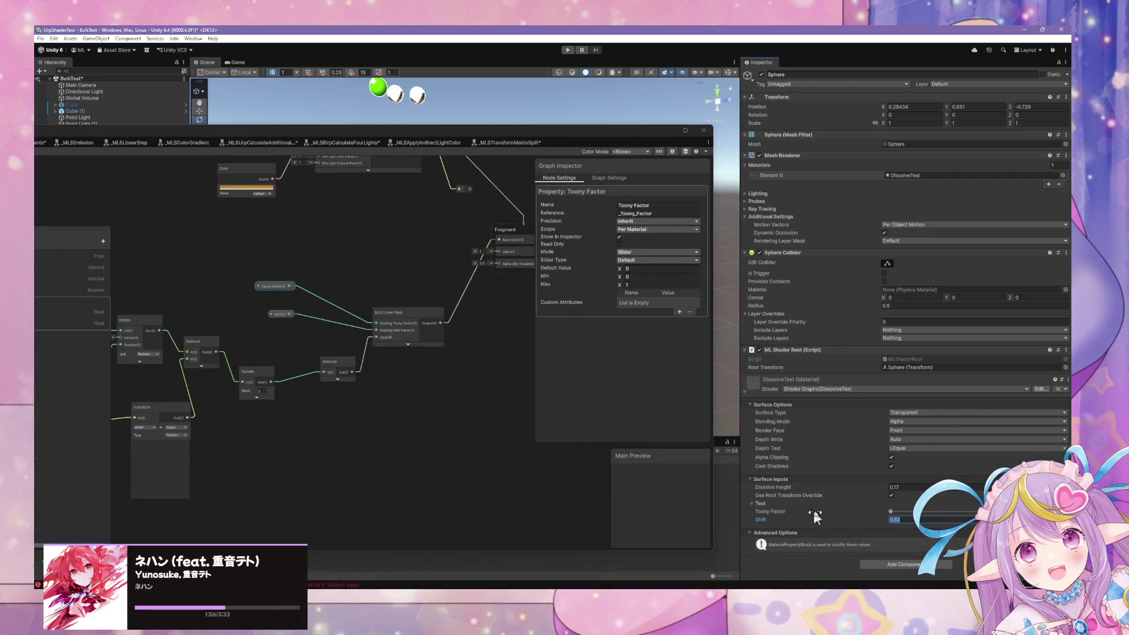
- Sweep the Toony Factor slider between smooth and toon shading, ending at its minimum
mouse_move(508, 129)
mouse_down()
mouse_move(528, 227)
mouse_move(490, 340)
mouse_up()
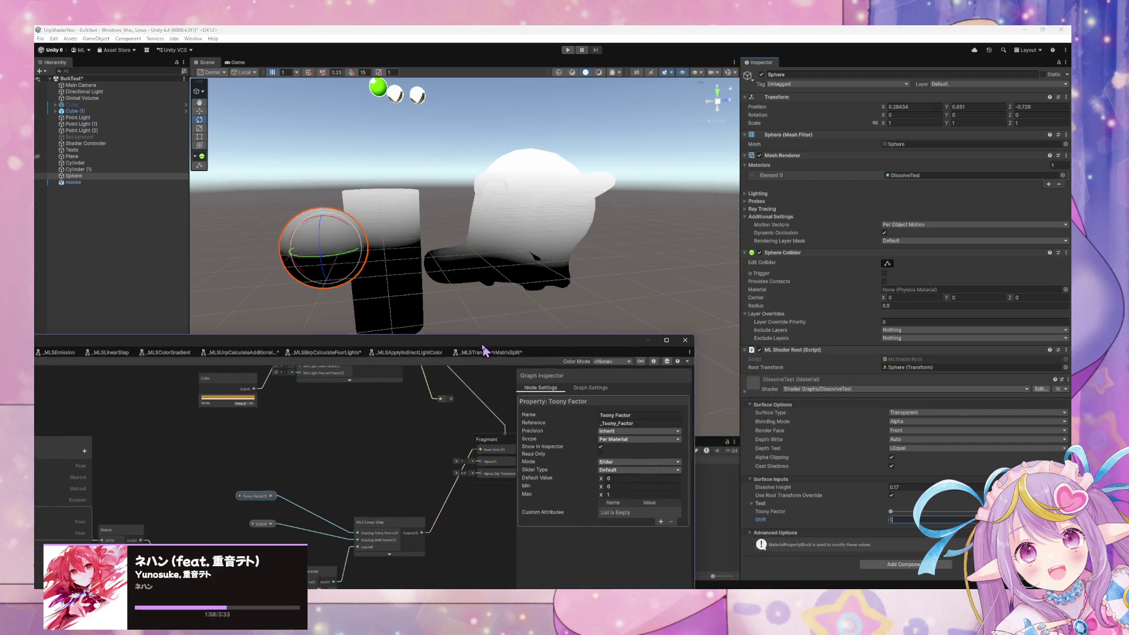
mouse_move(895, 513)
mouse_down()
mouse_move(964, 512)
mouse_move(747, 511)
mouse_up()
mouse_move(925, 516)
mouse_down()
mouse_move(973, 522)
mouse_move(935, 511)
mouse_move(976, 511)
mouse_move(889, 515)
mouse_move(976, 512)
mouse_move(900, 512)
mouse_move(970, 512)
mouse_move(899, 512)
mouse_move(941, 512)
mouse_move(917, 511)
mouse_up()
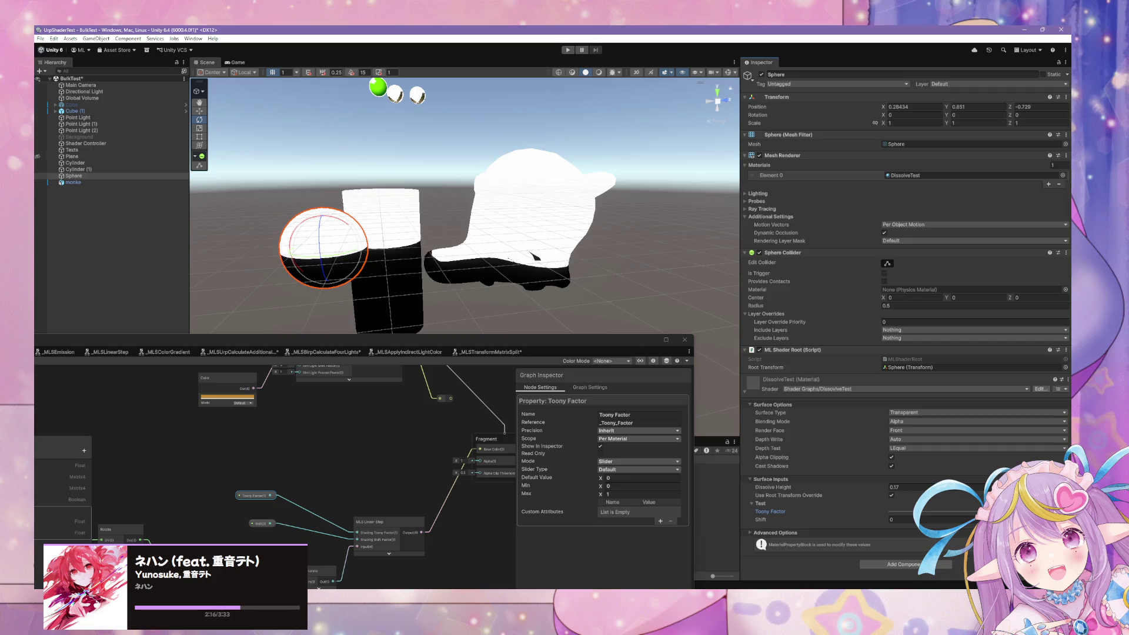
mouse_move(918, 512)
mouse_down()
mouse_move(900, 512)
mouse_move(929, 511)
mouse_move(894, 515)
mouse_move(970, 511)
mouse_up()
- Try a Shift of 0.28, nudge it slightly higher, then reset Shift to 0
click(891, 520)
text(0.3)
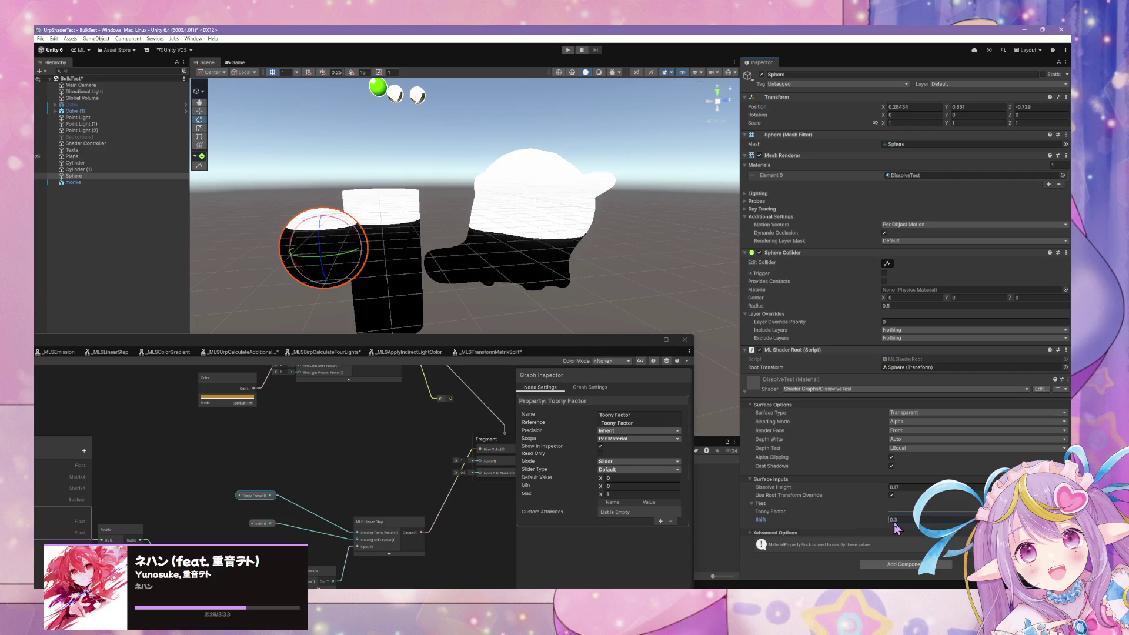
key(BackSpace)
text(28)
drag(862, 520, 864, 519)
text(0)
- Move the sphere higher, tilt it to check the band rotates, then undo the tilt
drag(423, 235, 410, 262)
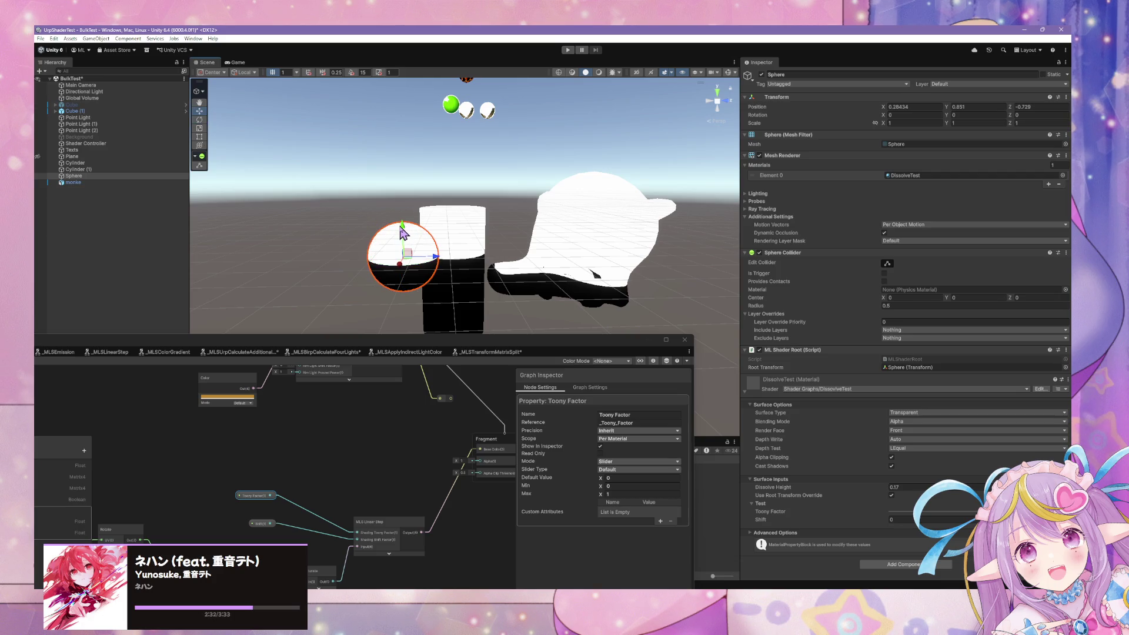
mouse_move(405, 234)
mouse_down()
mouse_move(404, 262)
mouse_move(388, 275)
mouse_move(402, 229)
mouse_move(398, 139)
mouse_move(385, 258)
mouse_move(376, 156)
mouse_move(377, 230)
mouse_move(381, 184)
mouse_move(392, 235)
mouse_move(384, 197)
mouse_move(391, 220)
mouse_up()
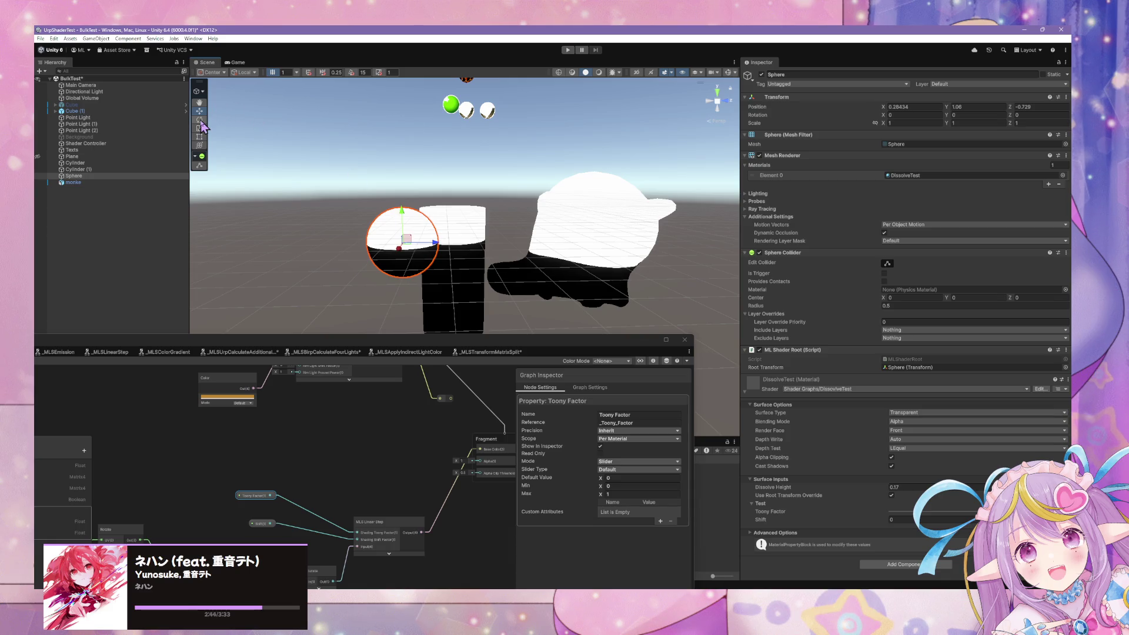
click(200, 120)
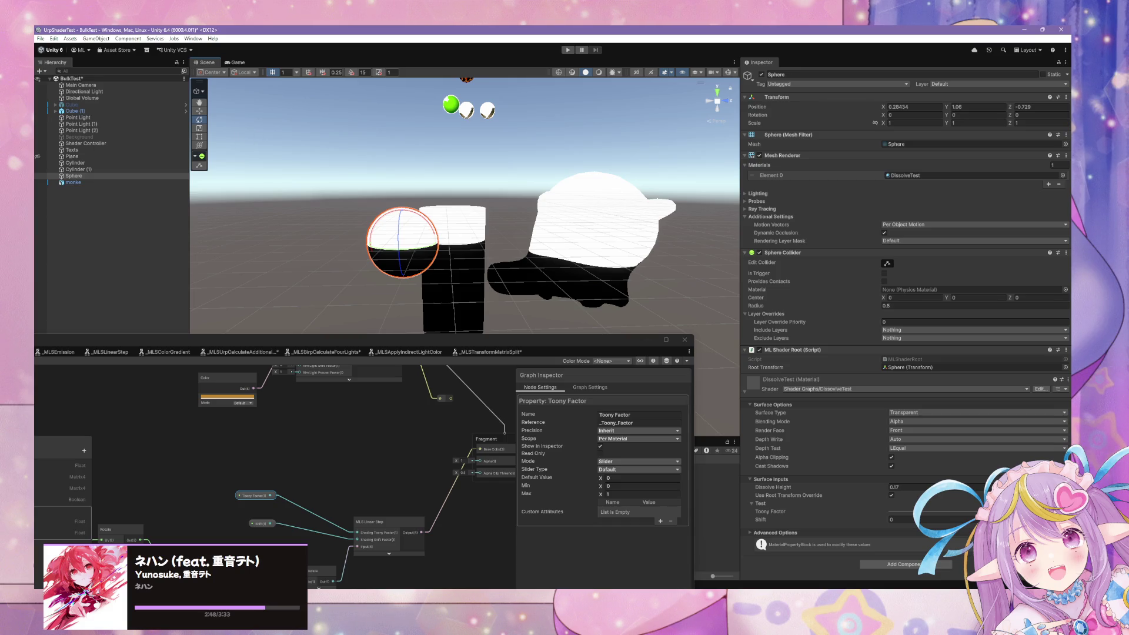
key(super+d)
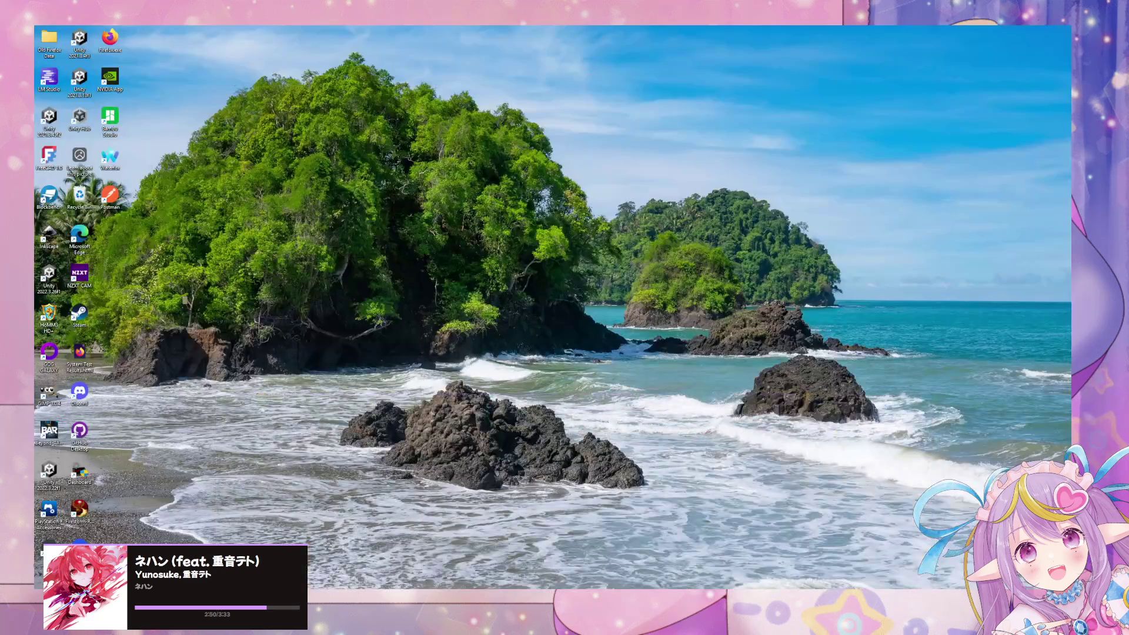
key(super+d)
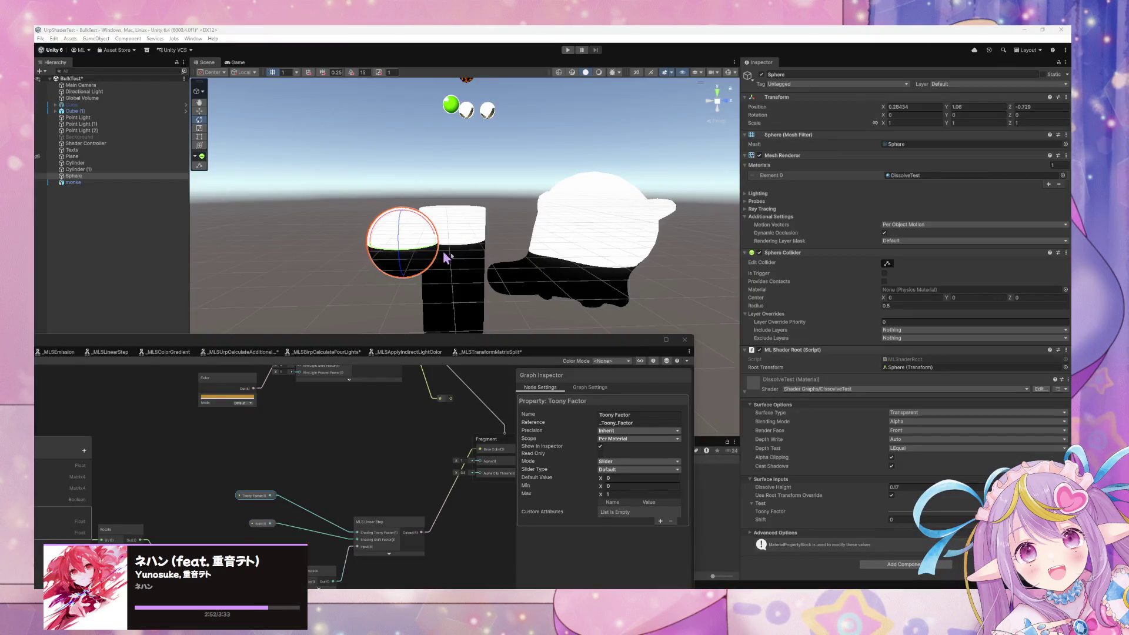
drag(402, 209, 514, 243)
key(ctrl+z)
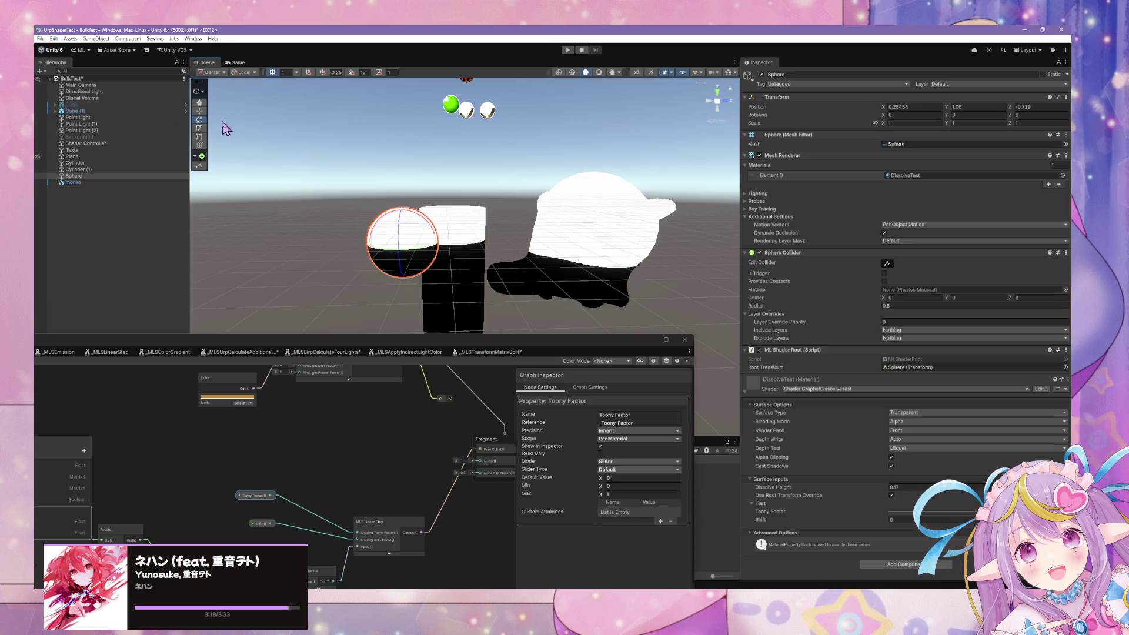
- Move the sphere up and down on Y to shift the dissolve, then bring the Rotate/Subtract/Saturate nodes into view
key(w)
mouse_move(407, 219)
mouse_down()
mouse_move(407, 248)
mouse_move(408, 146)
mouse_move(461, 260)
mouse_move(456, 123)
mouse_move(467, 260)
mouse_move(482, 126)
mouse_move(487, 266)
mouse_move(501, 152)
mouse_move(501, 262)
mouse_move(504, 164)
mouse_move(499, 176)
mouse_move(558, 282)
mouse_move(588, 278)
mouse_up()
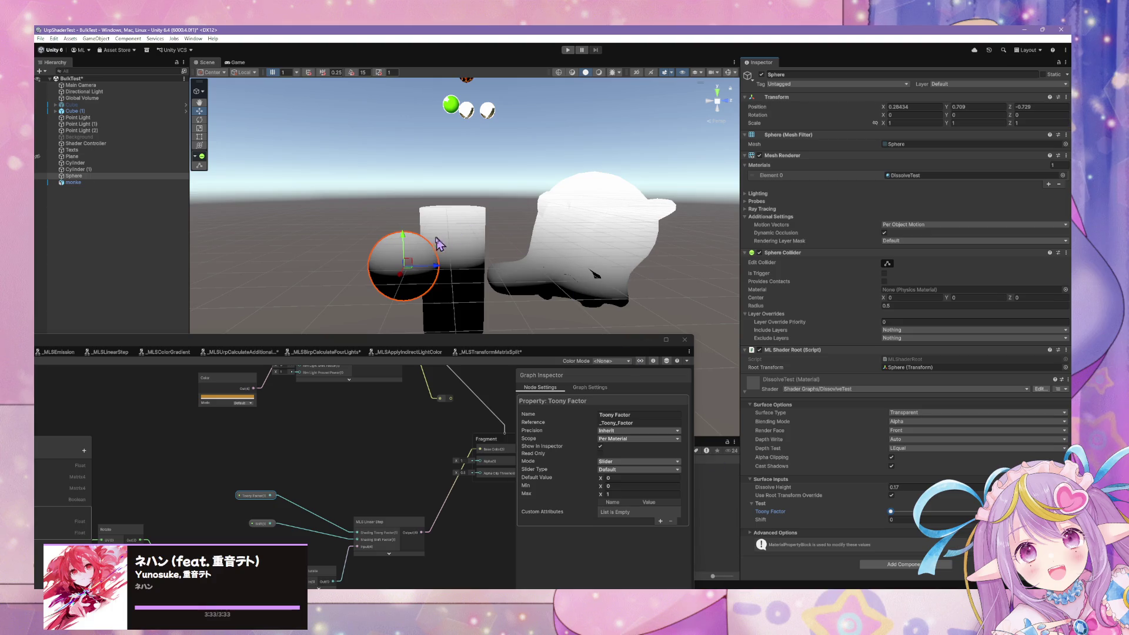
mouse_move(408, 246)
mouse_down()
mouse_move(410, 201)
mouse_move(417, 227)
mouse_up()
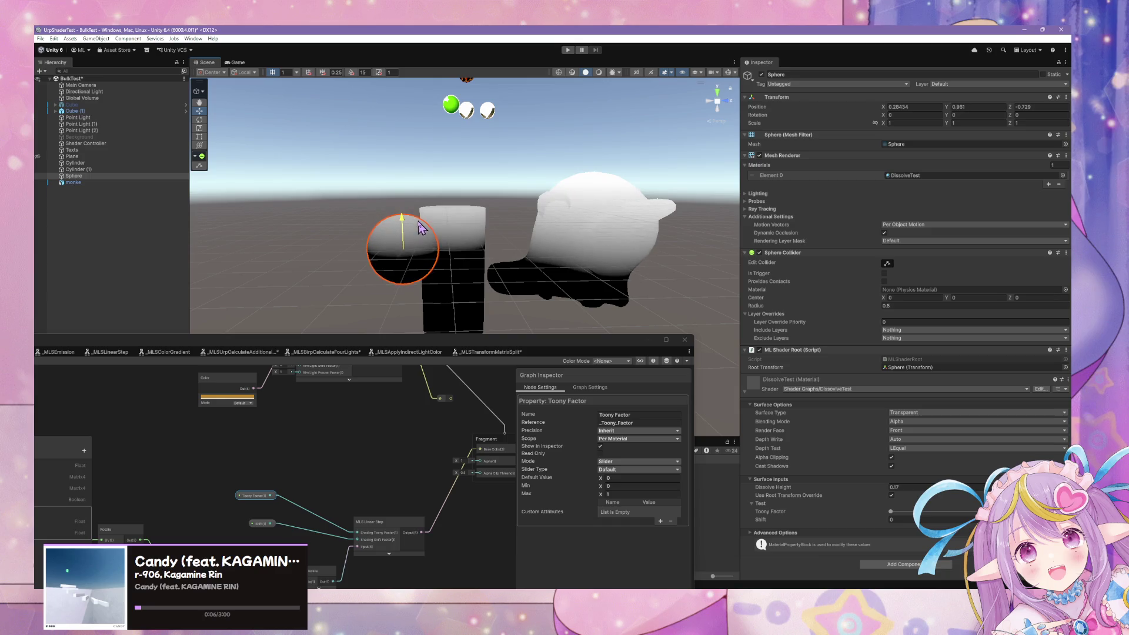
drag(373, 496, 367, 395)
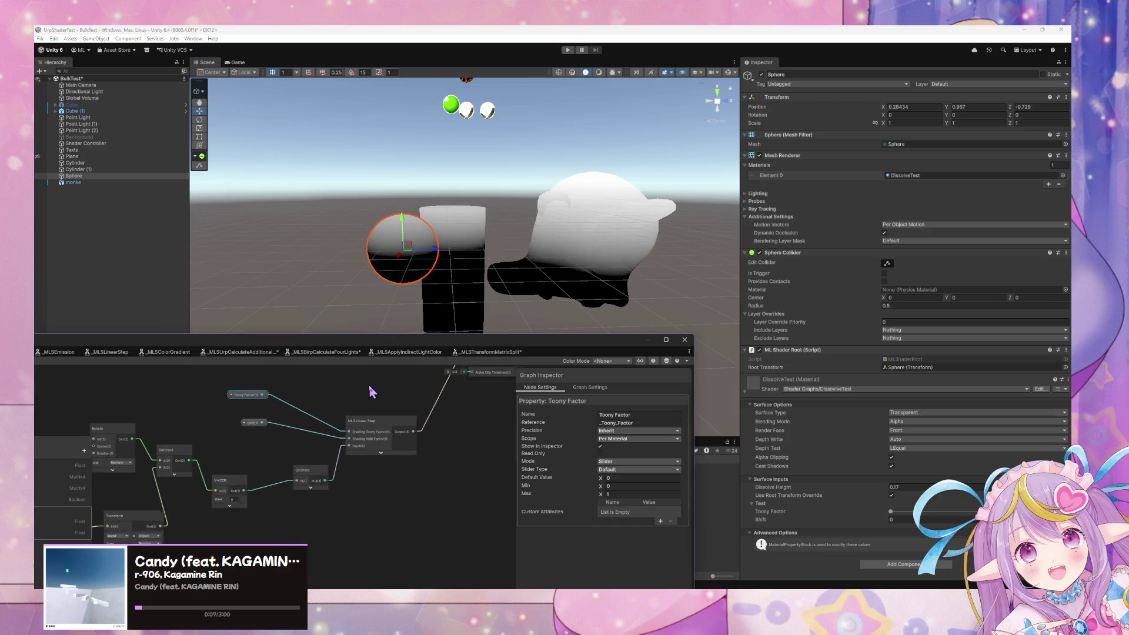
- Add a One Minus node after Saturate and feed it into the MLS Linear Step input
click(433, 450)
key(space)
text(one minus)
key(Return)
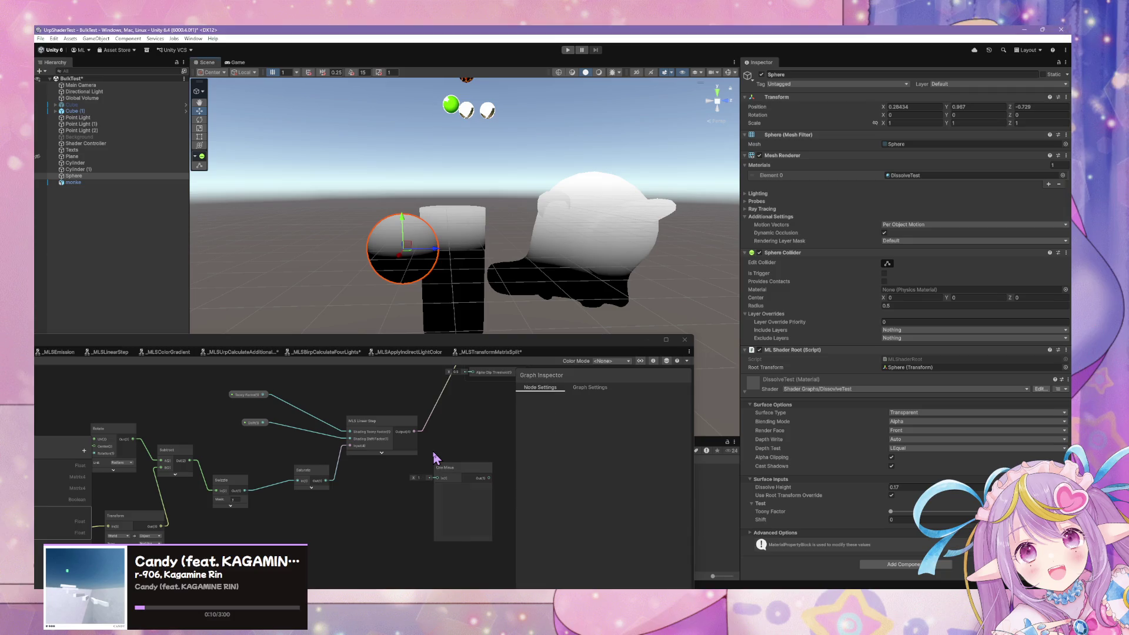
drag(424, 478, 340, 492)
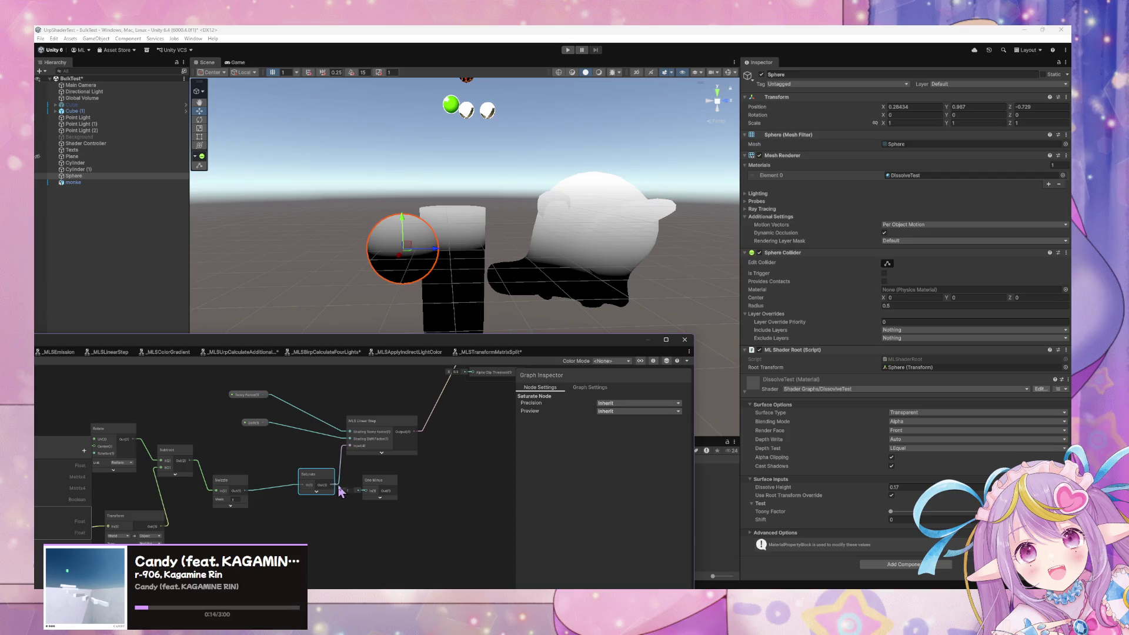
drag(352, 453, 350, 447)
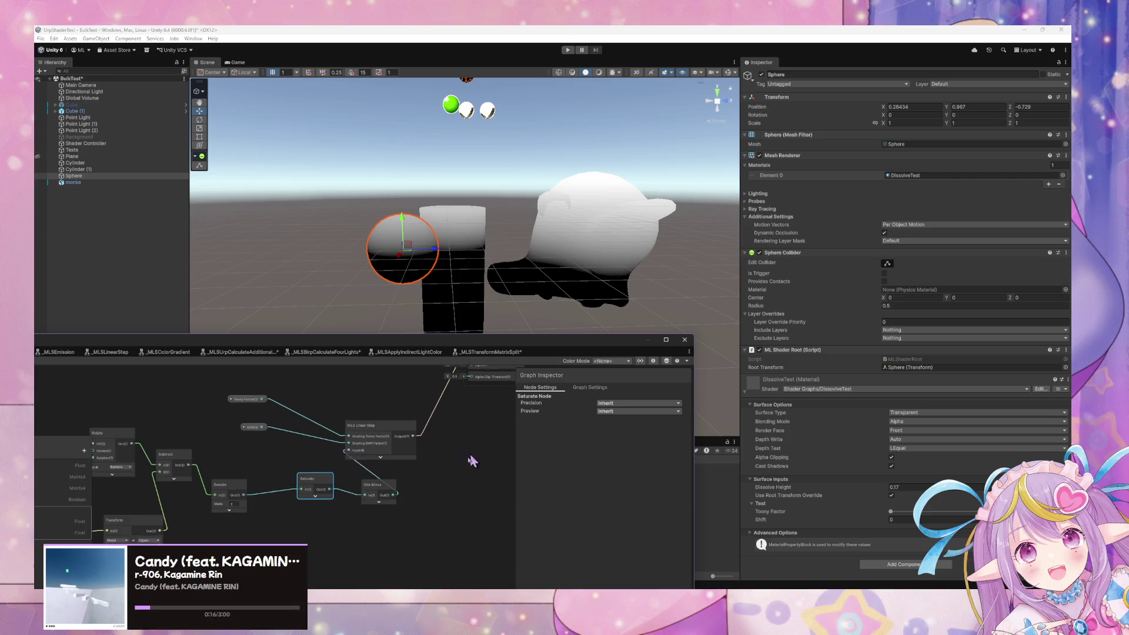
- Wire the Linear Step output to Fragment Alpha and enlarge the graph window
mouse_move(368, 498)
mouse_down()
mouse_move(431, 426)
mouse_move(415, 429)
mouse_up()
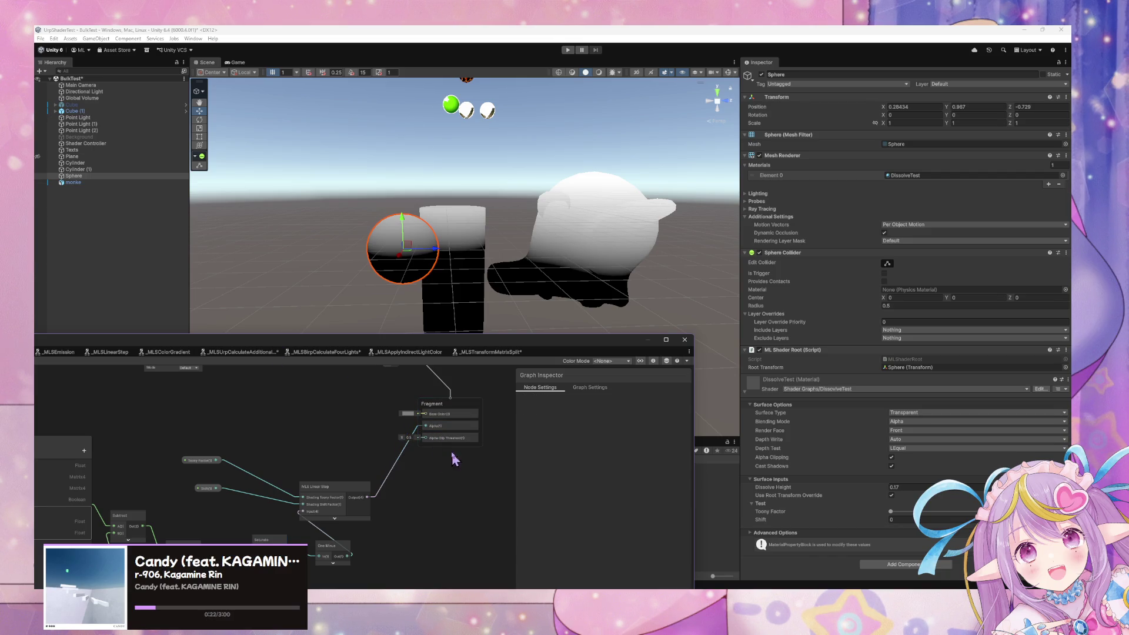
mouse_move(376, 433)
mouse_down()
mouse_move(421, 503)
mouse_move(438, 499)
mouse_move(469, 537)
mouse_up()
double_click(135, 341)
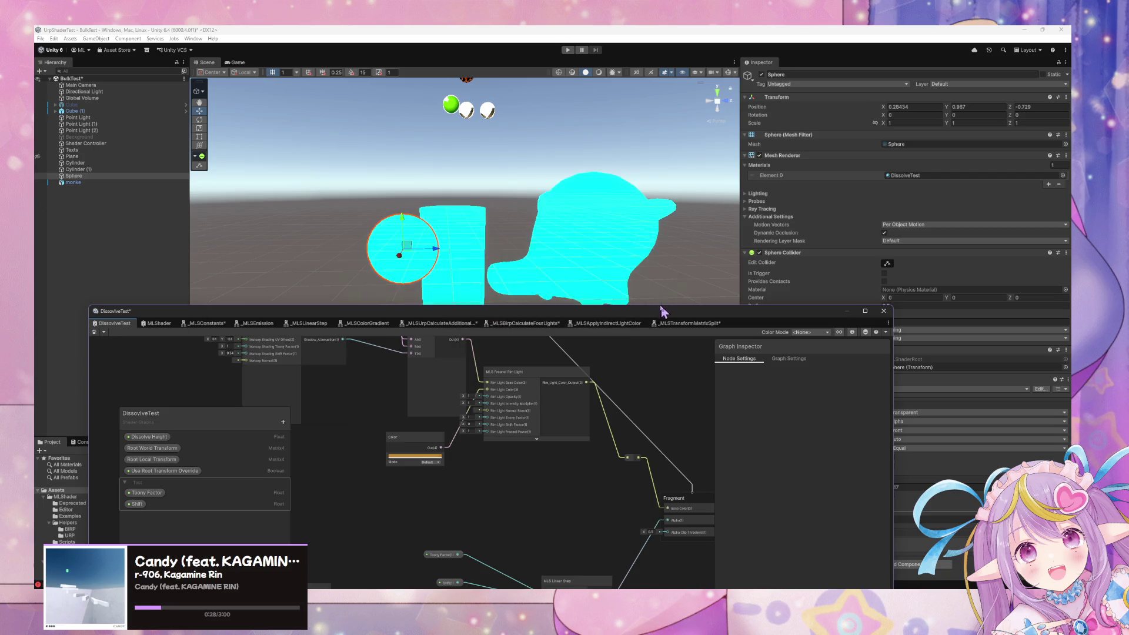
- Add a Dither node and connect the Linear Step output to it
drag(685, 311, 612, 350)
mouse_move(611, 294)
mouse_down()
mouse_move(660, 270)
mouse_move(642, 253)
mouse_move(605, 390)
mouse_up()
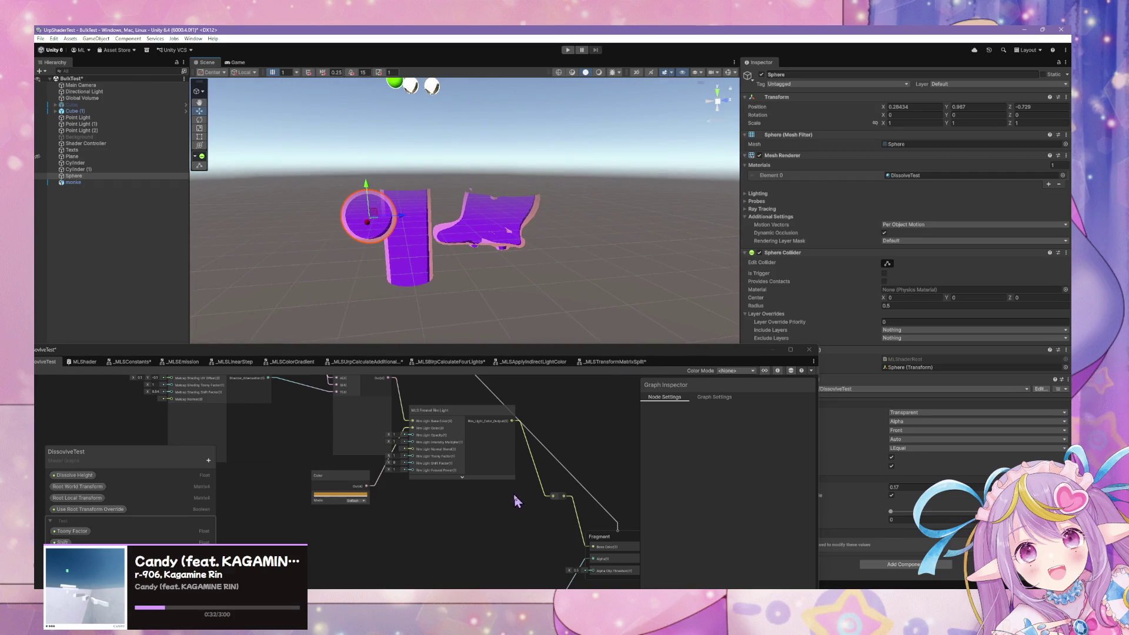
drag(513, 492, 500, 407)
key(space)
text(dither)
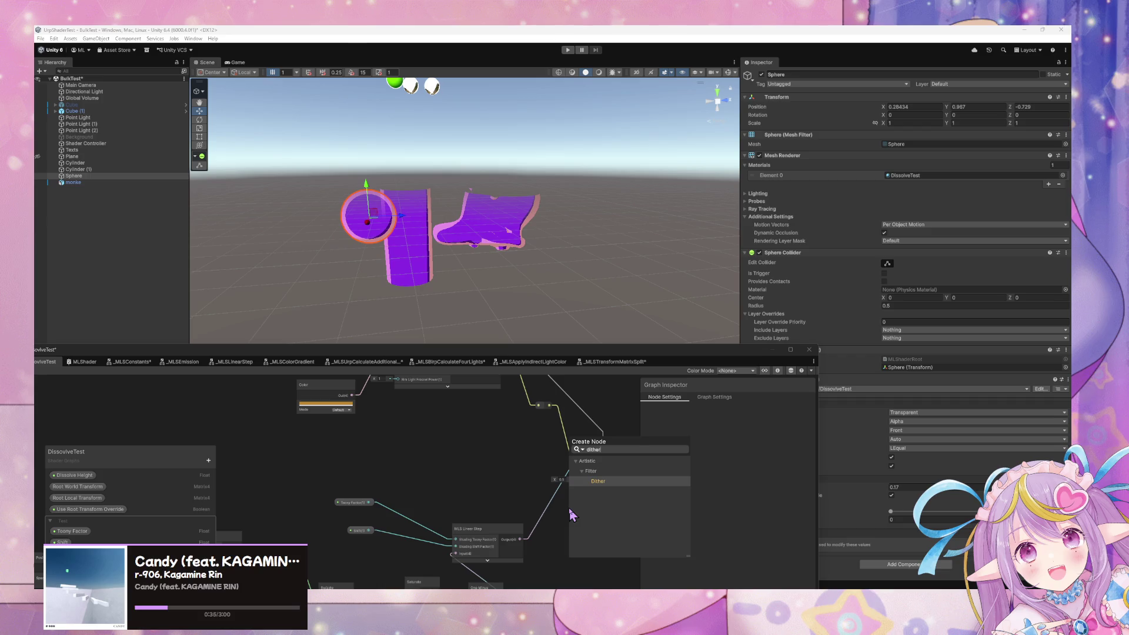
key(Return)
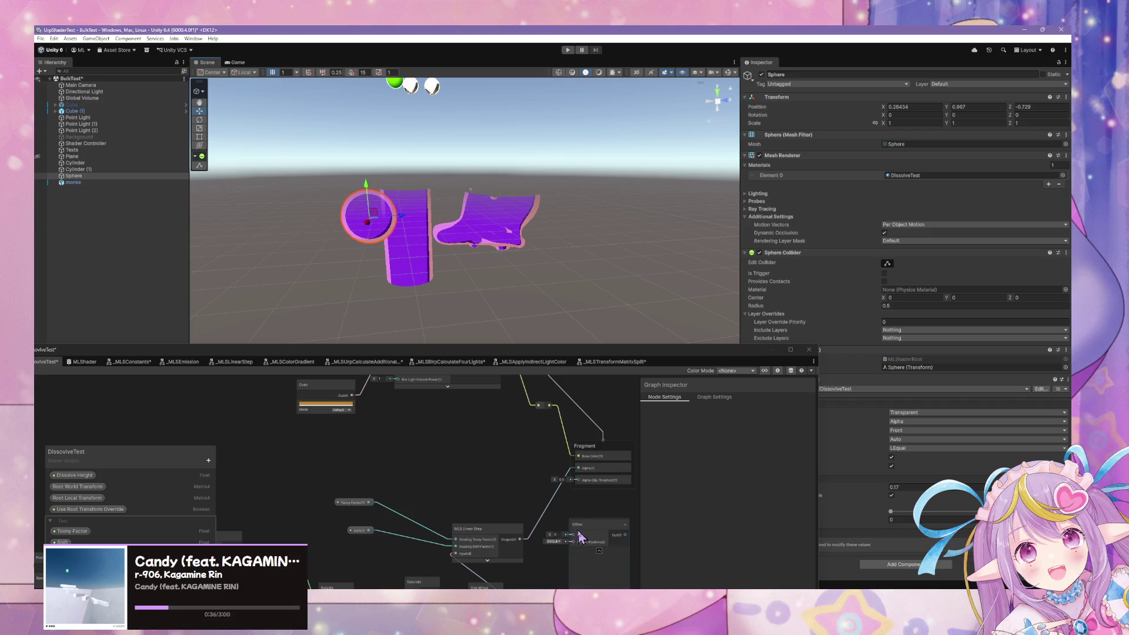
mouse_move(520, 539)
mouse_down()
mouse_move(566, 538)
mouse_move(594, 502)
mouse_move(578, 480)
mouse_up()
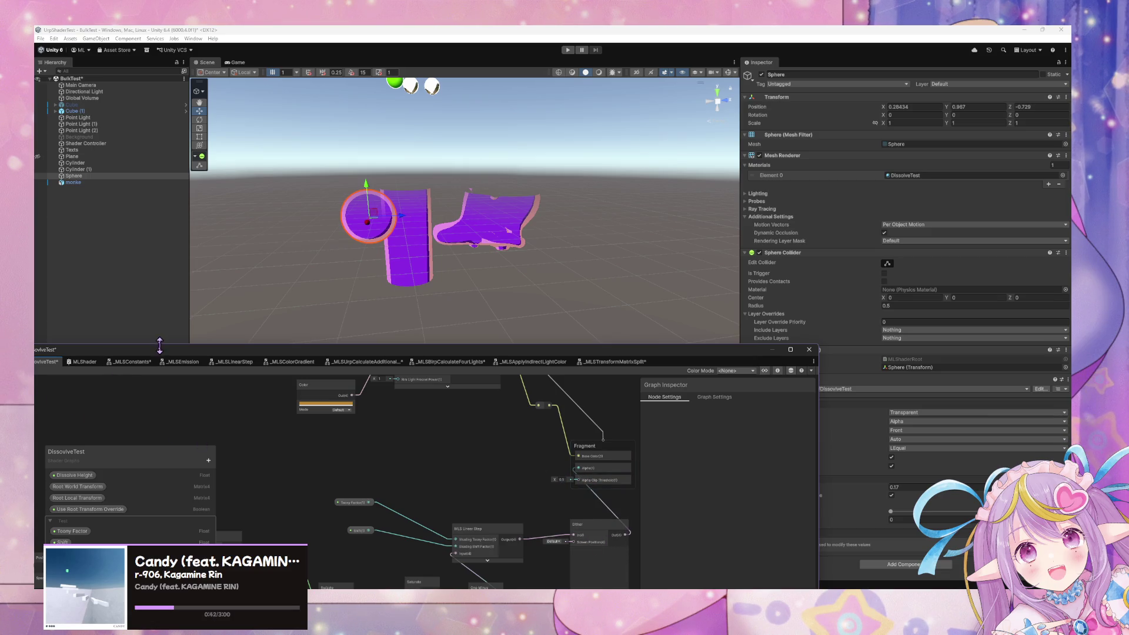
- Save the shader graph and inspect the dithered result in the scene
drag(159, 349, 362, 345)
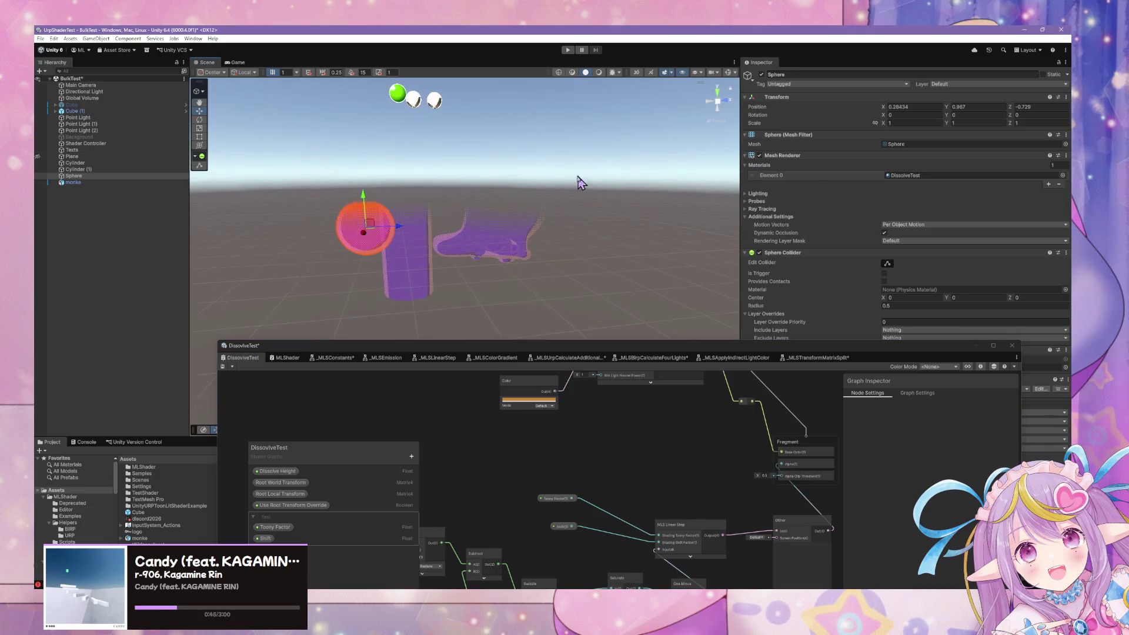
mouse_move(578, 182)
mouse_down()
mouse_move(577, 158)
mouse_move(590, 199)
mouse_up()
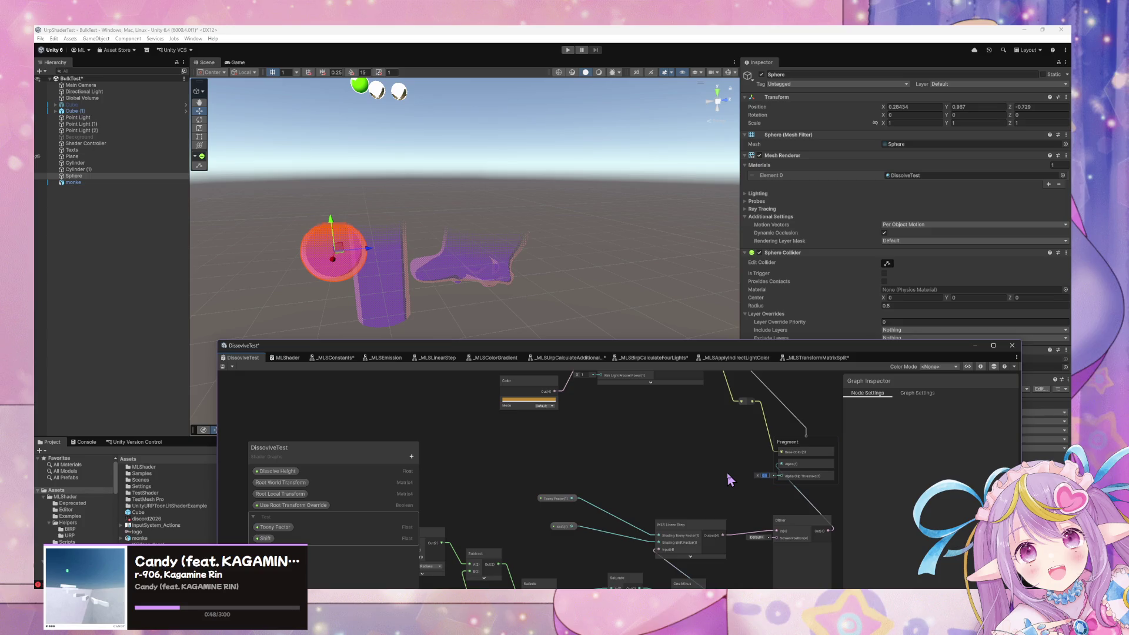
click(223, 366)
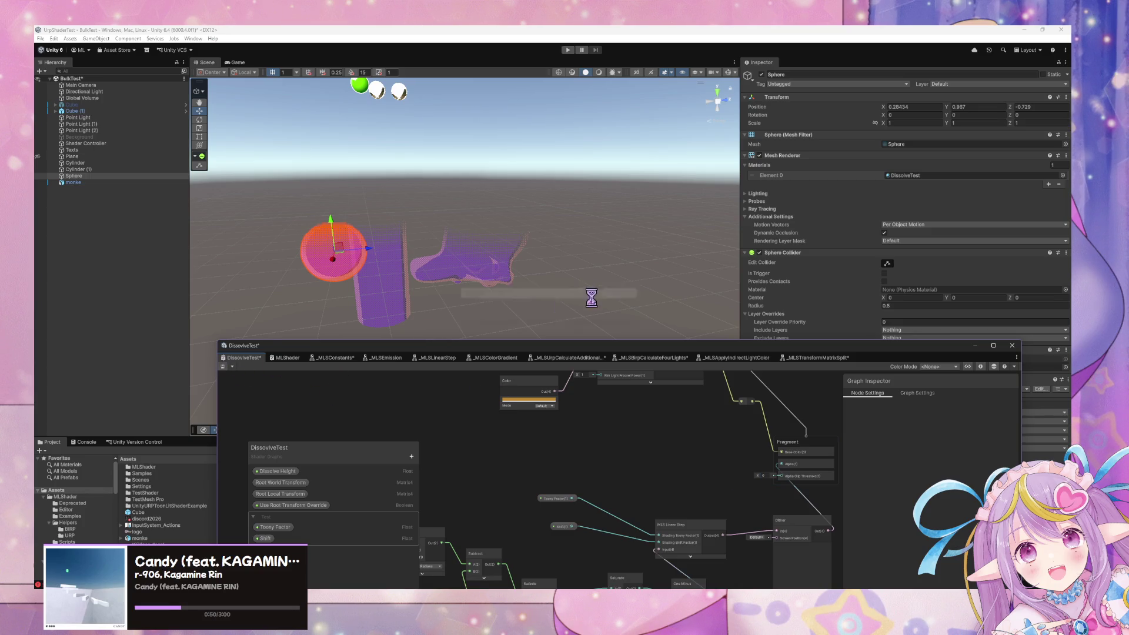
mouse_move(517, 239)
mouse_down()
mouse_move(533, 250)
mouse_move(522, 220)
mouse_move(500, 216)
mouse_move(491, 198)
mouse_up()
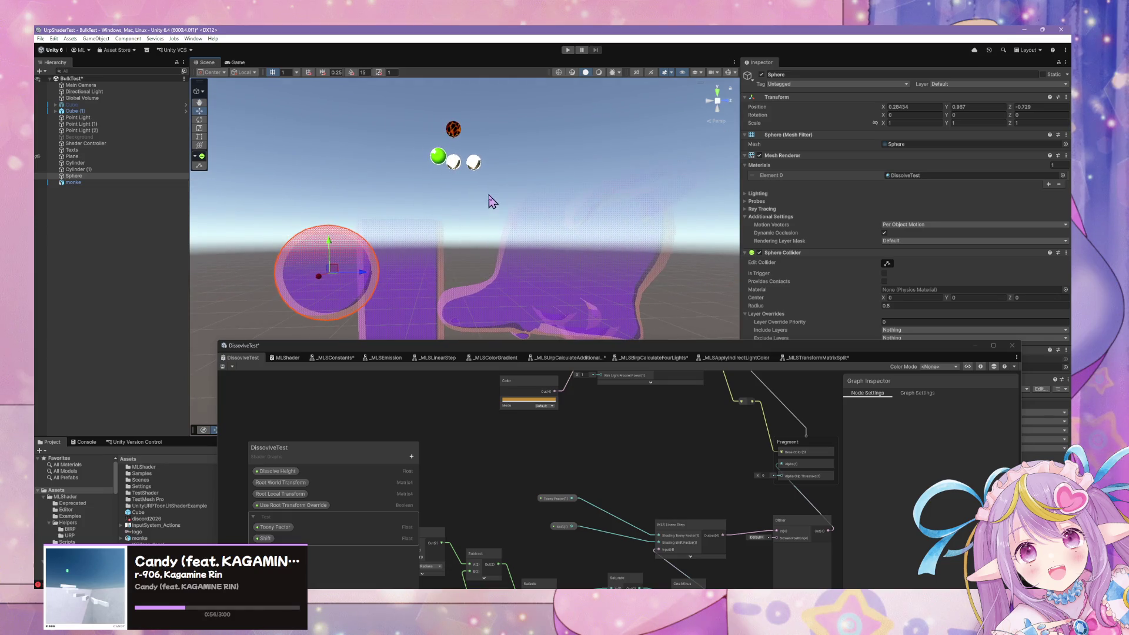
click(493, 235)
mouse_move(494, 244)
mouse_down()
mouse_move(542, 280)
mouse_move(524, 252)
mouse_up()
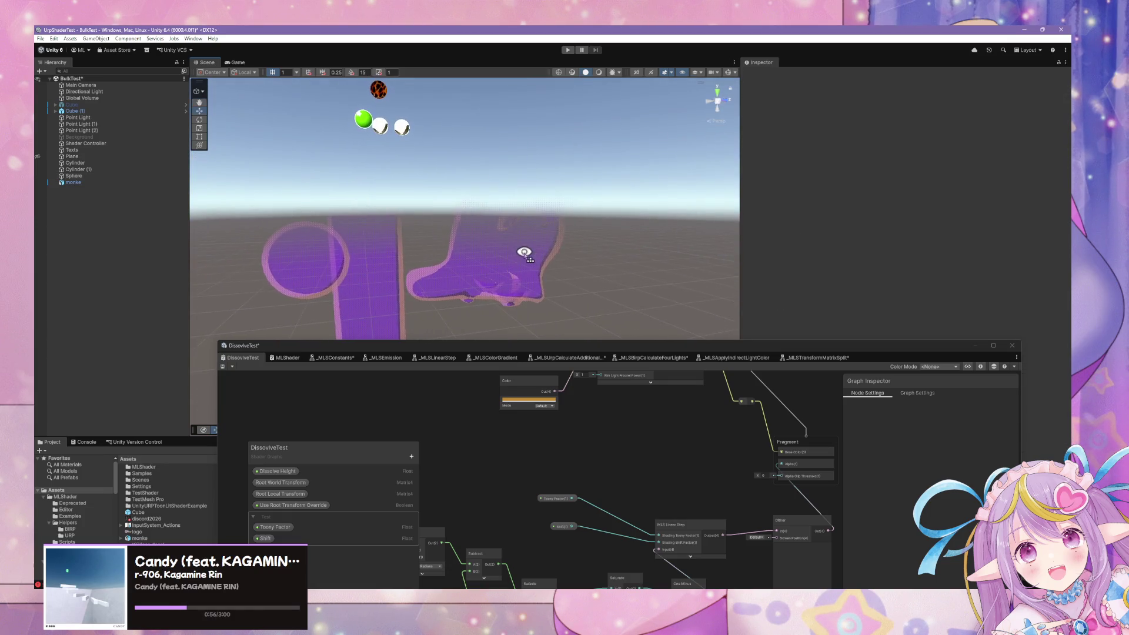
- Delete the Dither node, reconnect Linear Step directly to Fragment Alpha, and save again
click(805, 527)
key(Delete)
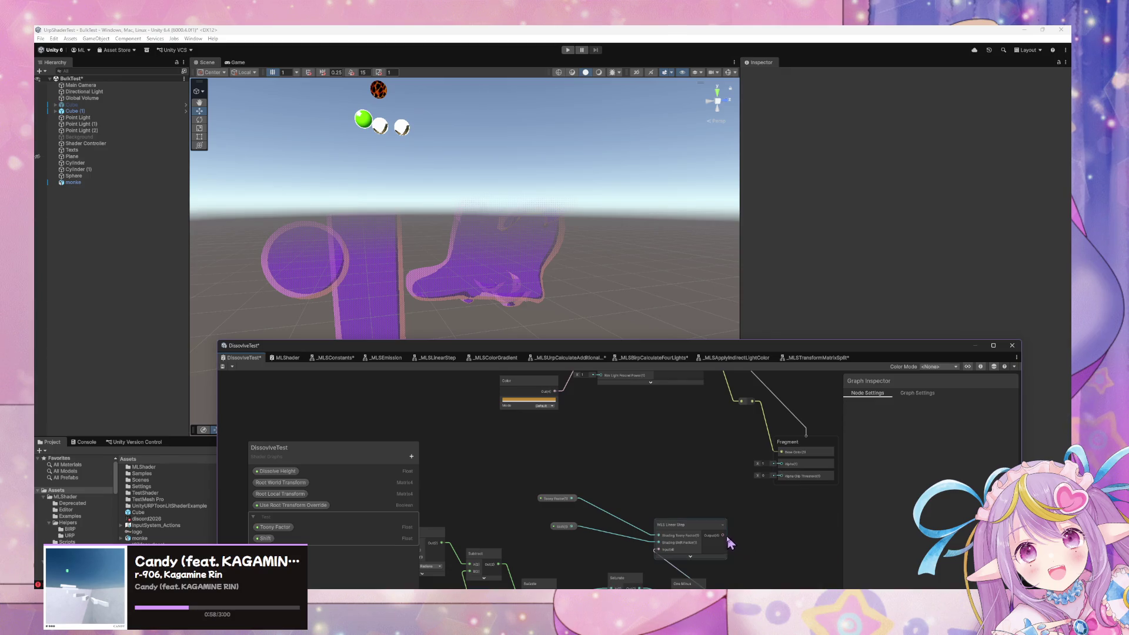
drag(778, 473, 780, 464)
click(226, 367)
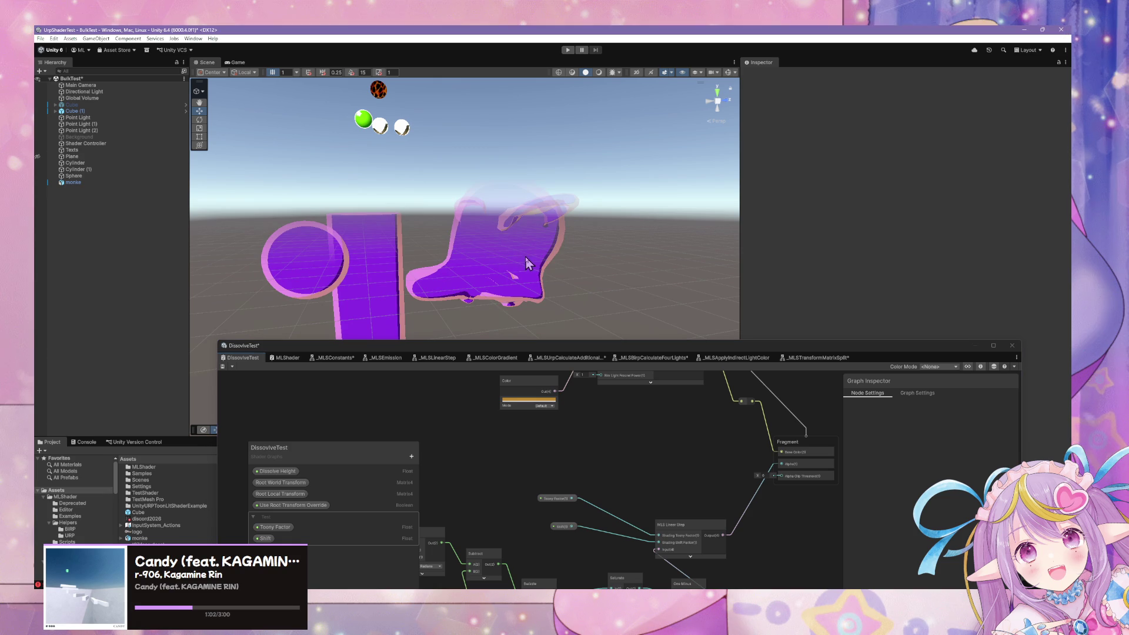
click(520, 255)
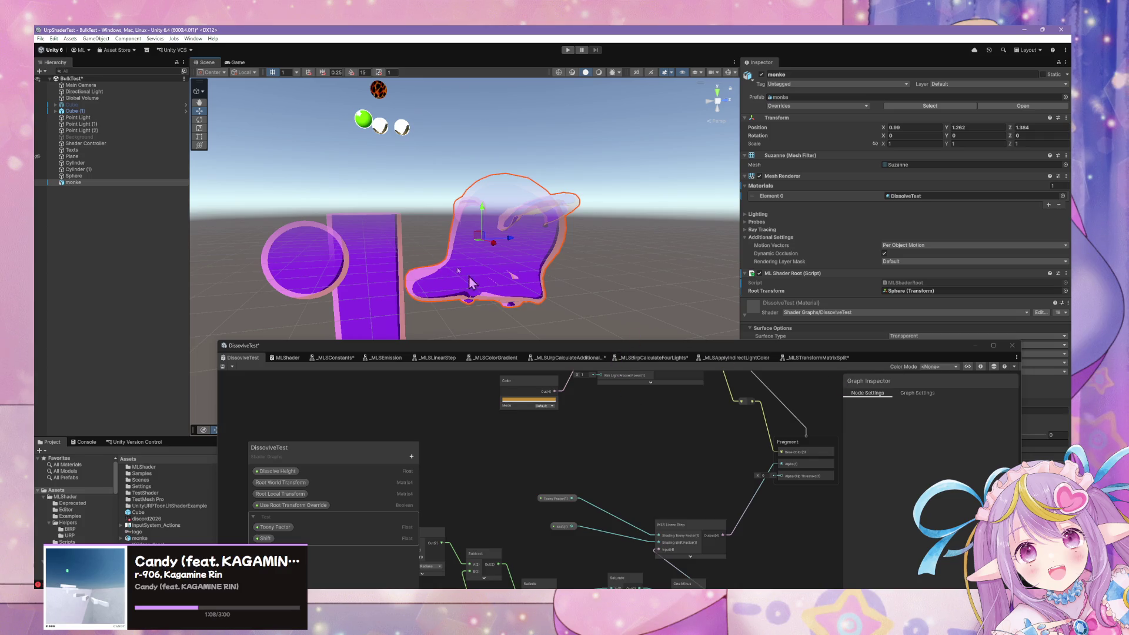
drag(776, 346, 453, 368)
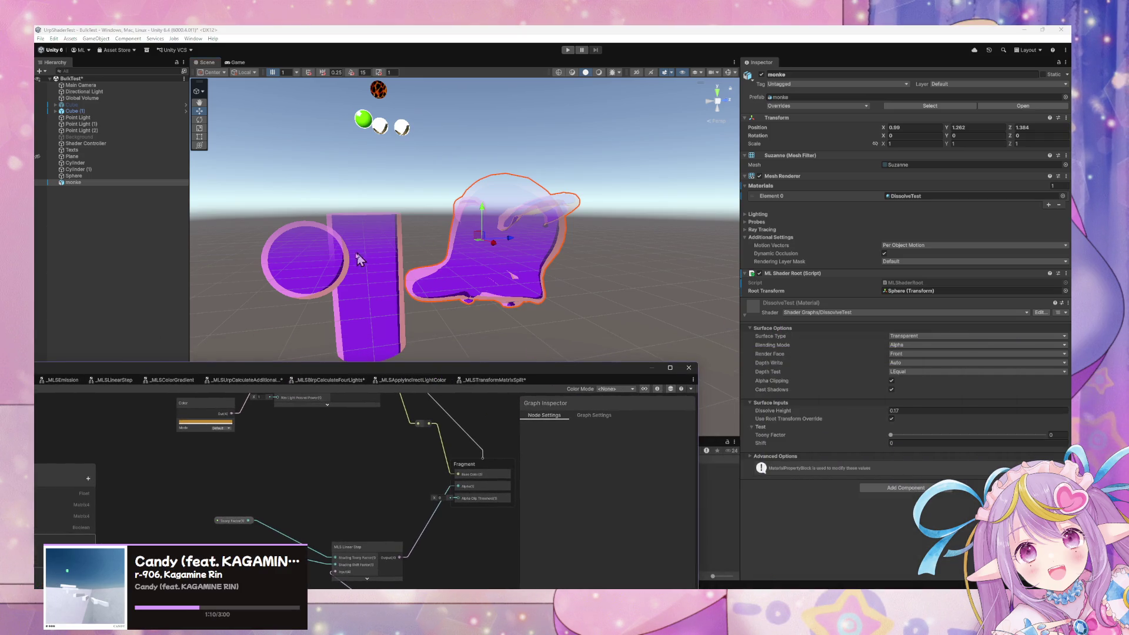
- Select the sphere and raise it to move the dissolve boundary
click(323, 270)
mouse_move(308, 239)
mouse_down()
mouse_move(309, 311)
mouse_move(298, 134)
mouse_up()
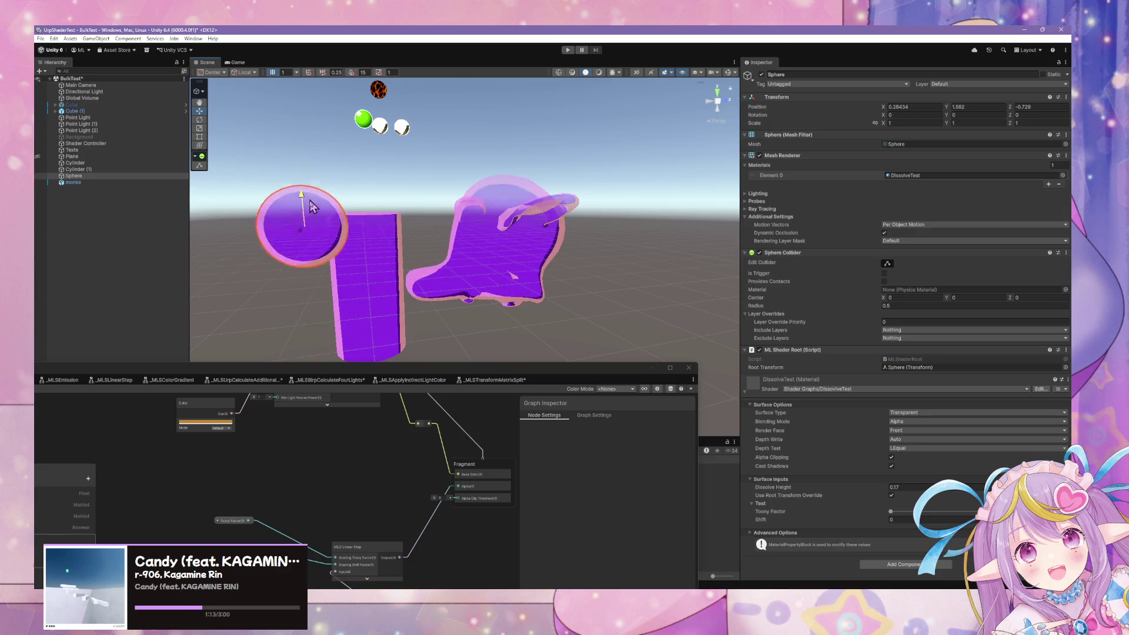
mouse_move(309, 206)
mouse_down()
mouse_move(307, 332)
mouse_move(294, 174)
mouse_move(299, 312)
mouse_move(298, 203)
mouse_move(301, 280)
mouse_move(315, 289)
mouse_move(303, 171)
mouse_move(306, 341)
mouse_move(331, 320)
mouse_move(345, 263)
mouse_up()
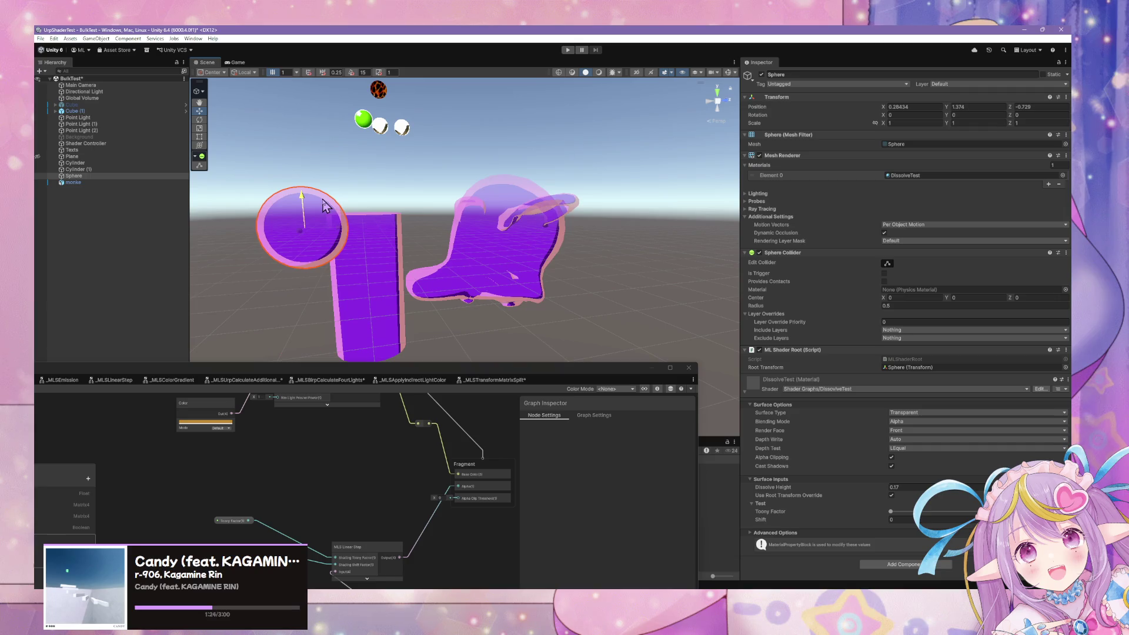
- Reposition the graph window and pan to the Position and Split nodes
mouse_move(385, 373)
mouse_down()
mouse_move(729, 167)
mouse_move(841, 187)
mouse_up()
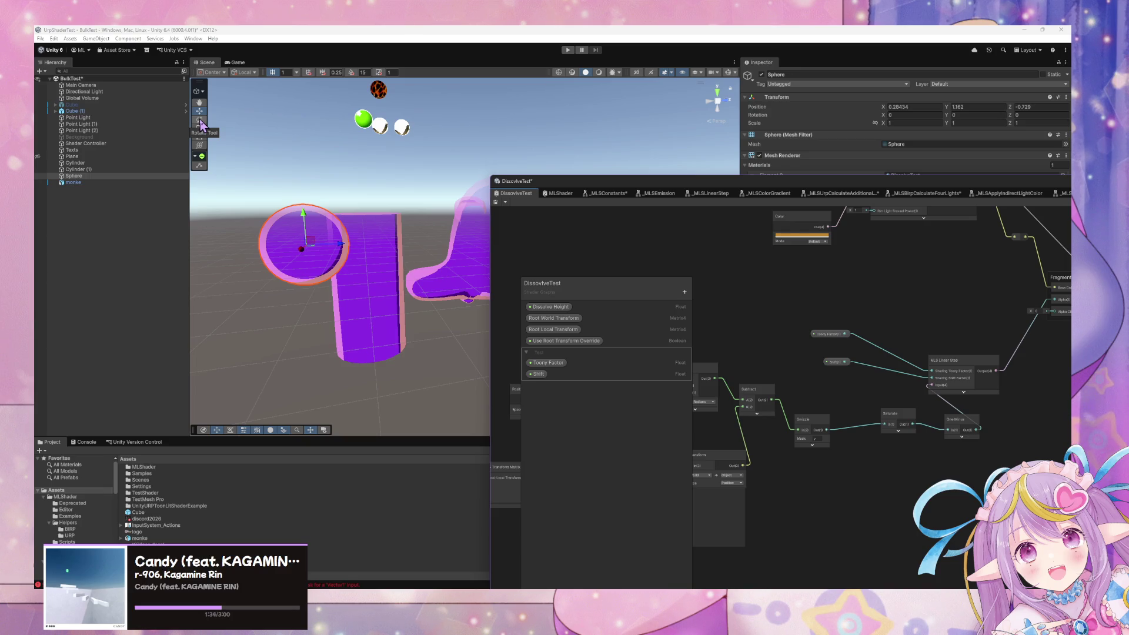
drag(814, 303, 898, 283)
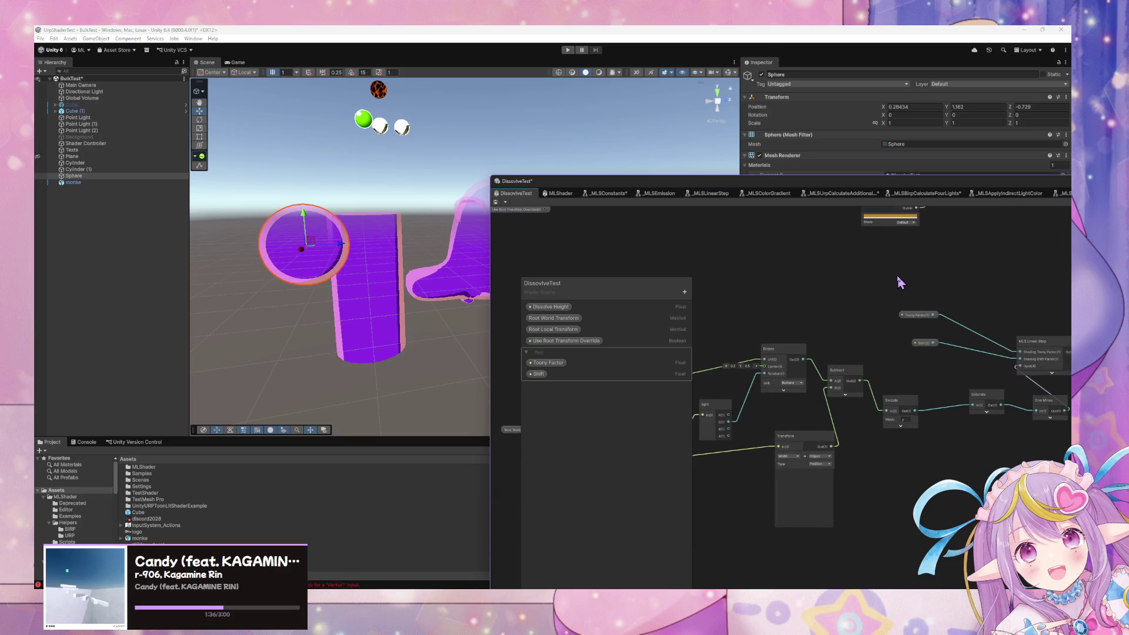
drag(829, 308, 824, 305)
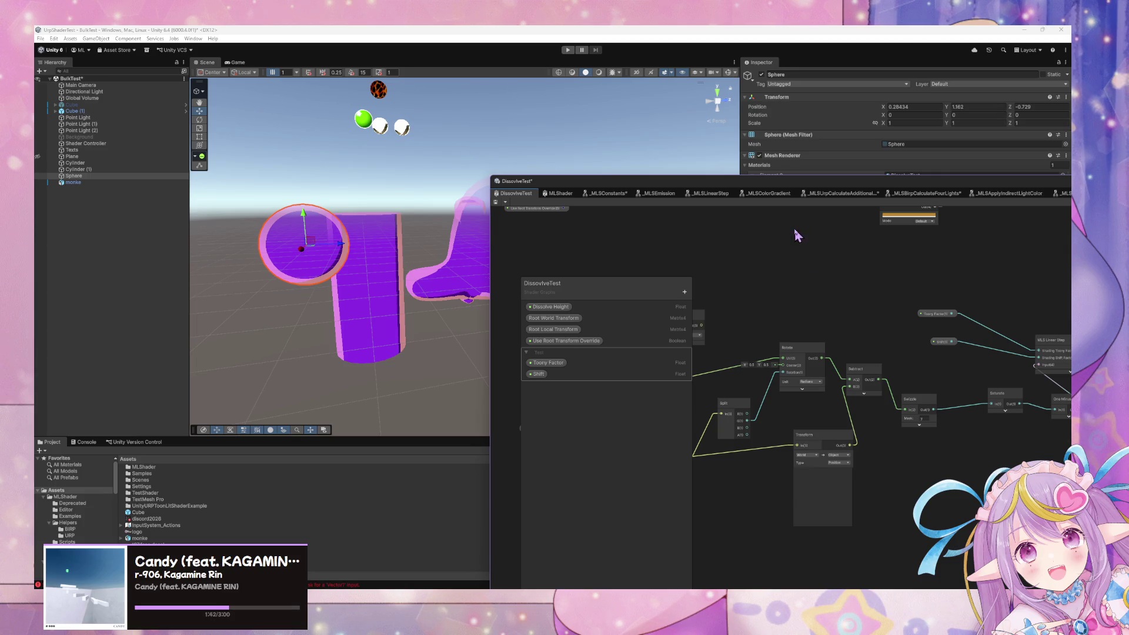
scroll(822, 335, up, 1)
drag(822, 336, 1038, 316)
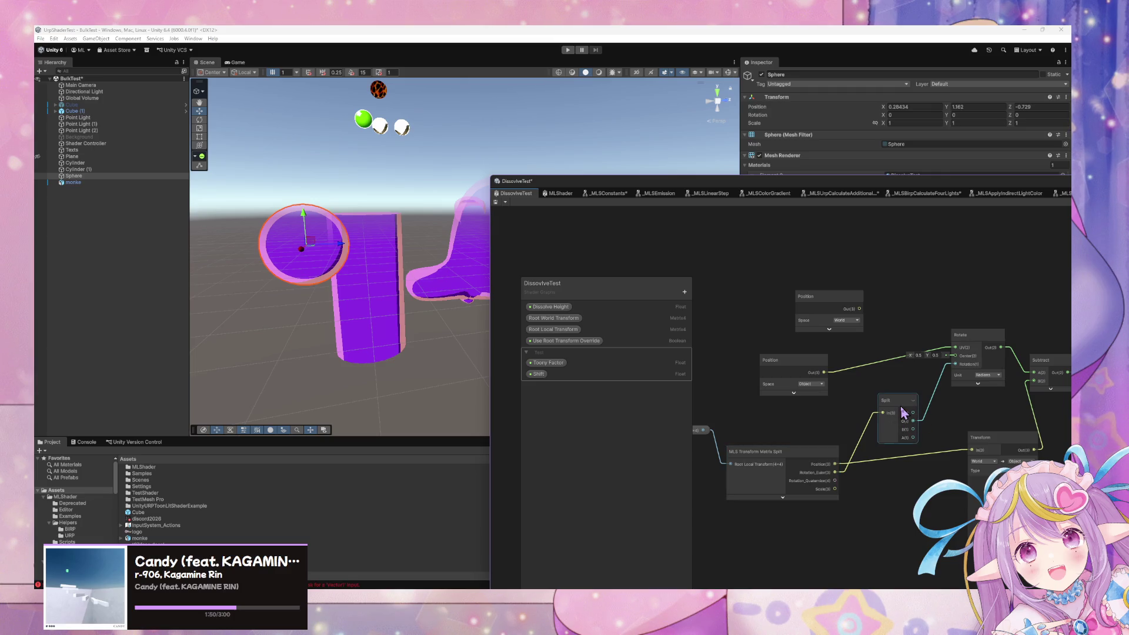
- Delete the Split node and set the Rotate node to 45 degrees
key(Delete)
click(994, 380)
click(998, 391)
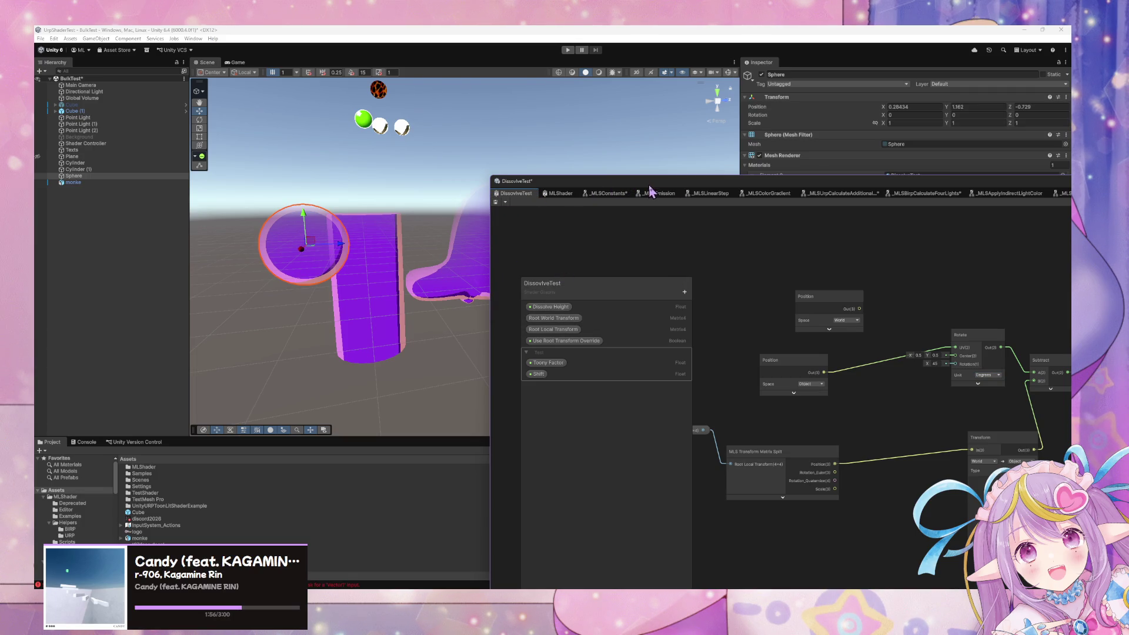
- Shift the Rotate and Transform nodes left and move Rotate out of the way
drag(679, 189, 397, 177)
drag(694, 345, 652, 354)
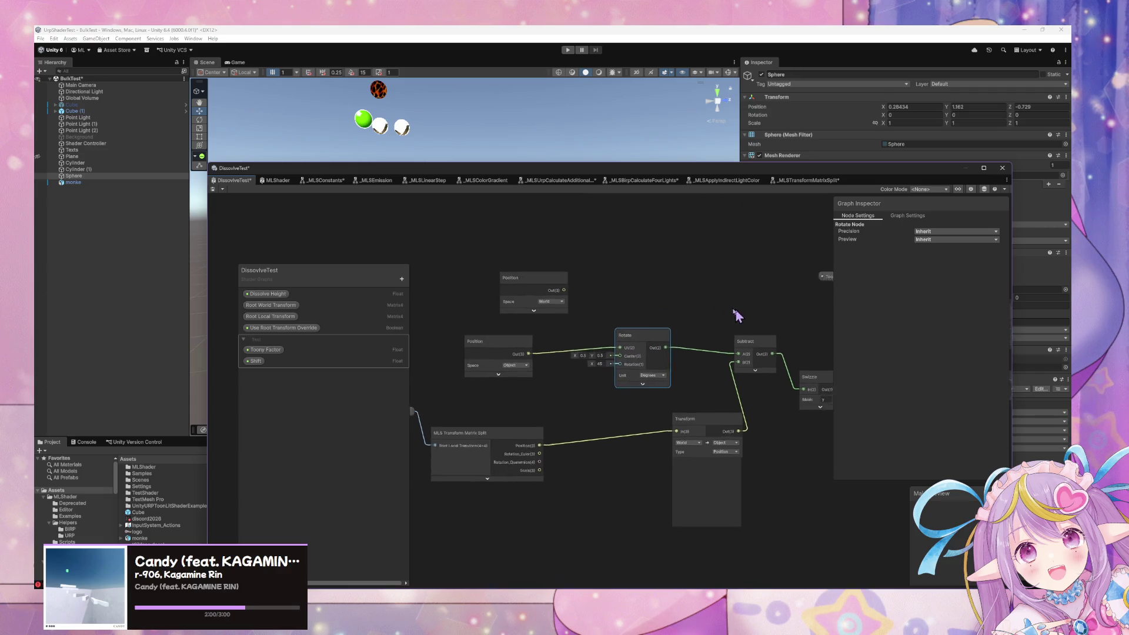
drag(700, 415, 661, 420)
mouse_move(752, 369)
mouse_down()
mouse_move(731, 353)
mouse_move(788, 367)
mouse_up()
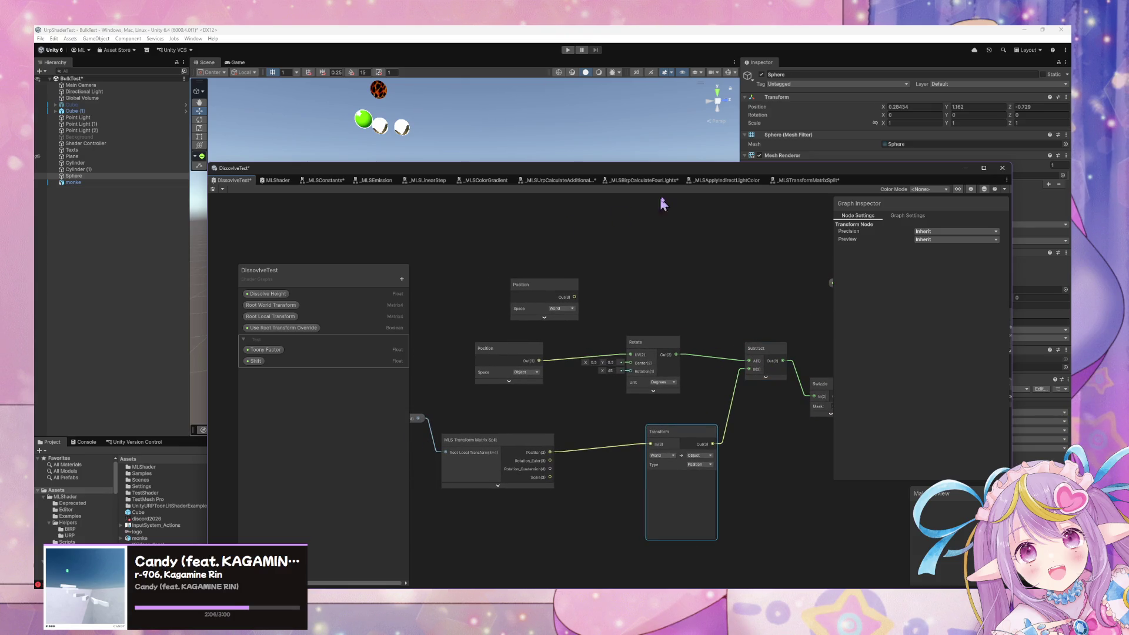
mouse_move(677, 180)
mouse_down()
mouse_move(738, 258)
mouse_move(693, 207)
mouse_up()
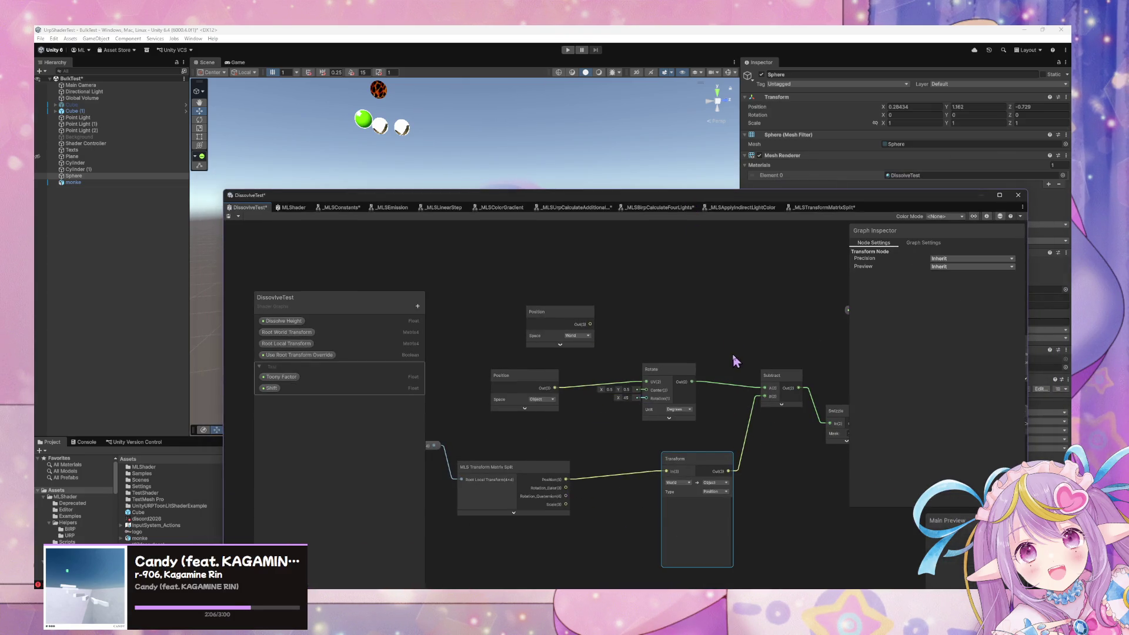
drag(733, 356, 654, 330)
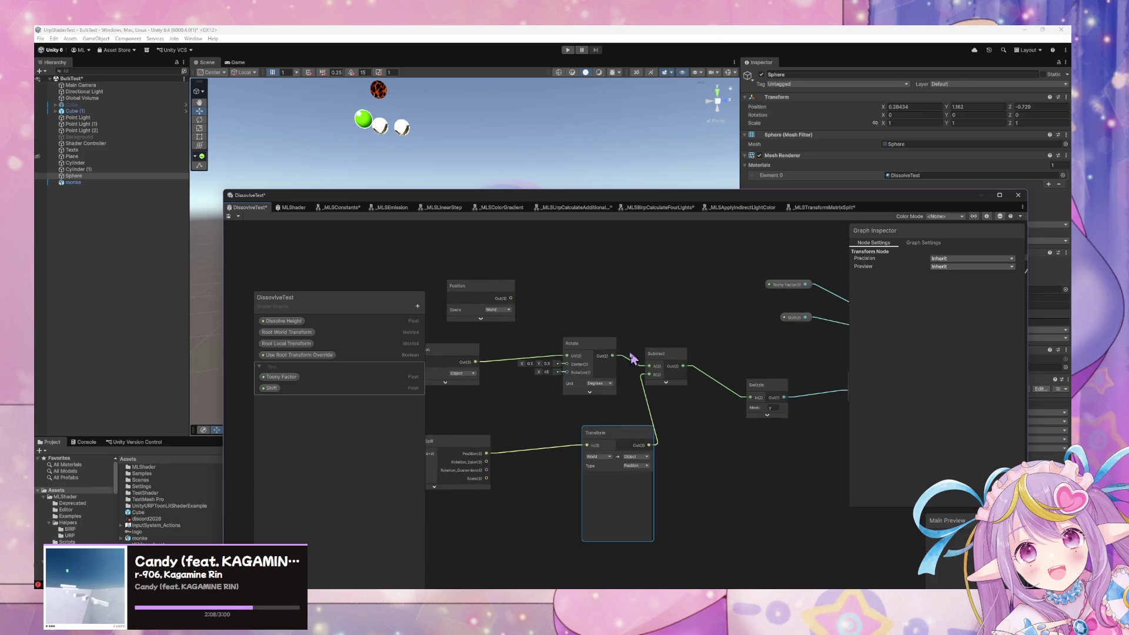
drag(589, 358, 610, 349)
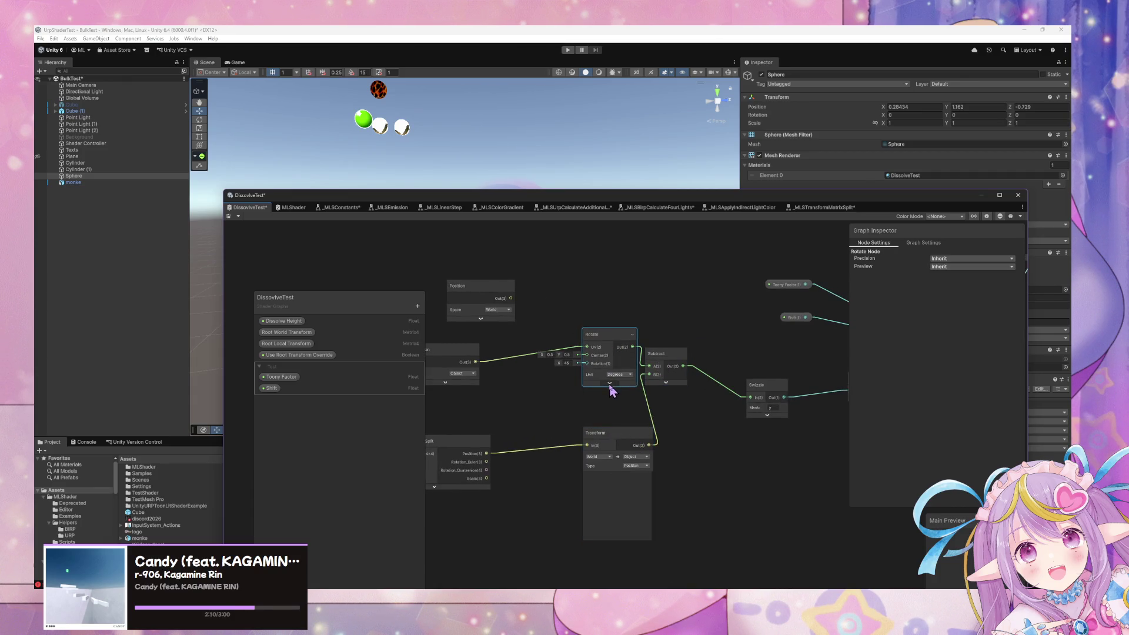
- Wire Position into Subtract's A input and place the Rotate node below Transform
drag(476, 361, 647, 371)
drag(600, 334, 842, 372)
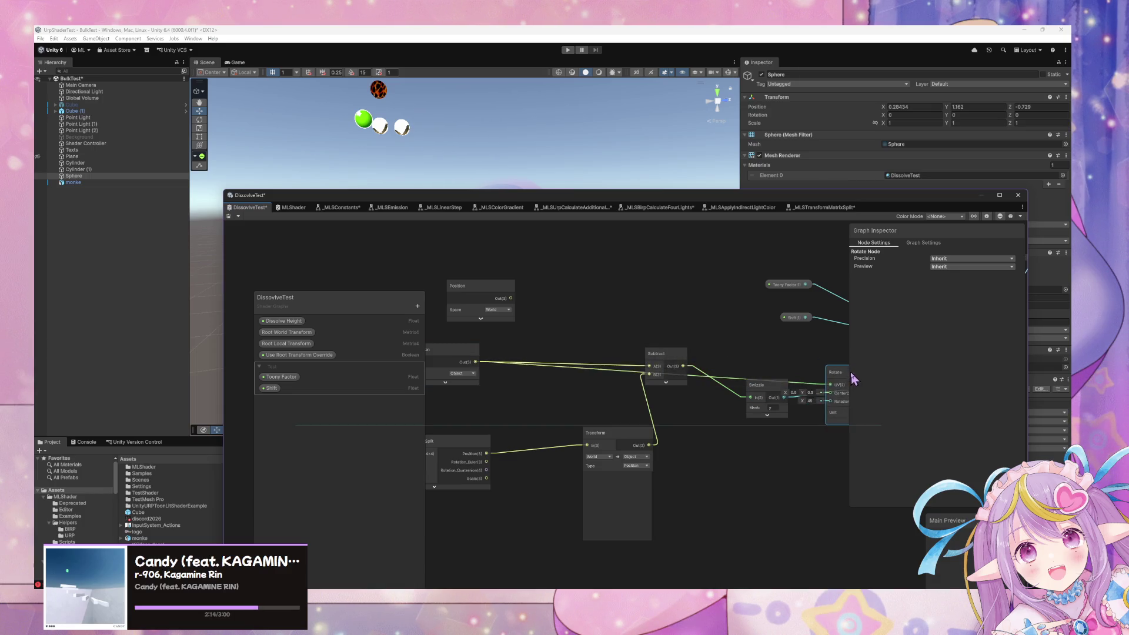
mouse_move(785, 394)
mouse_down()
mouse_move(606, 362)
mouse_move(702, 372)
mouse_up()
drag(617, 360, 750, 356)
mouse_move(682, 344)
mouse_down()
mouse_move(622, 335)
mouse_move(712, 355)
mouse_move(740, 474)
mouse_move(761, 507)
mouse_up()
click(632, 451)
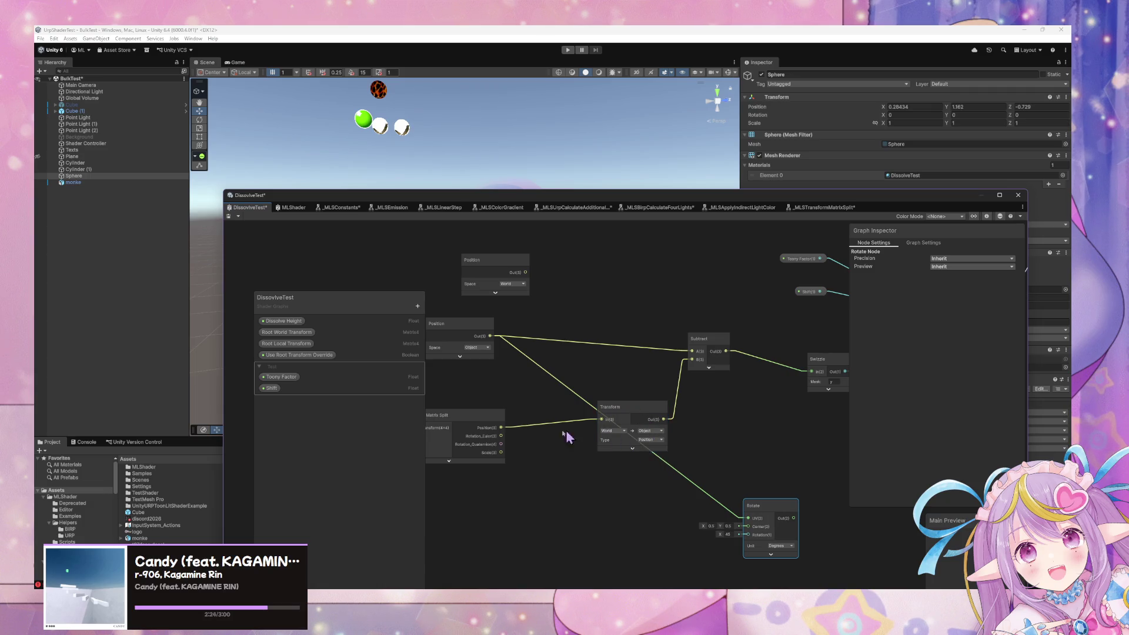
- Add an xy Swizzle node between Position and Subtract
drag(465, 415, 454, 403)
drag(640, 410, 622, 404)
drag(709, 340, 714, 333)
key(space)
text(swizzle)
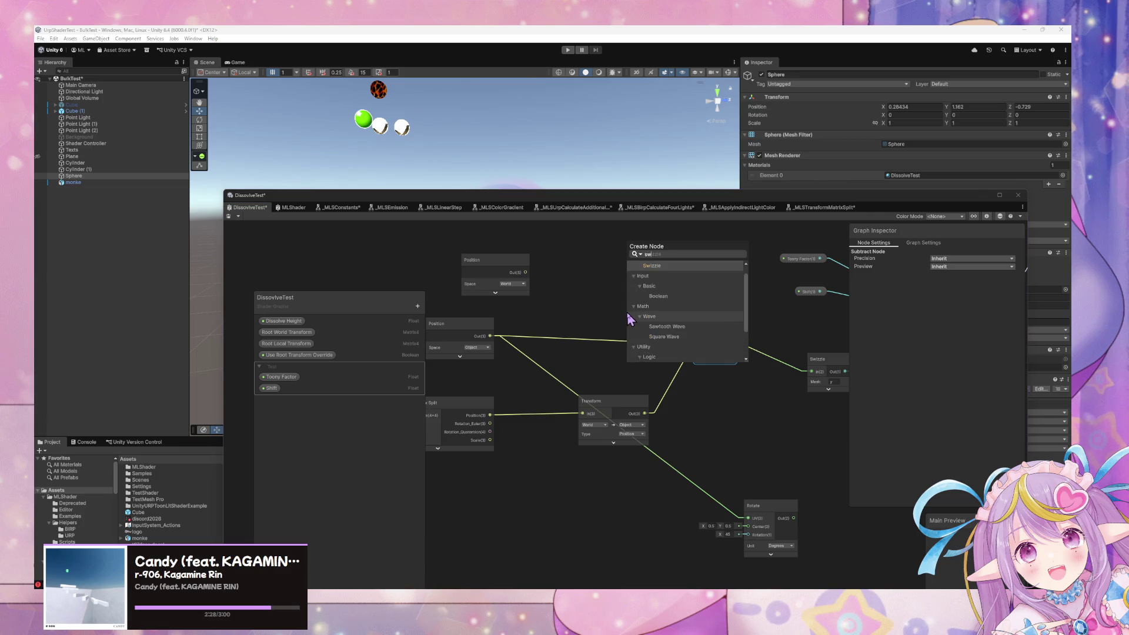
key(Return)
click(663, 352)
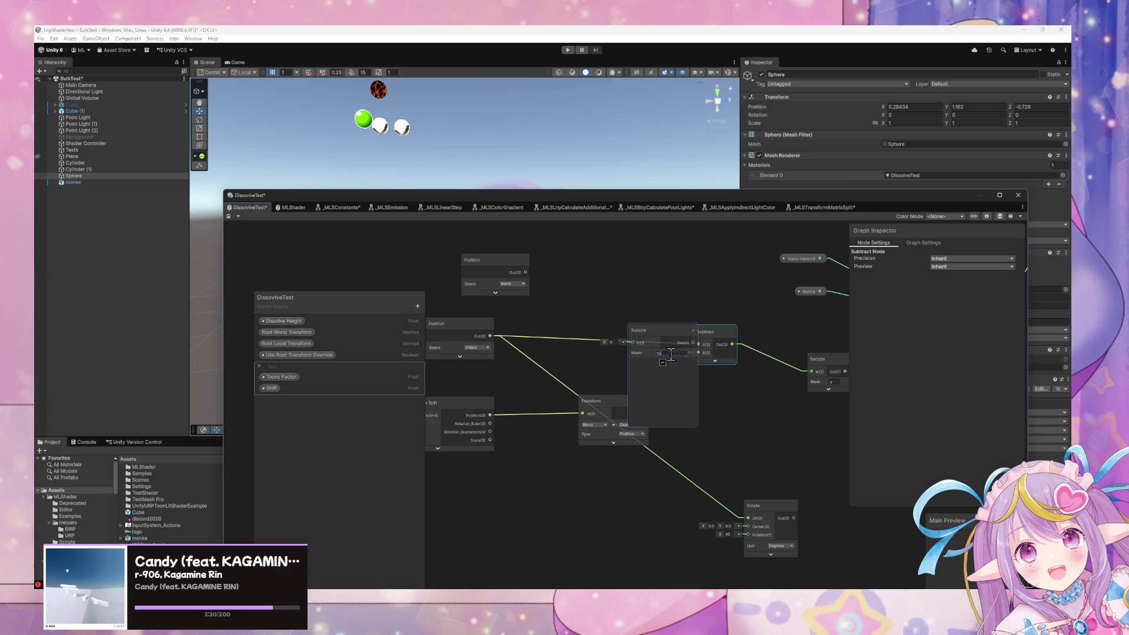
click(663, 363)
drag(644, 330, 615, 343)
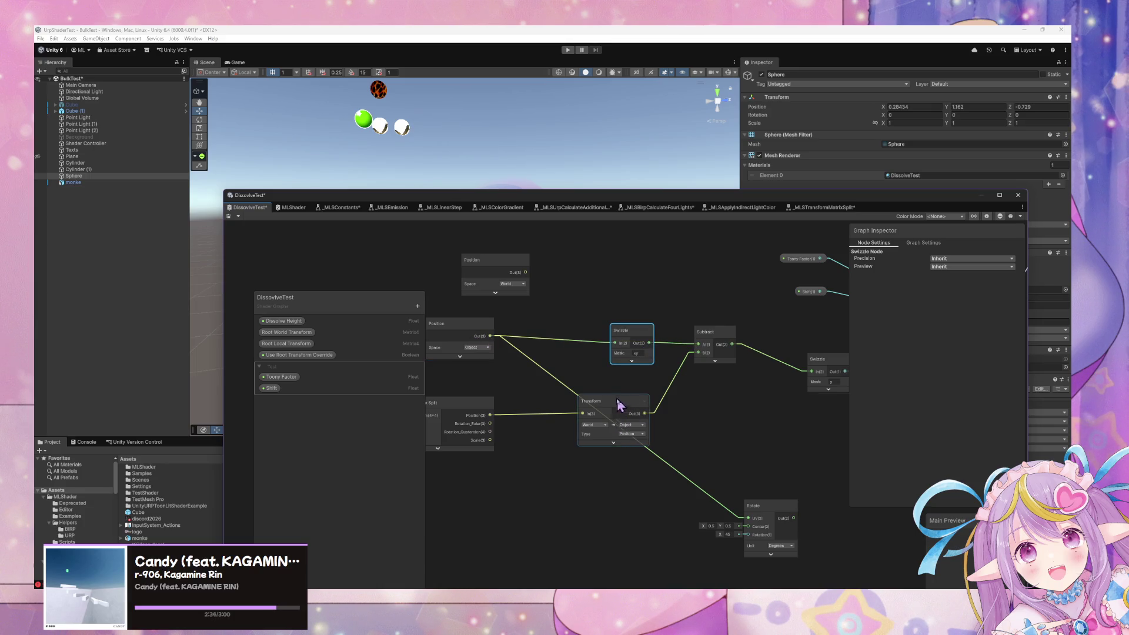
- Duplicate the Swizzle to route the Transform output into Subtract's B input
drag(620, 402, 580, 408)
key(ctrl+d)
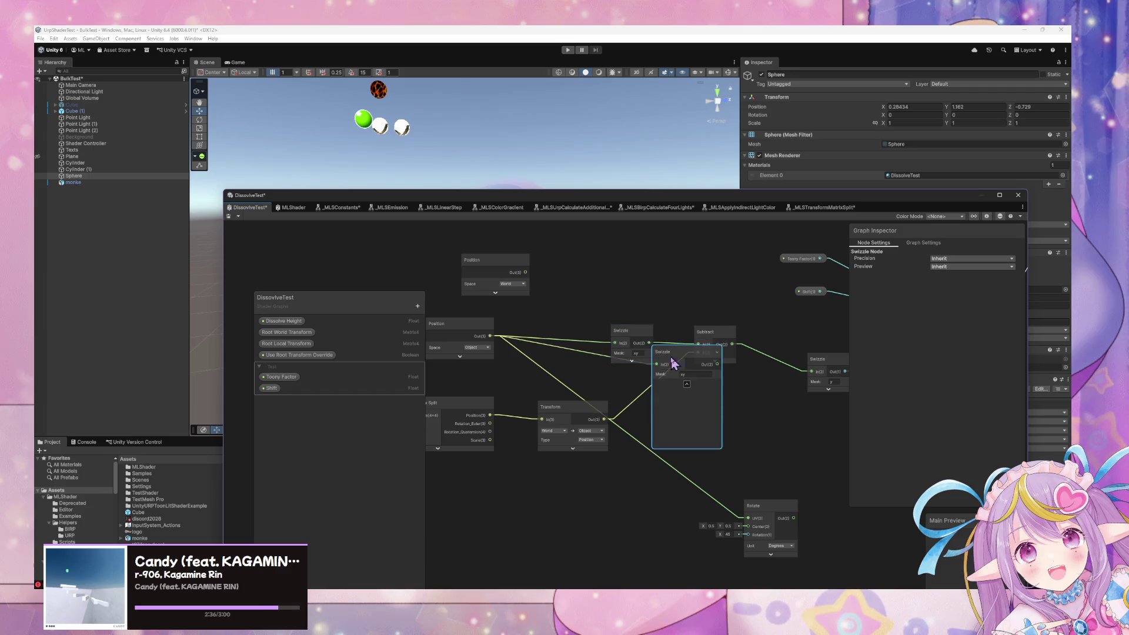
click(687, 385)
drag(676, 352, 674, 394)
mouse_move(604, 418)
mouse_down()
mouse_move(652, 408)
mouse_move(700, 354)
mouse_up()
drag(675, 400, 656, 416)
drag(637, 341, 646, 333)
drag(655, 412, 654, 412)
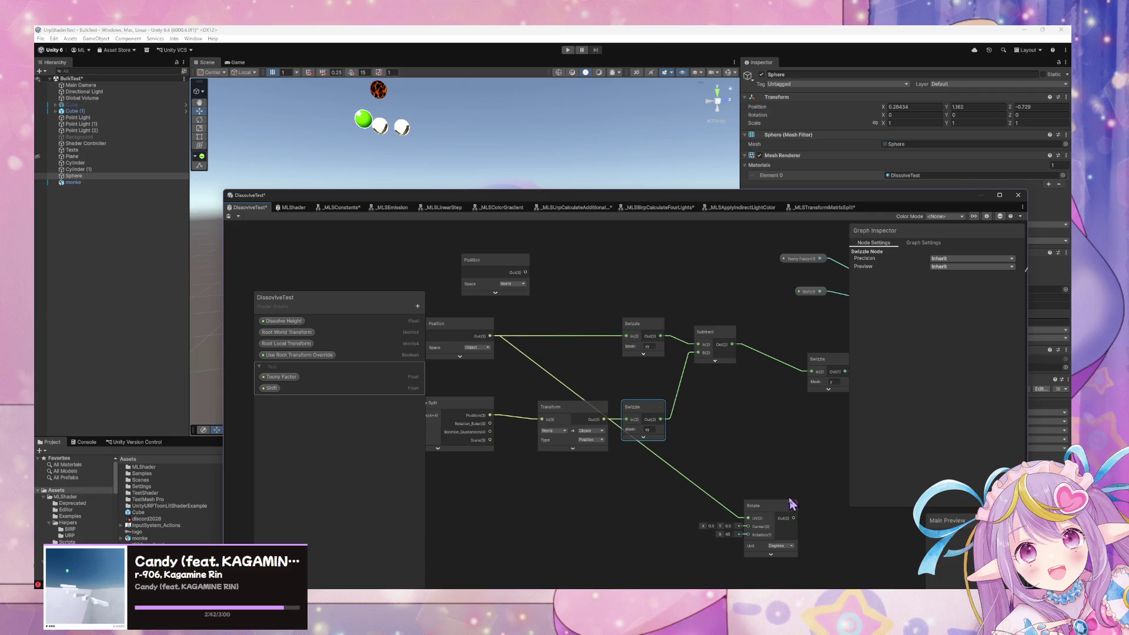
- Feed Subtract into Rotate's UV input and Rotate's output into the downstream Swizzle
drag(788, 506, 788, 403)
drag(732, 344, 748, 415)
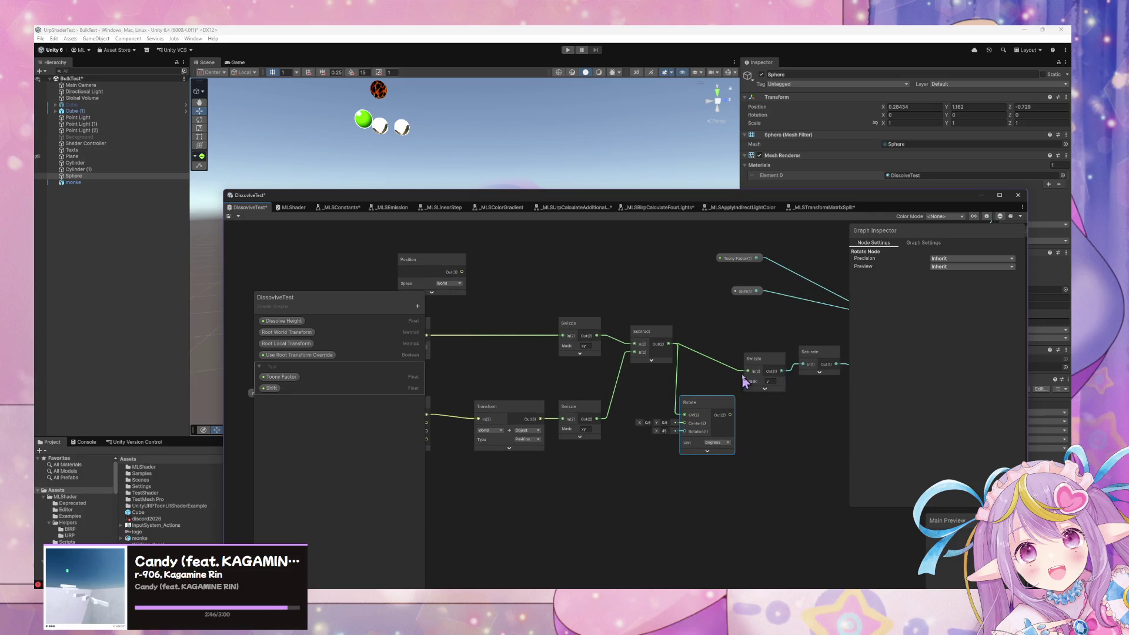
drag(732, 416, 747, 372)
- Restore the accidentally deleted Rotate node and wire a Float into its rotation input
click(742, 258)
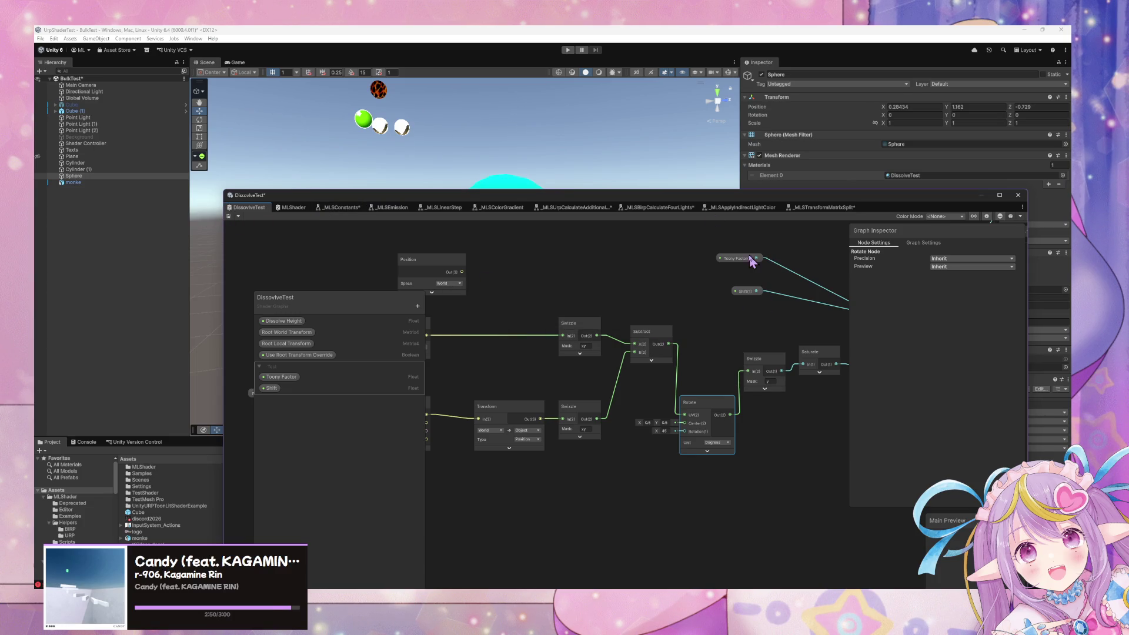
drag(751, 262, 588, 380)
mouse_move(612, 199)
mouse_down()
mouse_move(641, 467)
mouse_move(623, 275)
mouse_move(661, 424)
mouse_move(466, 298)
mouse_move(474, 116)
mouse_move(567, 84)
mouse_up()
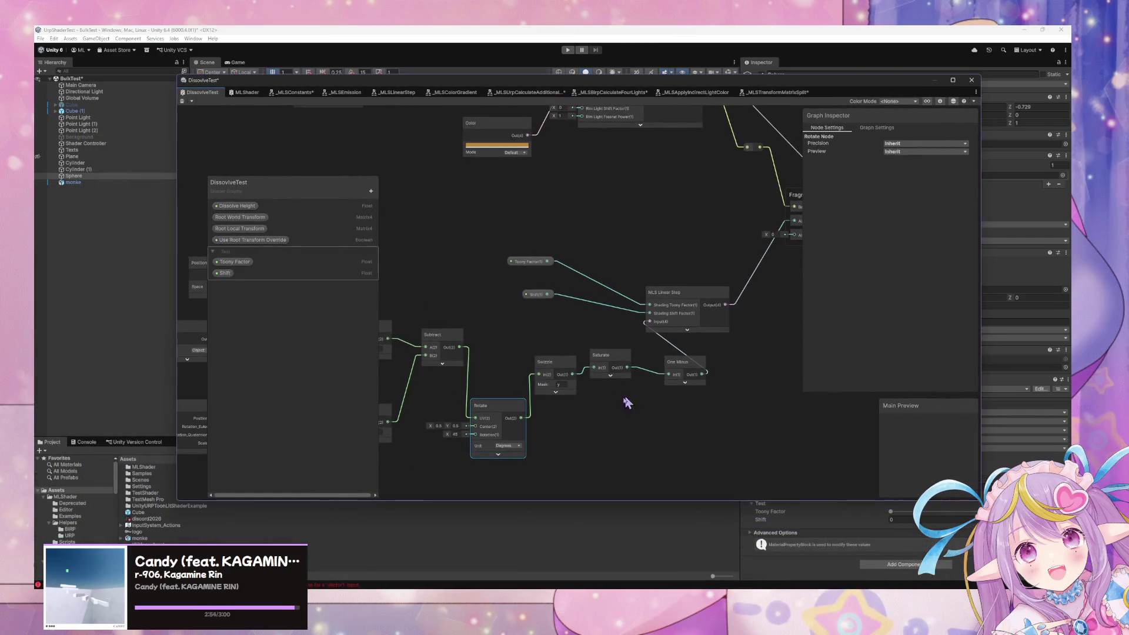
key(Delete)
key(space)
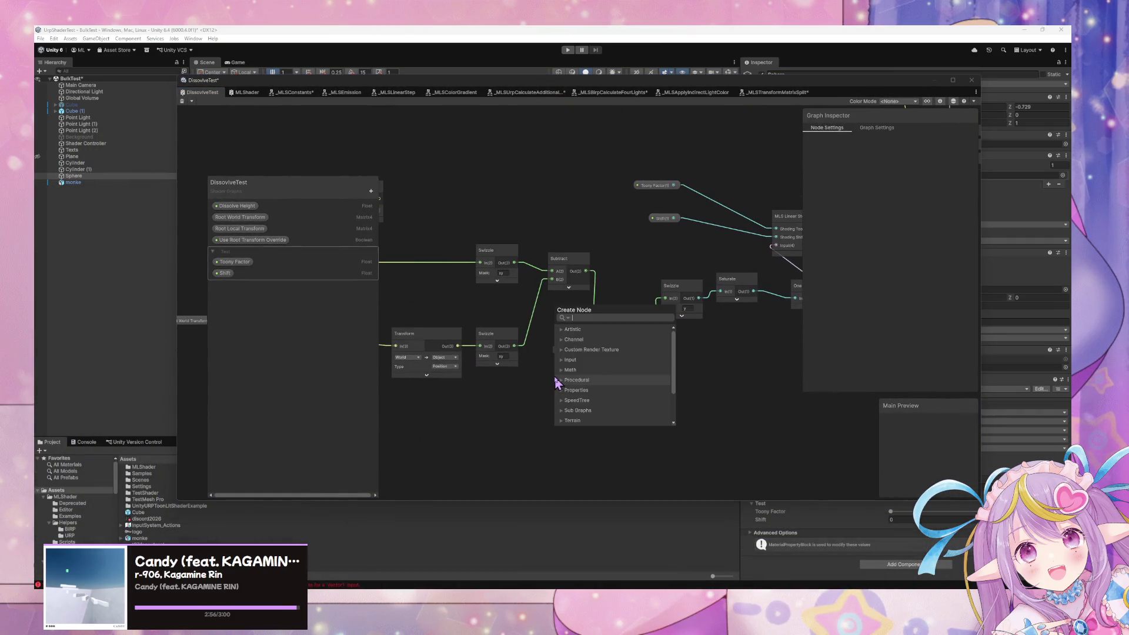
key(BackSpace)
text(f)
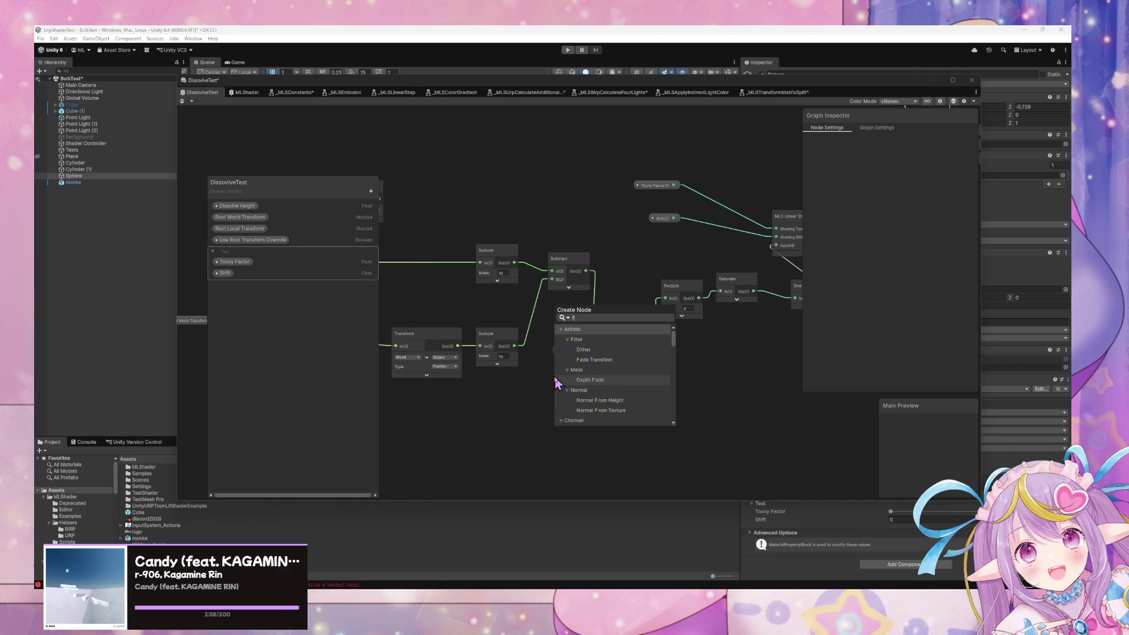
key(Escape)
key(ctrl+z)
drag(593, 407, 601, 358)
- Convert the Float to a property named Rotation and save the graph
right_click(576, 401)
mouse_move(627, 493)
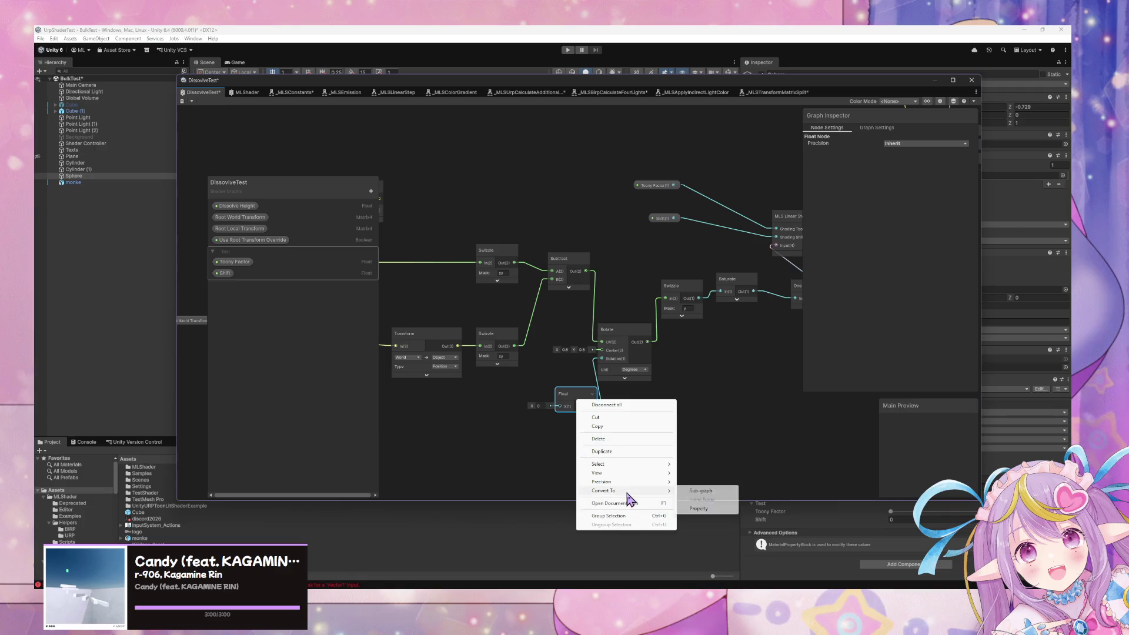
click(699, 509)
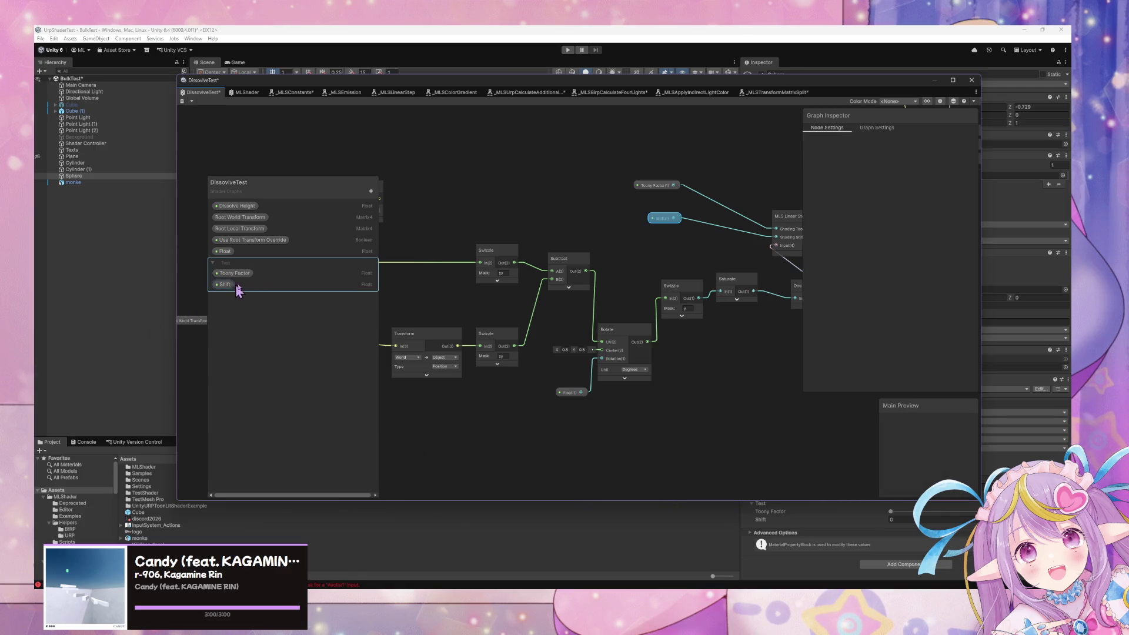
click(768, 247)
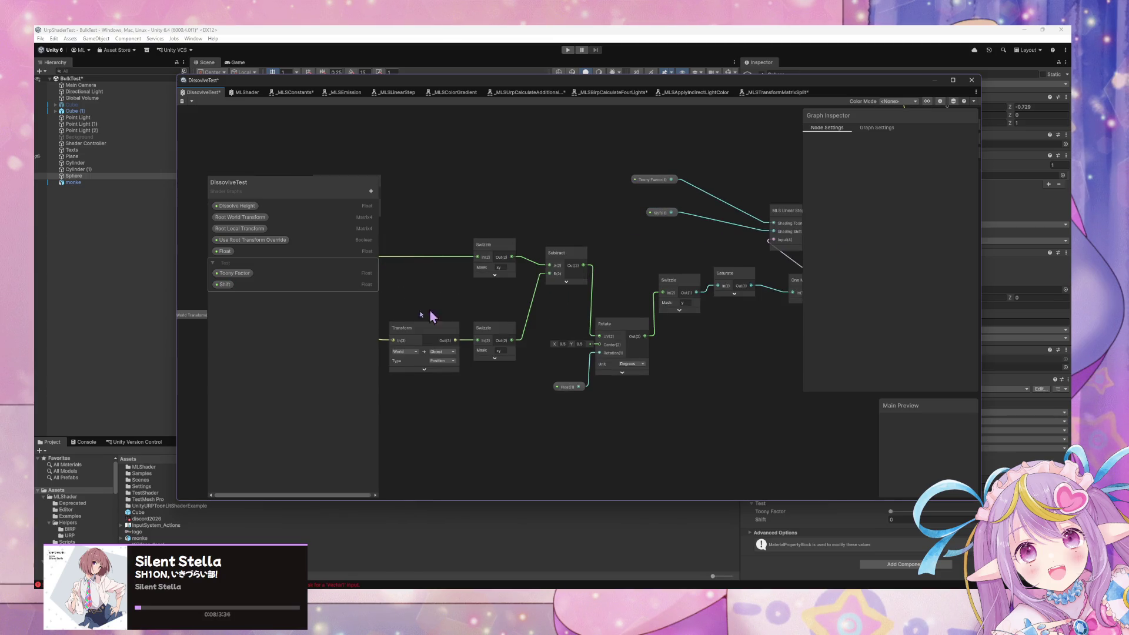
double_click(225, 252)
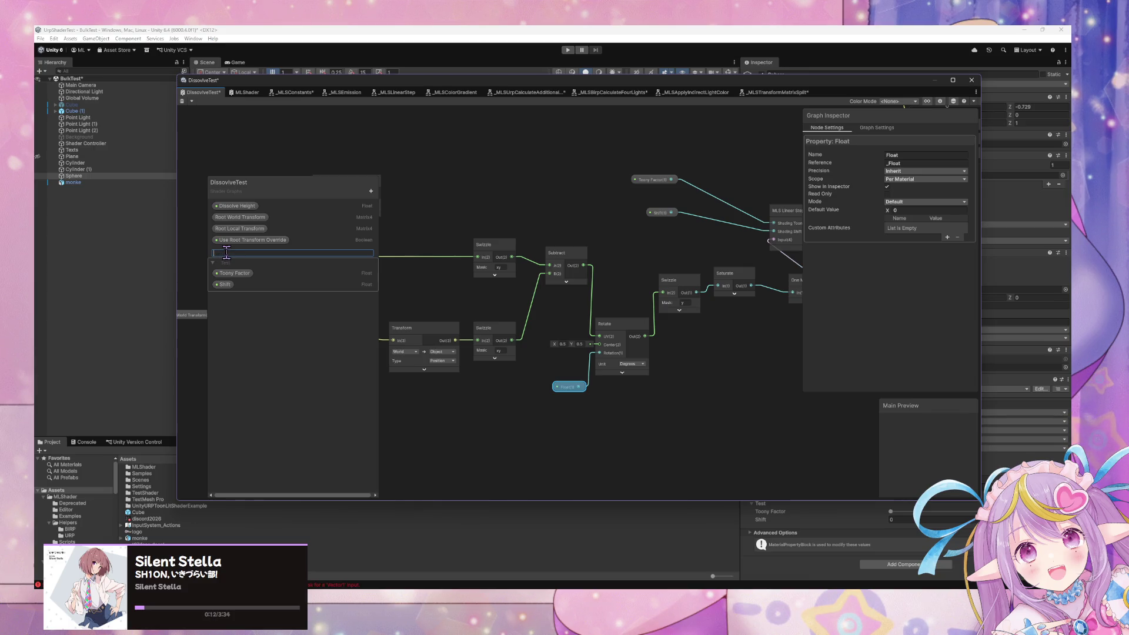
text(Rotation)
key(Return)
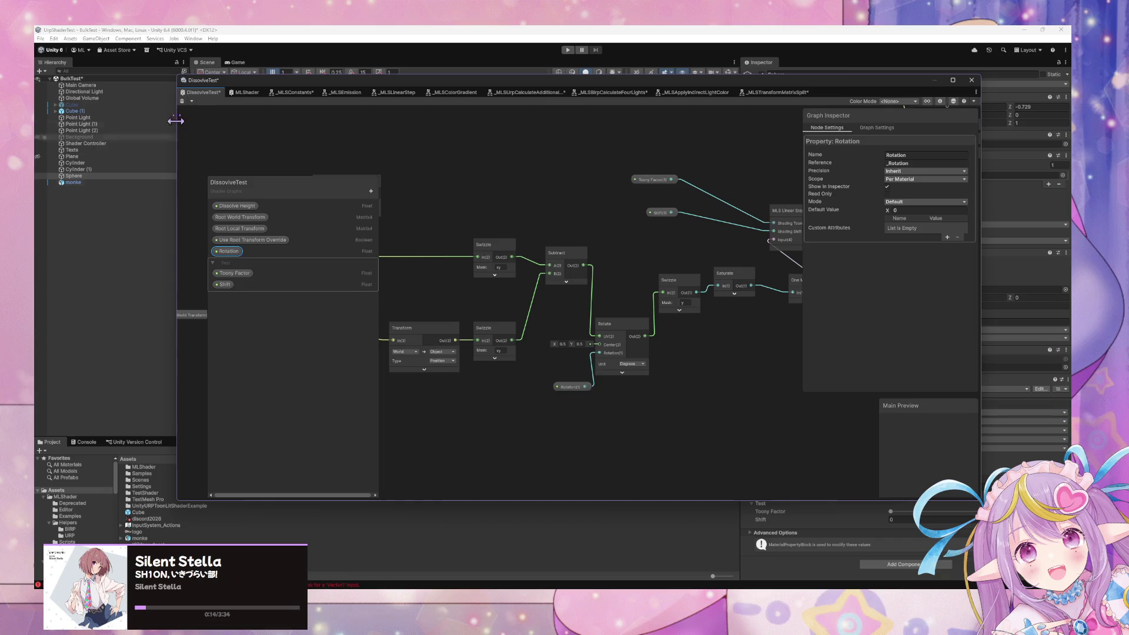
click(183, 101)
- Try material Rotation values around -13.18 and watch the dissolve change
mouse_move(579, 87)
mouse_down()
mouse_move(491, 138)
mouse_move(447, 323)
mouse_up()
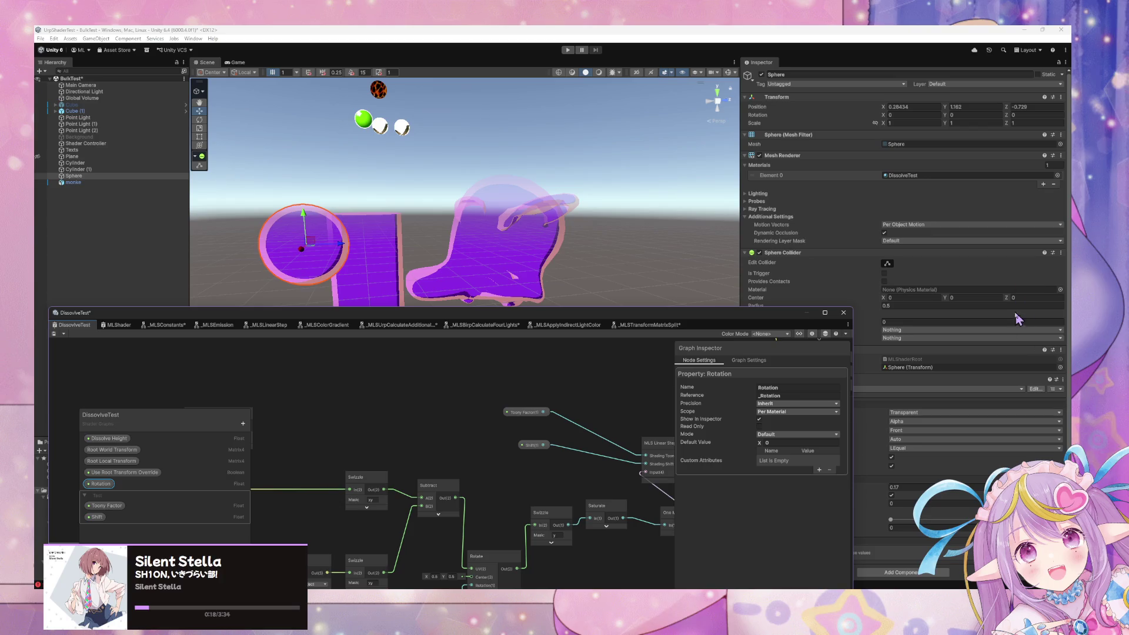
drag(739, 322, 800, 442)
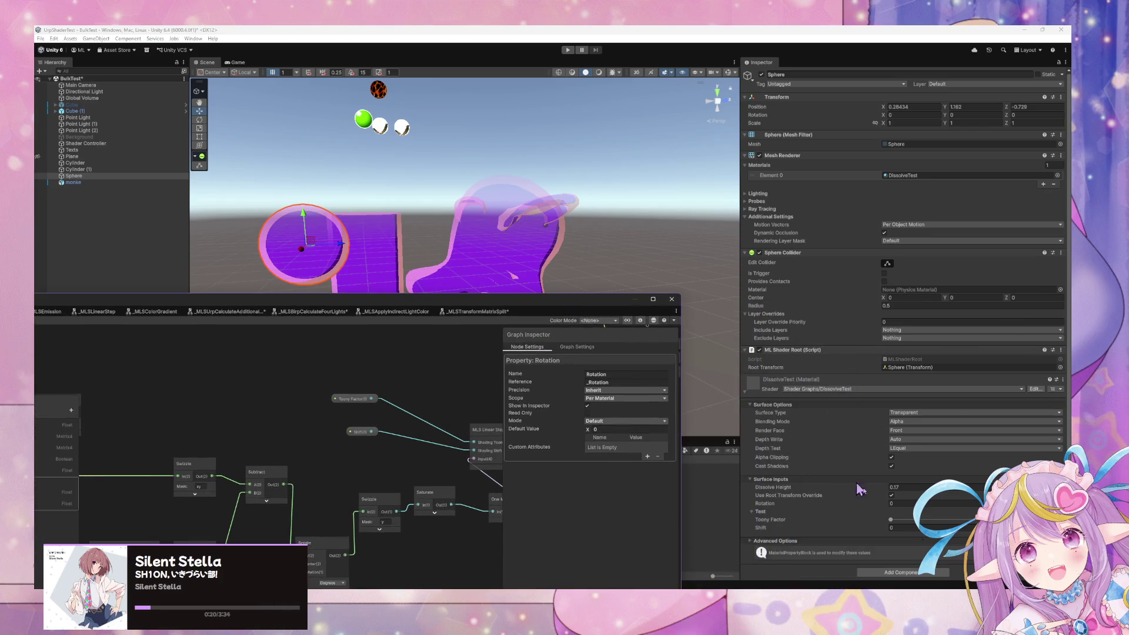
mouse_move(889, 504)
mouse_down()
mouse_move(952, 506)
mouse_move(272, 451)
mouse_move(247, 492)
mouse_move(66, 485)
mouse_up()
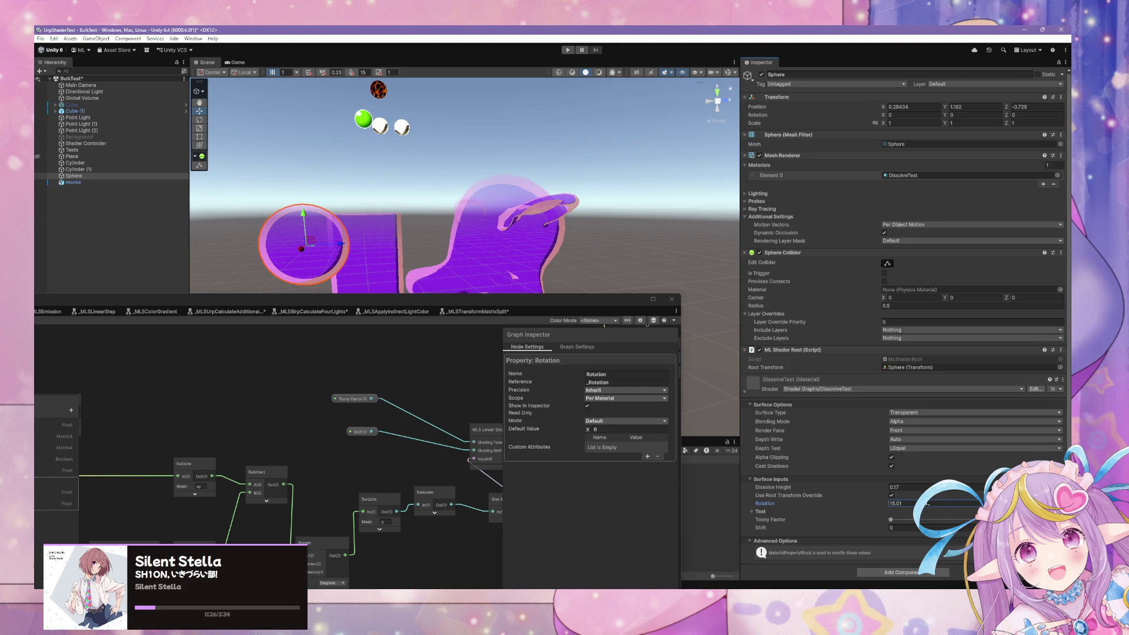
click(906, 521)
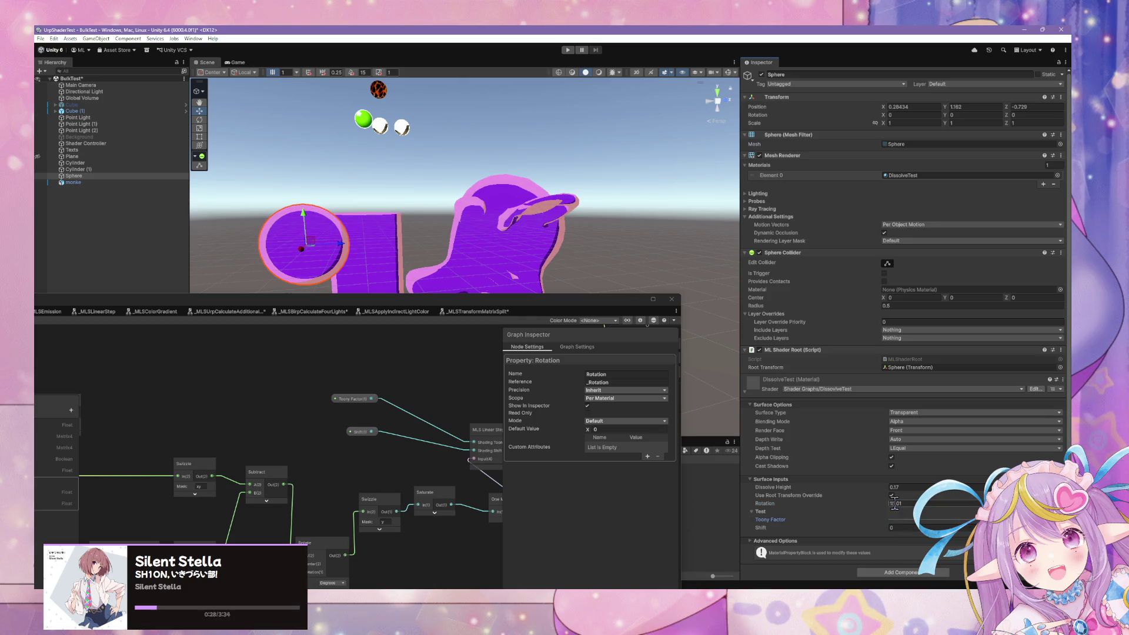
drag(887, 503, 880, 507)
mouse_move(791, 517)
mouse_down()
mouse_move(106, 508)
mouse_move(729, 483)
mouse_up()
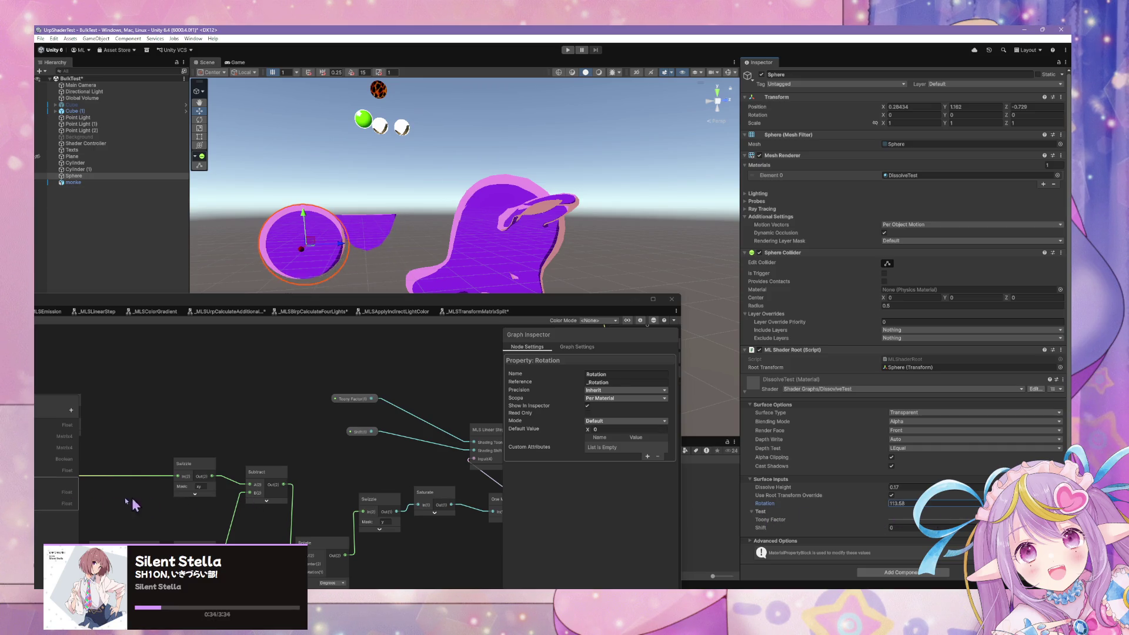
mouse_move(568, 223)
mouse_down()
mouse_move(441, 235)
mouse_move(559, 218)
mouse_move(705, 365)
mouse_move(873, 502)
mouse_up()
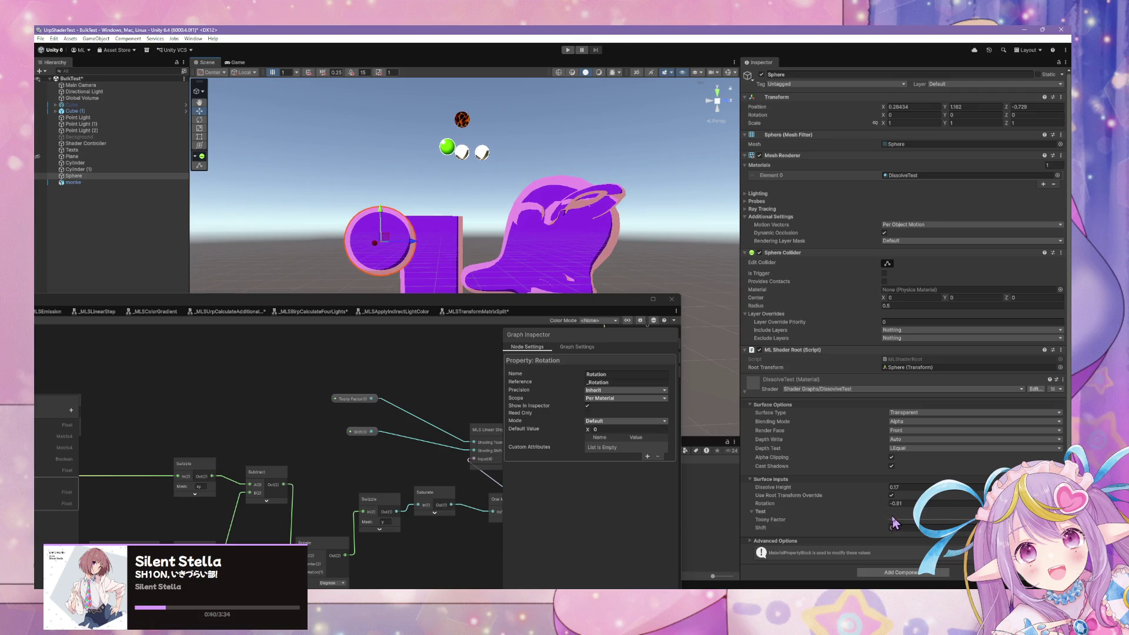
- Focus on the sphere and tilt it around its X axis with the Rotate tool
click(200, 120)
drag(404, 222, 403, 222)
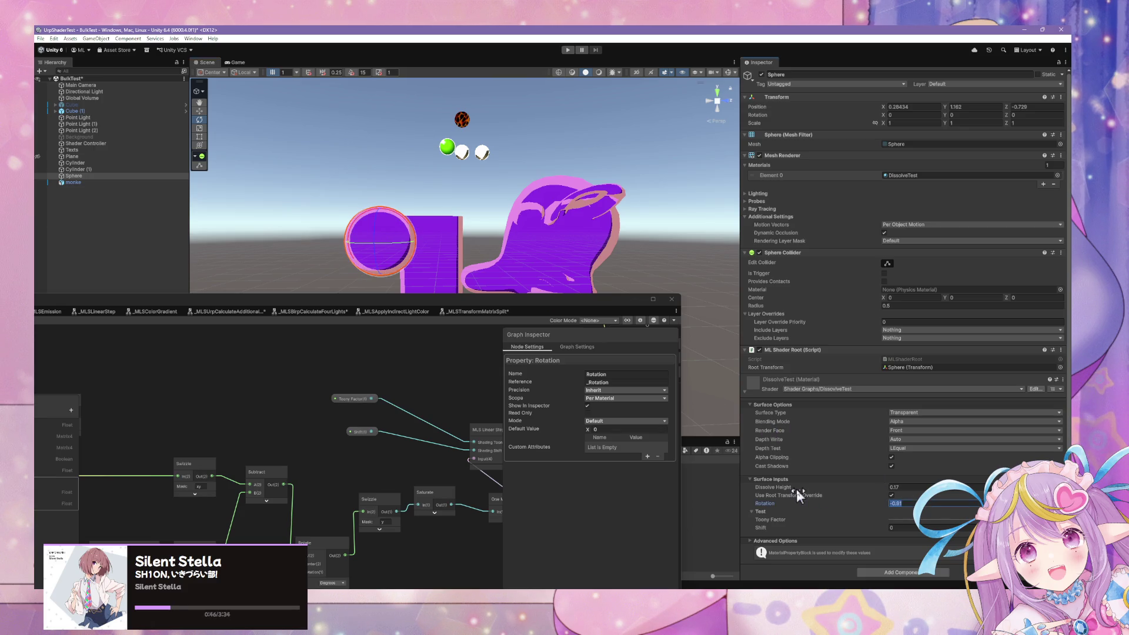
key(f)
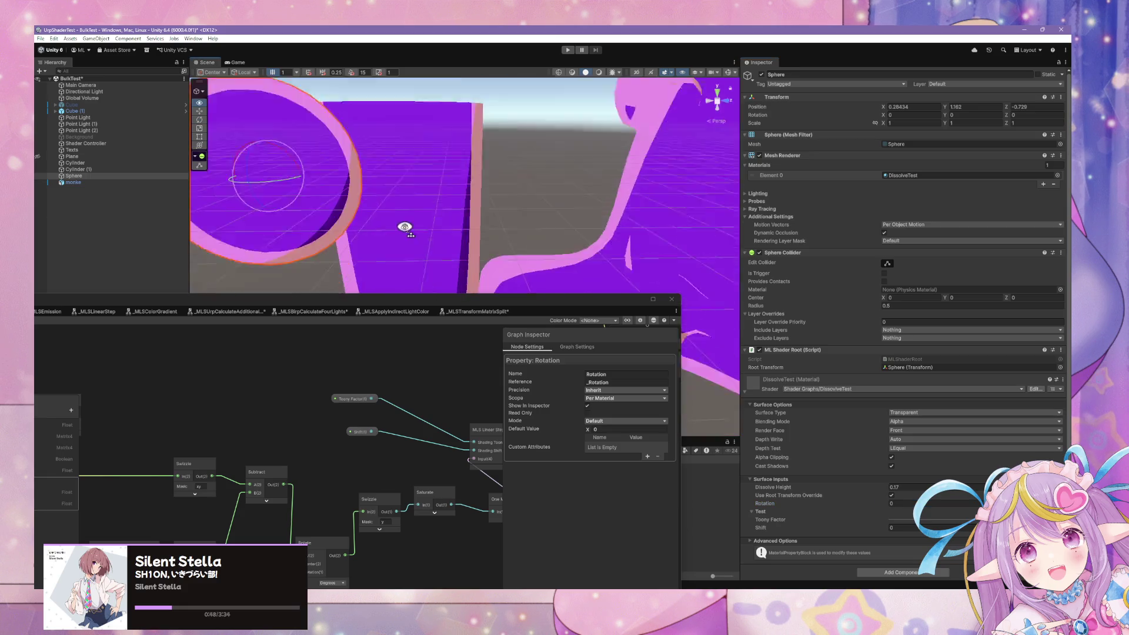
scroll(404, 223, down, 5)
key(e)
mouse_move(393, 187)
mouse_down()
mouse_move(353, 178)
mouse_move(408, 200)
mouse_move(391, 195)
mouse_move(386, 251)
mouse_up()
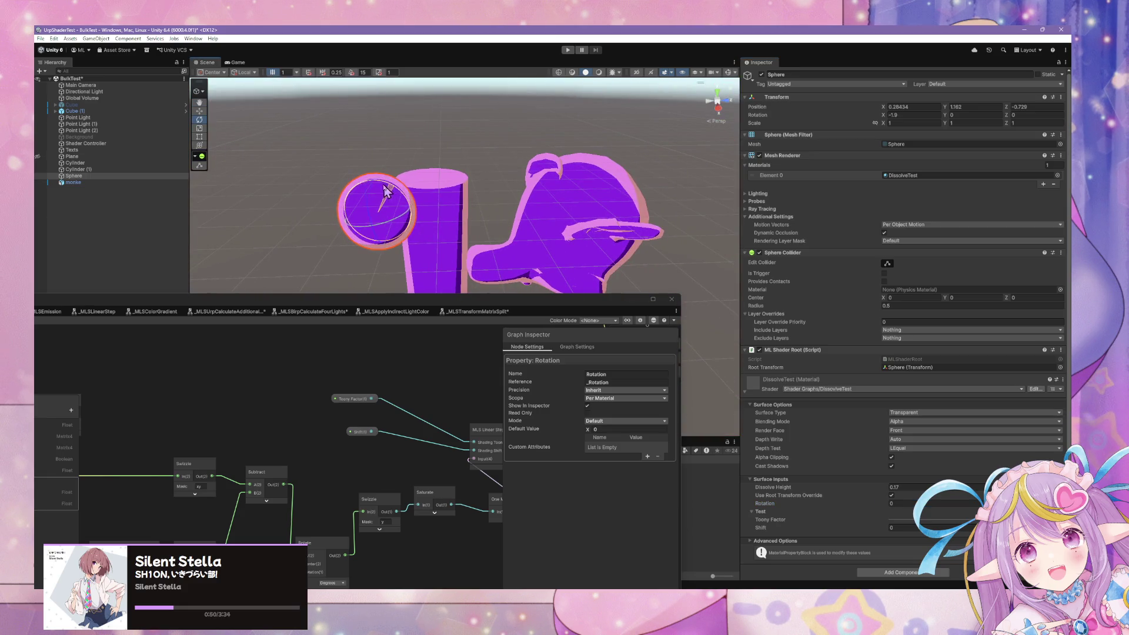
click(200, 111)
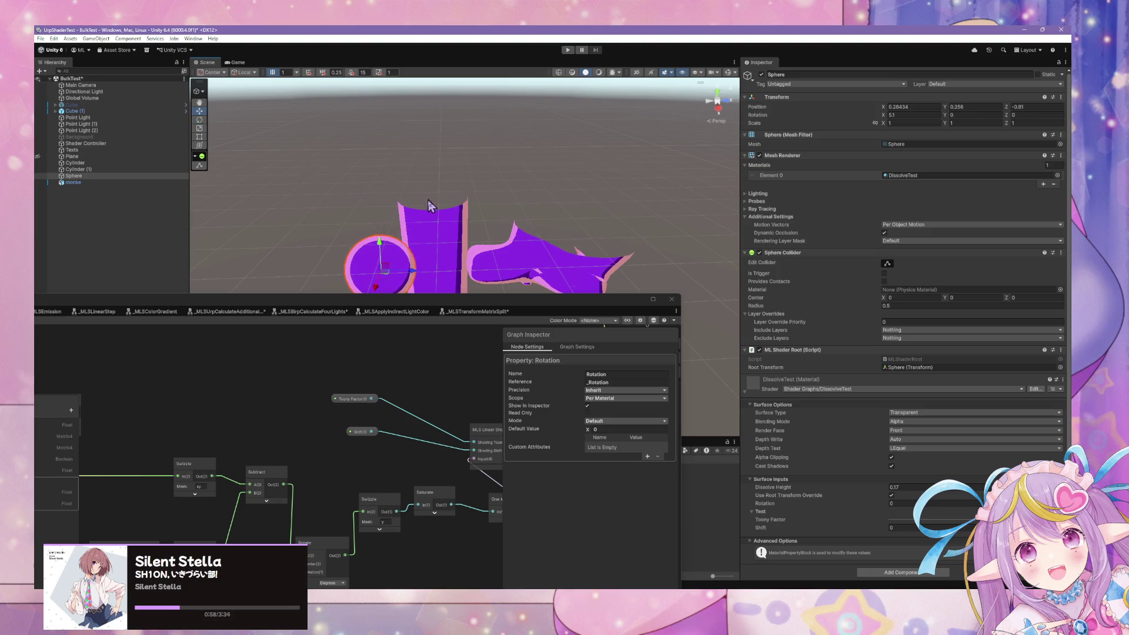
- Set the material's Render Face to Both, then back to Front
click(922, 431)
click(927, 454)
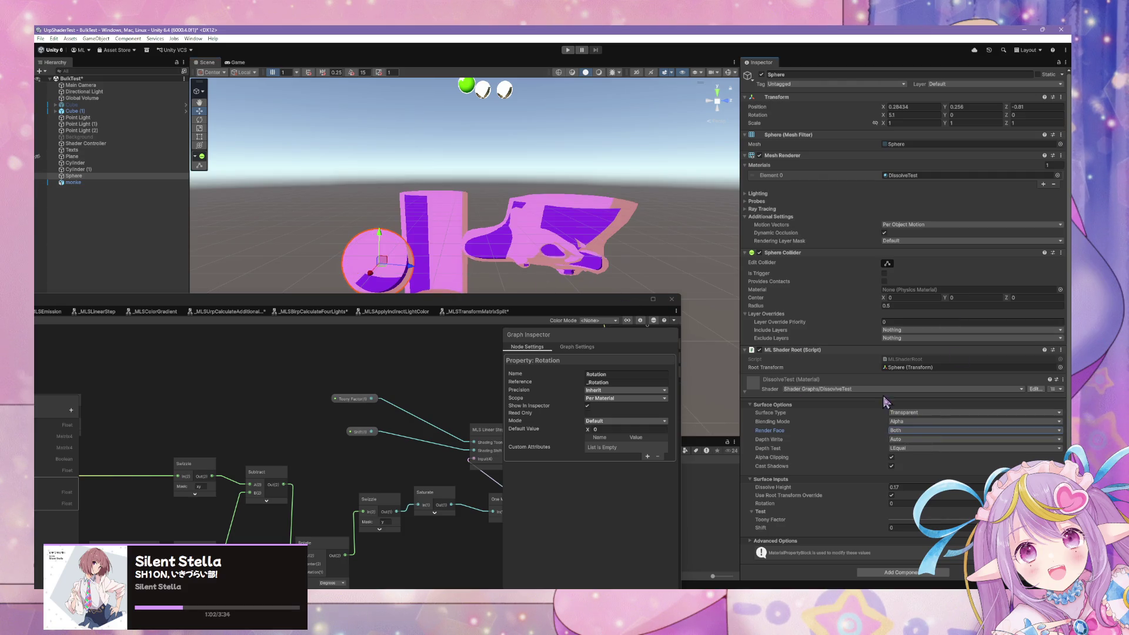
click(904, 431)
click(917, 441)
- Tilt the sphere to about 41° on X, try Rotation 45, then revert it to 0
key(e)
mouse_move(405, 255)
mouse_down()
mouse_move(382, 253)
mouse_move(347, 213)
mouse_move(444, 275)
mouse_up()
mouse_move(494, 224)
mouse_down()
mouse_move(473, 227)
mouse_move(458, 189)
mouse_move(443, 247)
mouse_move(464, 256)
mouse_move(478, 228)
mouse_move(441, 222)
mouse_move(572, 178)
mouse_move(623, 176)
mouse_up()
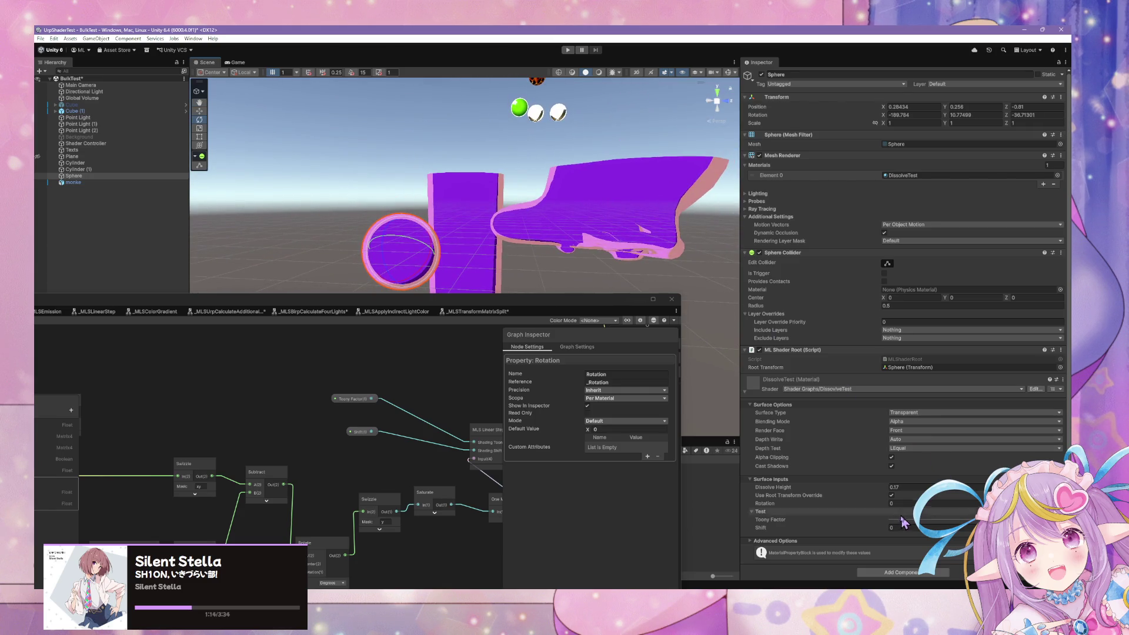
text(45)
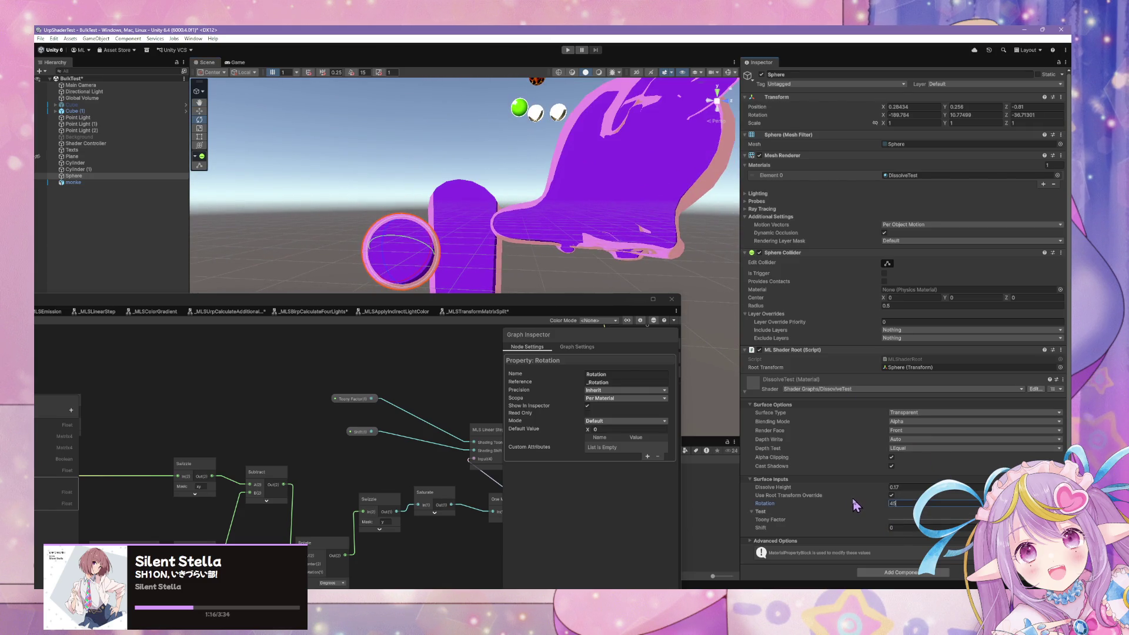
key(ctrl+z)
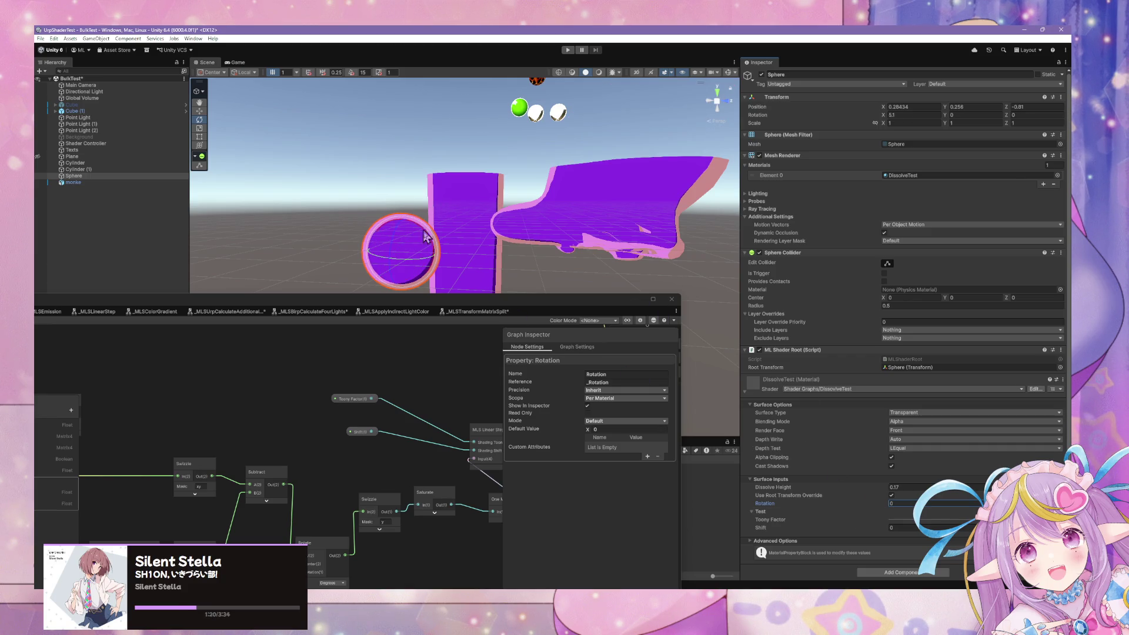
- Tilt the sphere to about -7° on X
click(200, 111)
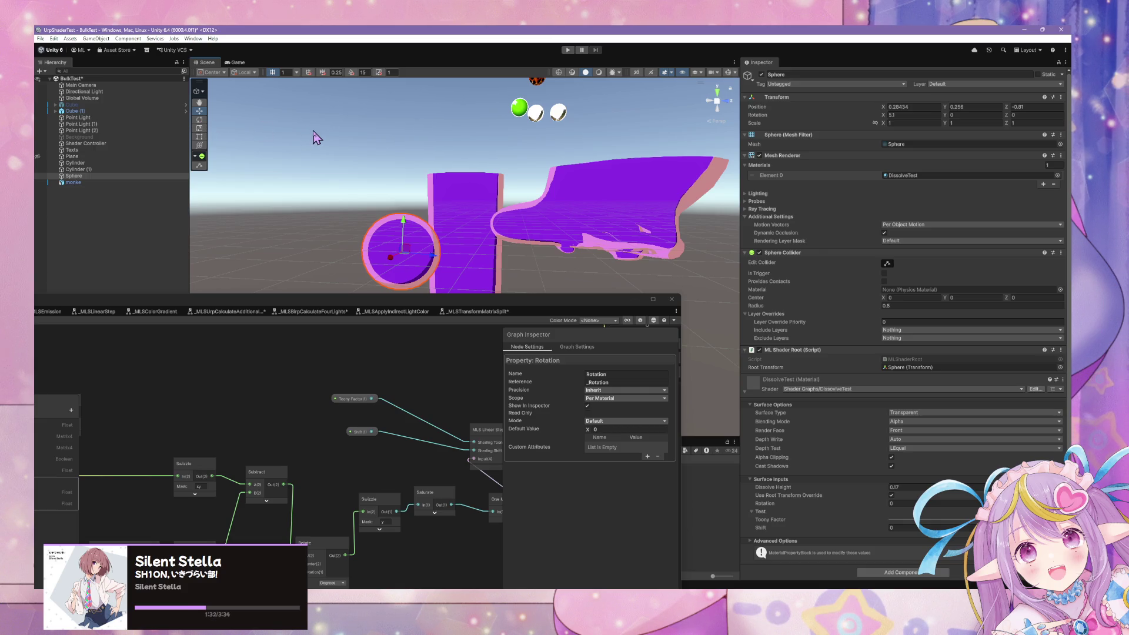
click(199, 120)
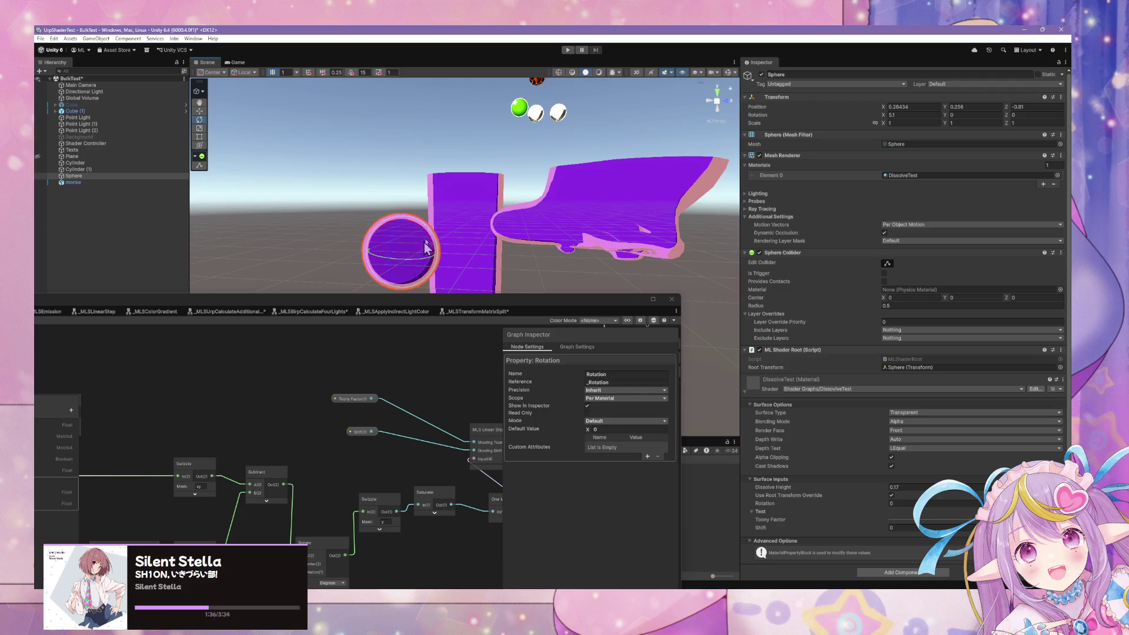
drag(426, 238, 414, 254)
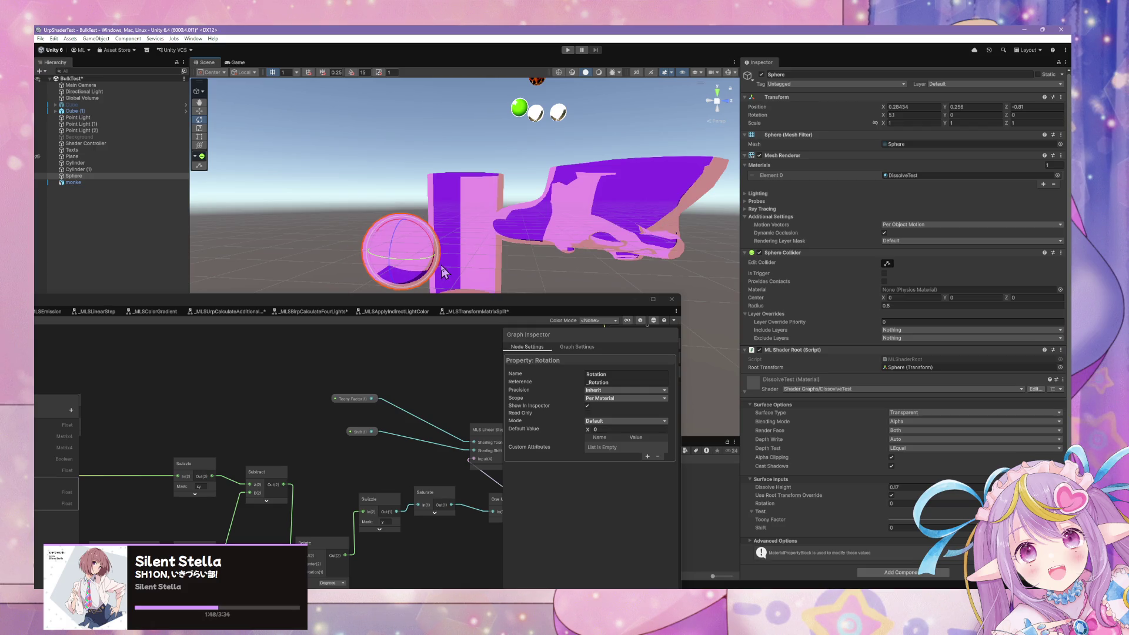
click(343, 306)
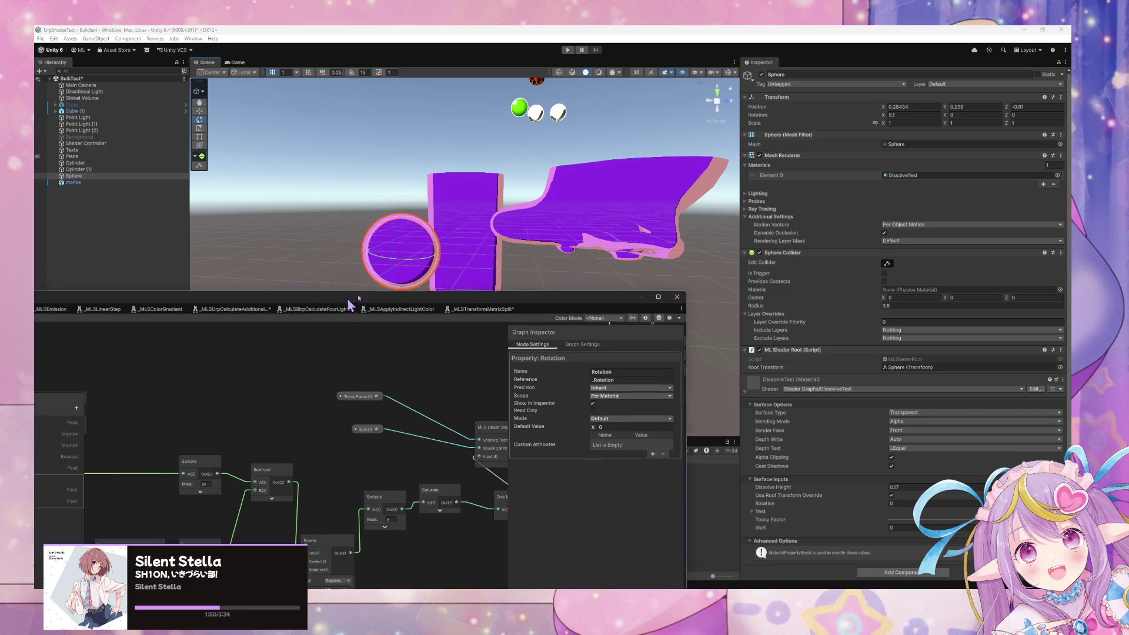
- Add a Split node fed by the Transform Matrix Split's Rotation_Euler output
scroll(644, 312, up, 3)
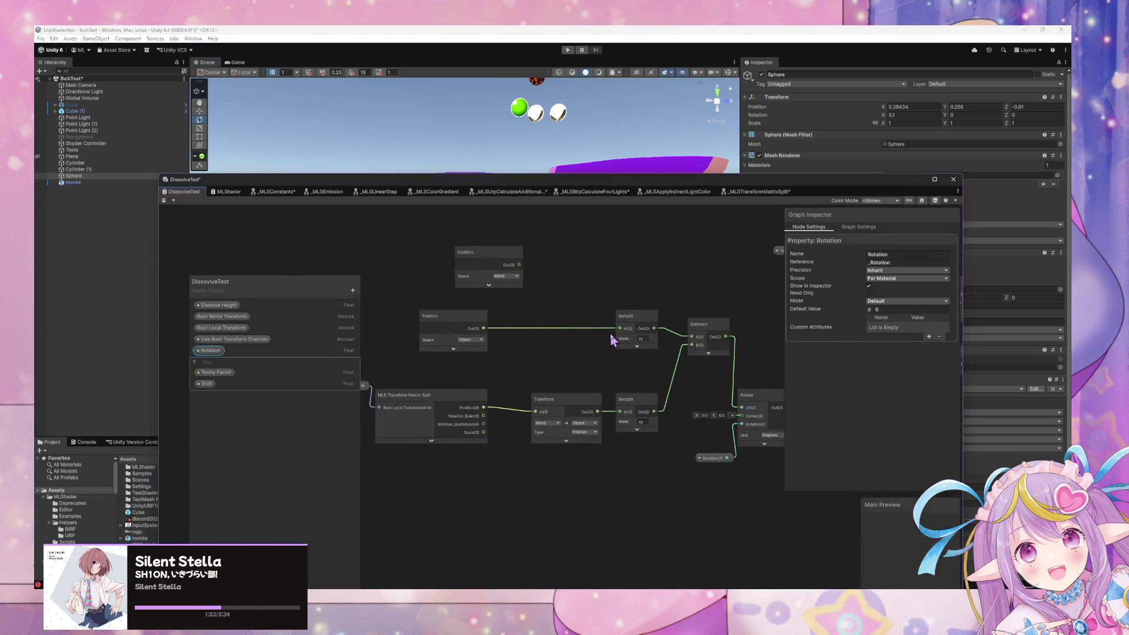
scroll(611, 340, up, 2)
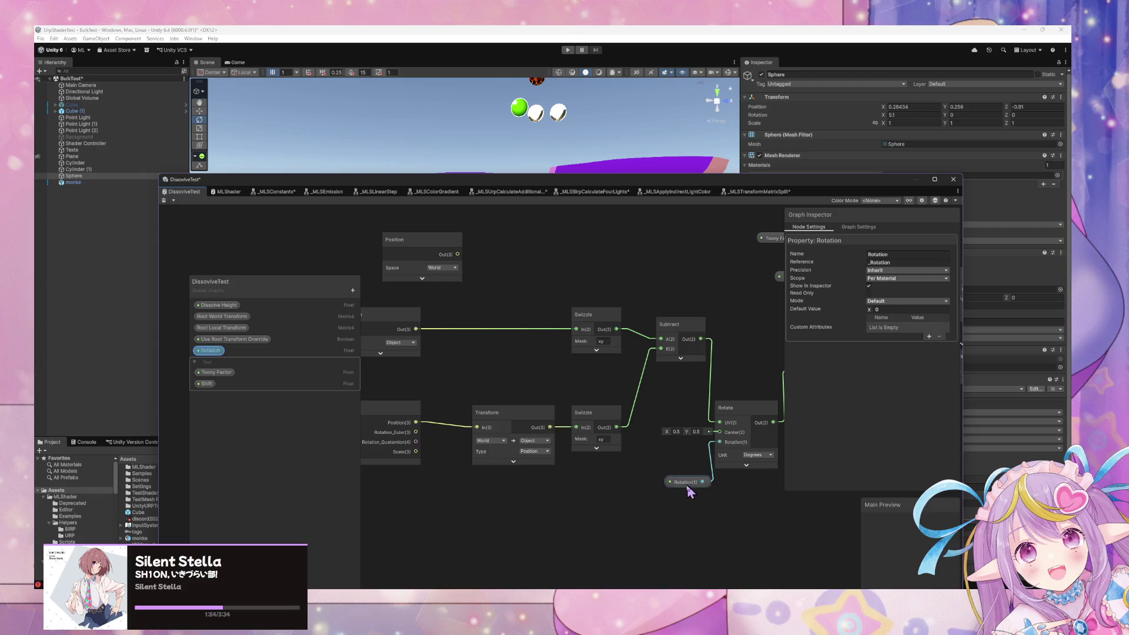
drag(689, 489, 677, 498)
mouse_move(416, 432)
mouse_down()
mouse_move(580, 516)
mouse_move(771, 435)
mouse_move(565, 519)
mouse_move(772, 452)
mouse_move(714, 450)
mouse_move(720, 442)
mouse_up()
text(split)
key(Return)
- Rotate the sphere freely so the dissolve surface tilts with it
click(668, 488)
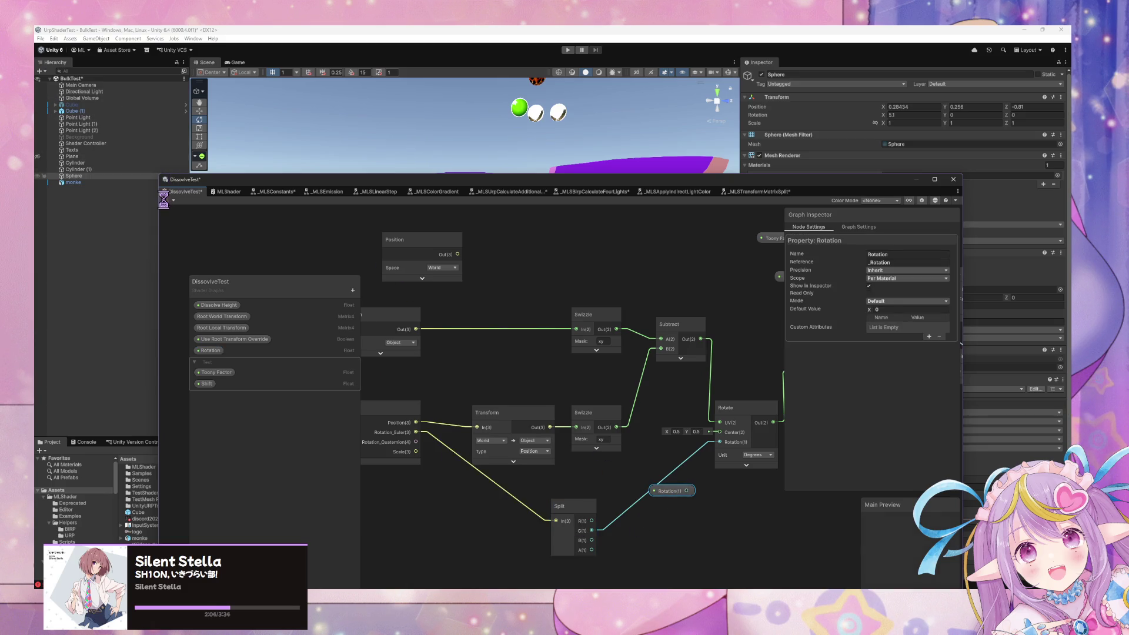
drag(715, 182, 476, 335)
mouse_move(410, 265)
mouse_down()
mouse_move(400, 236)
mouse_move(375, 362)
mouse_move(382, 306)
mouse_move(410, 294)
mouse_move(417, 265)
mouse_up()
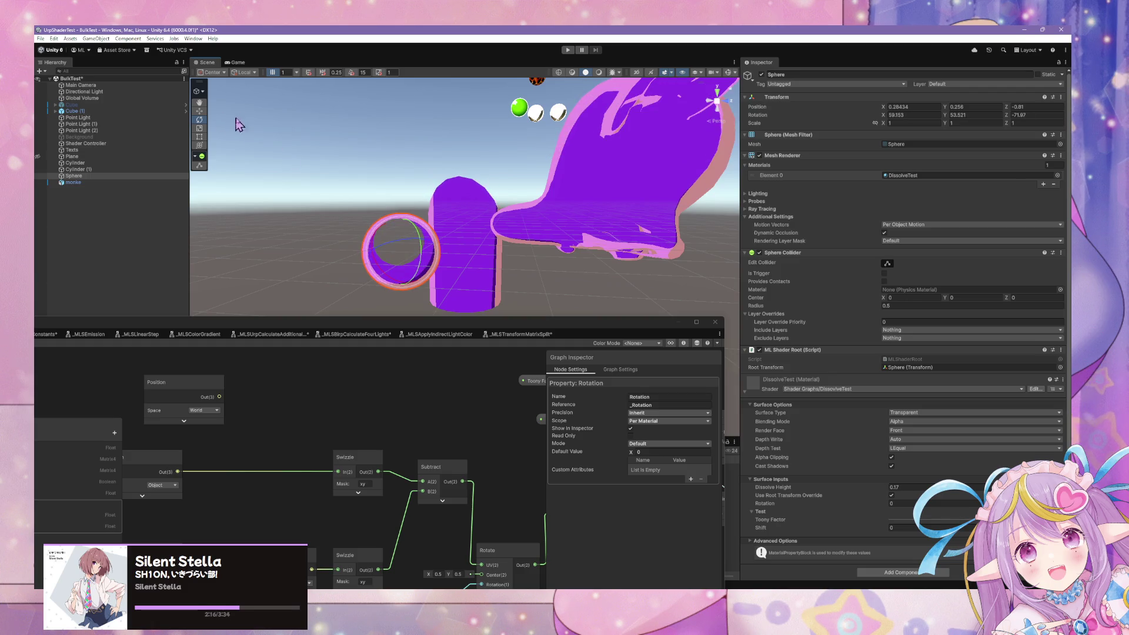
- Change the pivot rotation space, orbit the view, and enter 0 in the first two Rotation fields
click(251, 75)
mouse_move(453, 164)
mouse_down()
mouse_move(464, 126)
mouse_move(461, 157)
mouse_move(570, 232)
mouse_move(523, 222)
mouse_move(422, 234)
mouse_move(375, 196)
mouse_move(421, 239)
mouse_move(385, 217)
mouse_move(404, 241)
mouse_up()
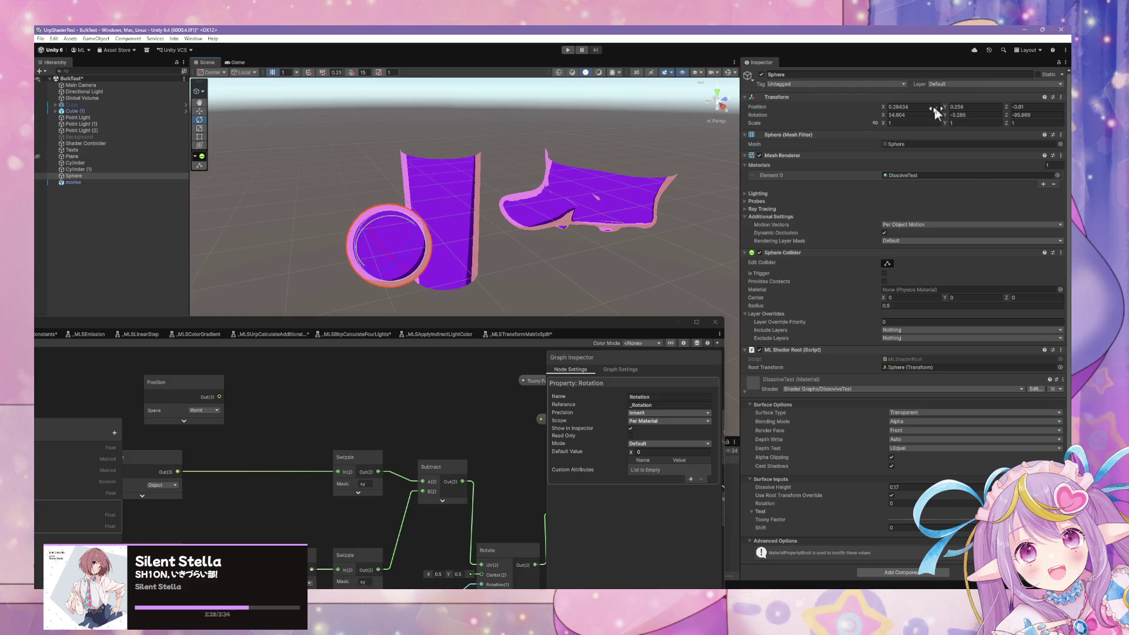
text(0)
key(Tab)
text(0)
key(Tab)
text(0)
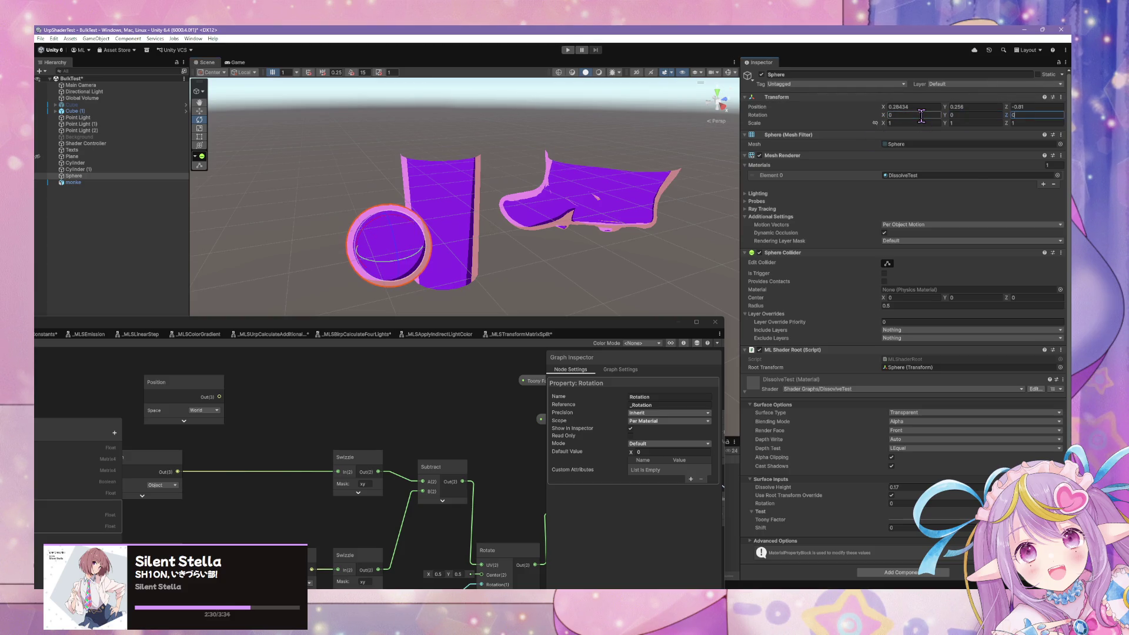
- Rotate the sphere around Z, orbit to check the dissolve follows, then undo back to 0, 0, 0
mouse_move(412, 238)
mouse_down()
mouse_move(391, 234)
mouse_move(379, 198)
mouse_move(389, 222)
mouse_up()
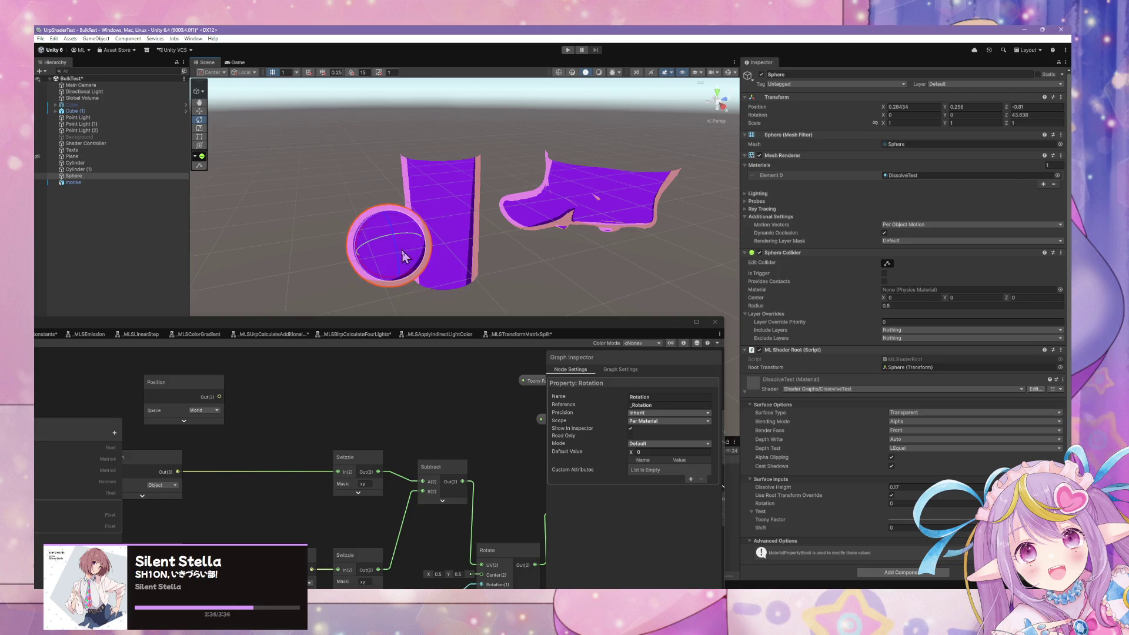
drag(431, 232, 428, 245)
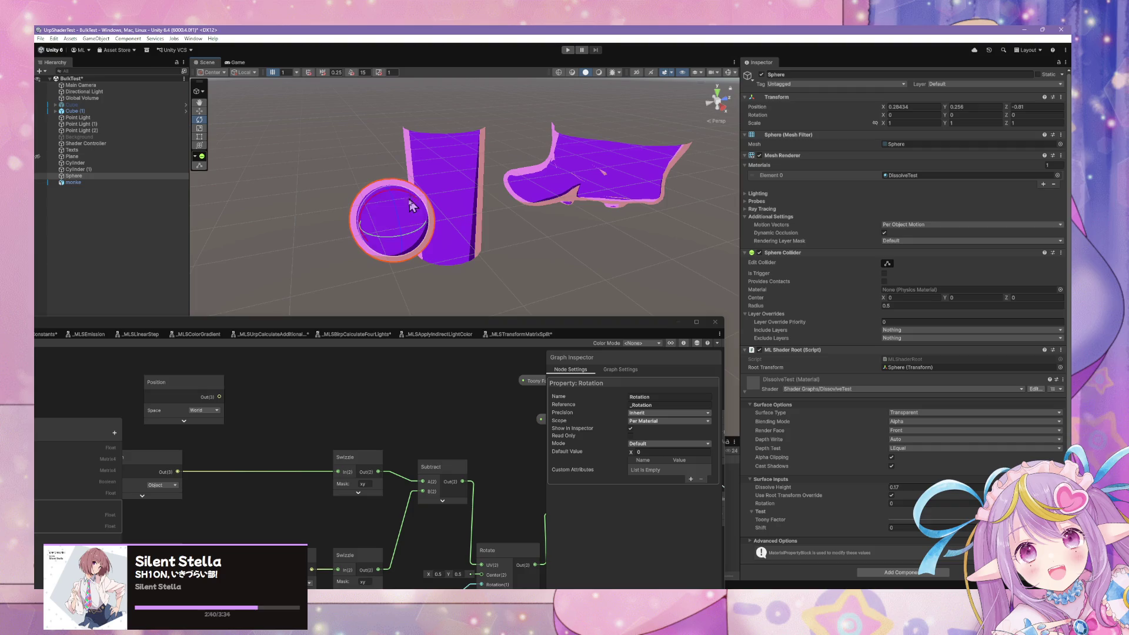
mouse_move(410, 221)
mouse_down()
mouse_move(370, 222)
mouse_move(421, 215)
mouse_up()
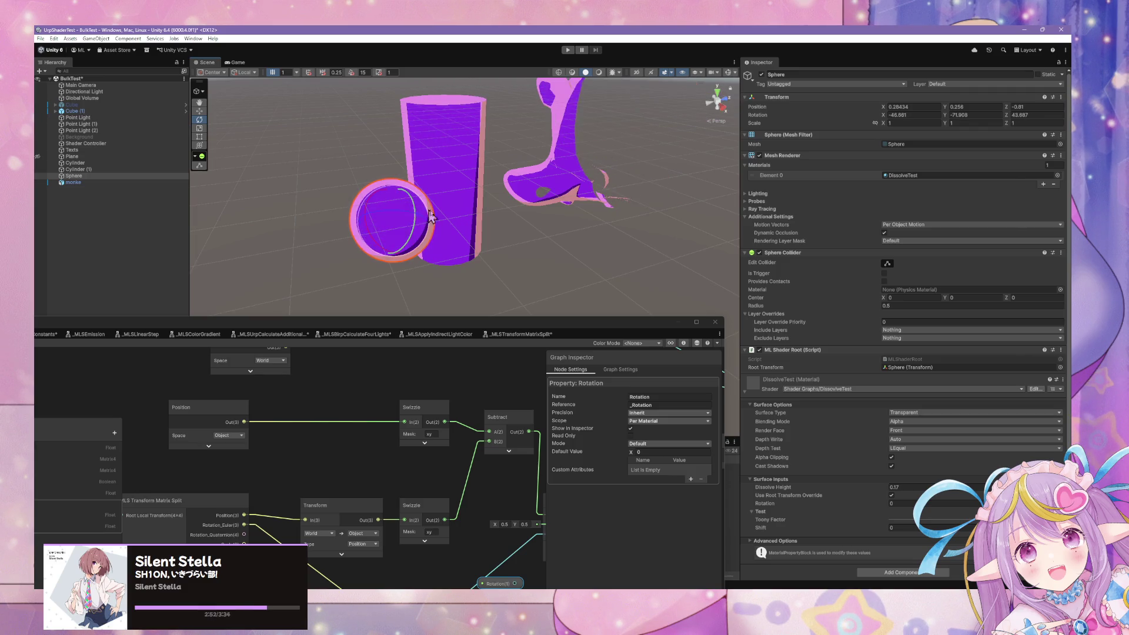
key(ctrl+z)
drag(520, 221, 553, 182)
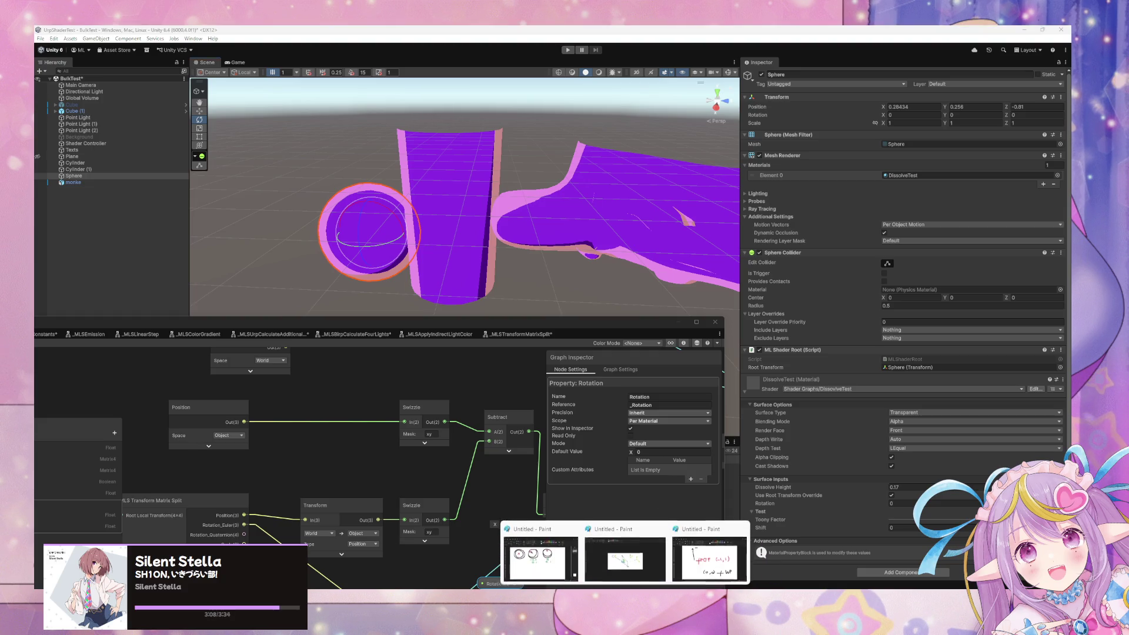
click(544, 558)
- Move Paint over the Inspector and start a new blank image without saving the old sketch
drag(294, 351, 755, 269)
click(478, 284)
click(492, 296)
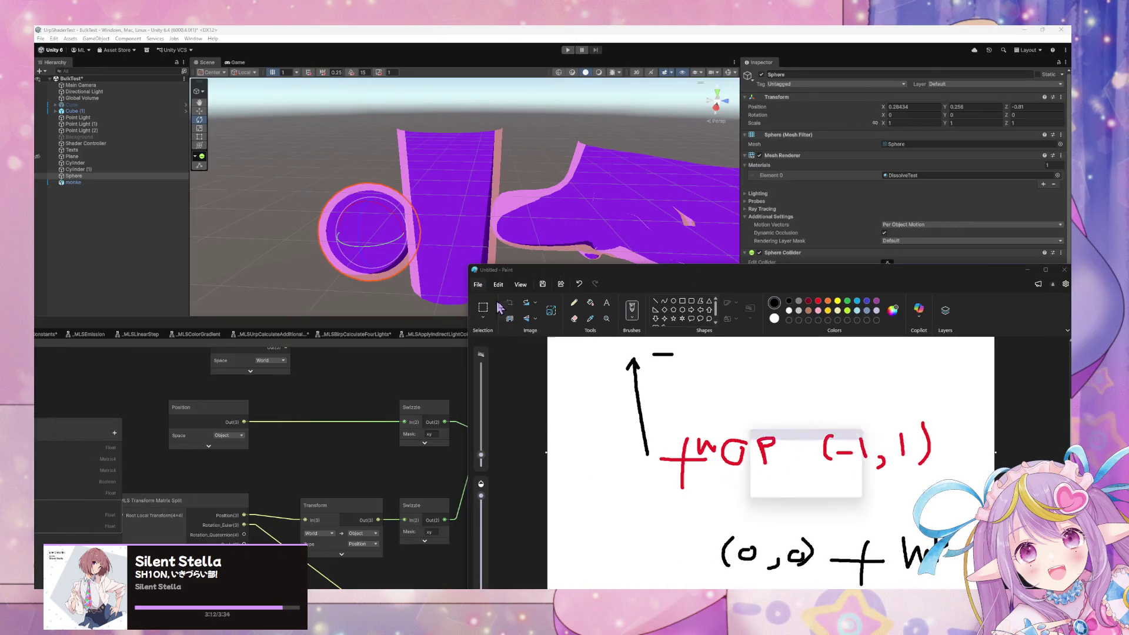
click(771, 467)
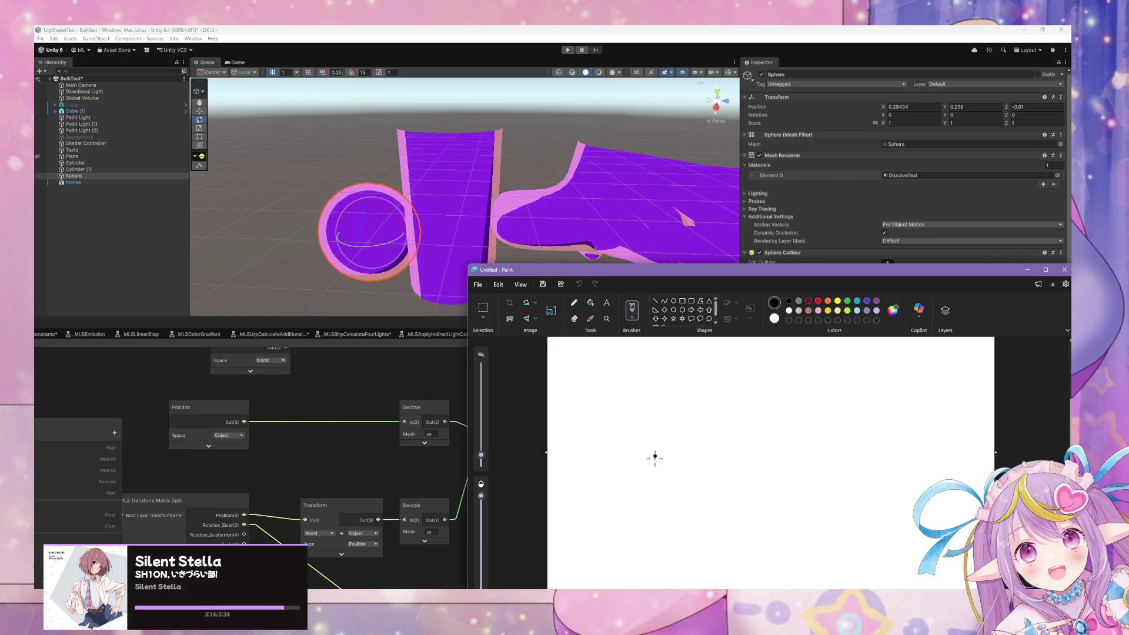
- Draw a circle on a long slanted line, plus a red end marker and a red box below
mouse_move(692, 454)
mouse_down()
mouse_move(647, 494)
mouse_move(713, 478)
mouse_move(678, 454)
mouse_move(668, 460)
mouse_move(634, 415)
mouse_move(637, 391)
mouse_move(655, 401)
mouse_up()
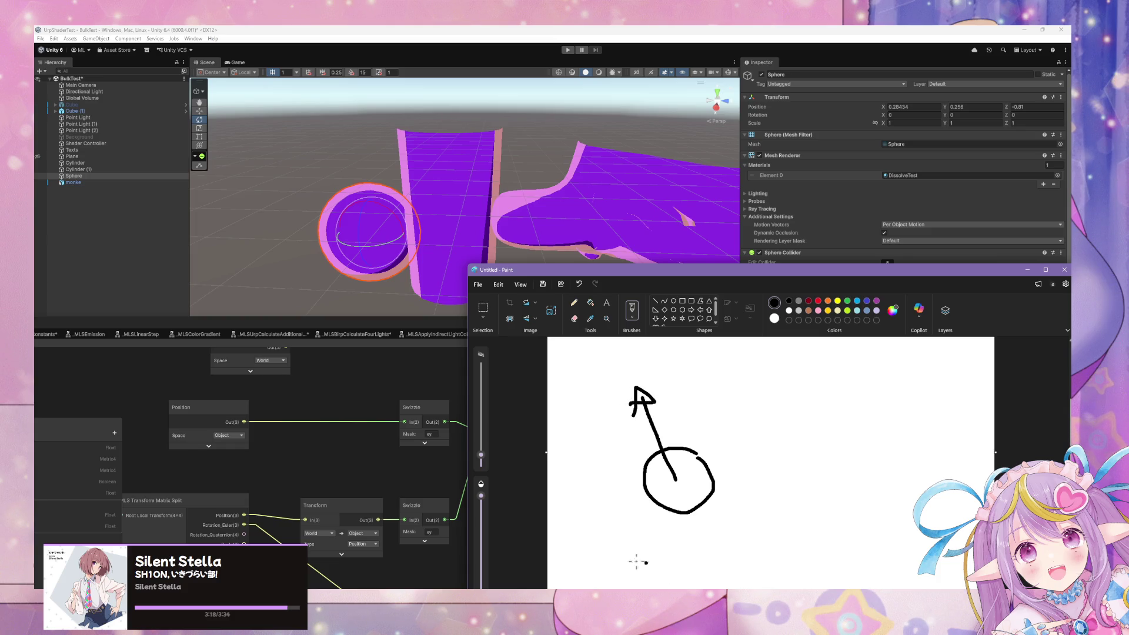
drag(569, 521, 912, 390)
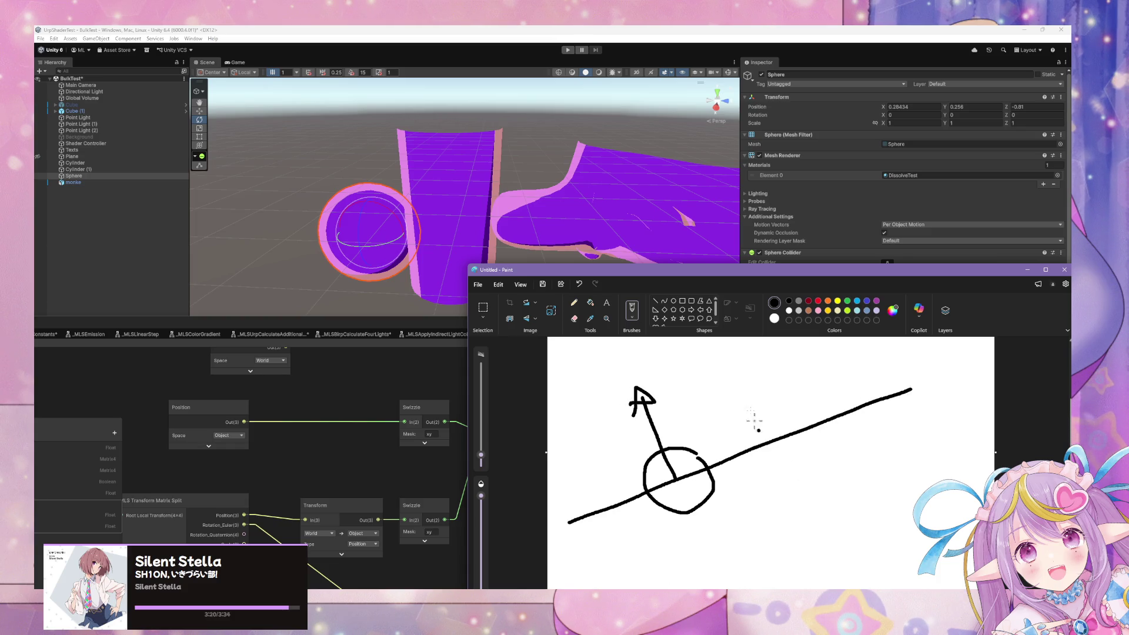
click(818, 302)
mouse_move(900, 372)
mouse_down()
mouse_move(926, 374)
mouse_move(918, 390)
mouse_move(946, 361)
mouse_move(917, 374)
mouse_up()
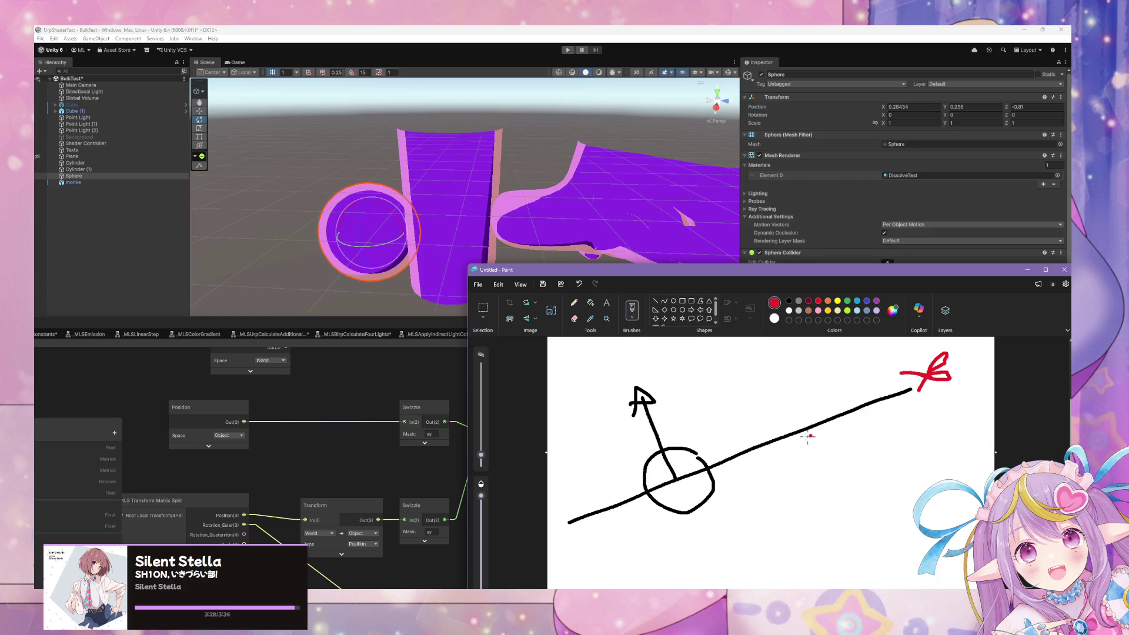
mouse_move(795, 446)
mouse_down()
mouse_move(861, 418)
mouse_move(867, 500)
mouse_move(798, 491)
mouse_move(800, 507)
mouse_move(882, 499)
mouse_move(810, 512)
mouse_up()
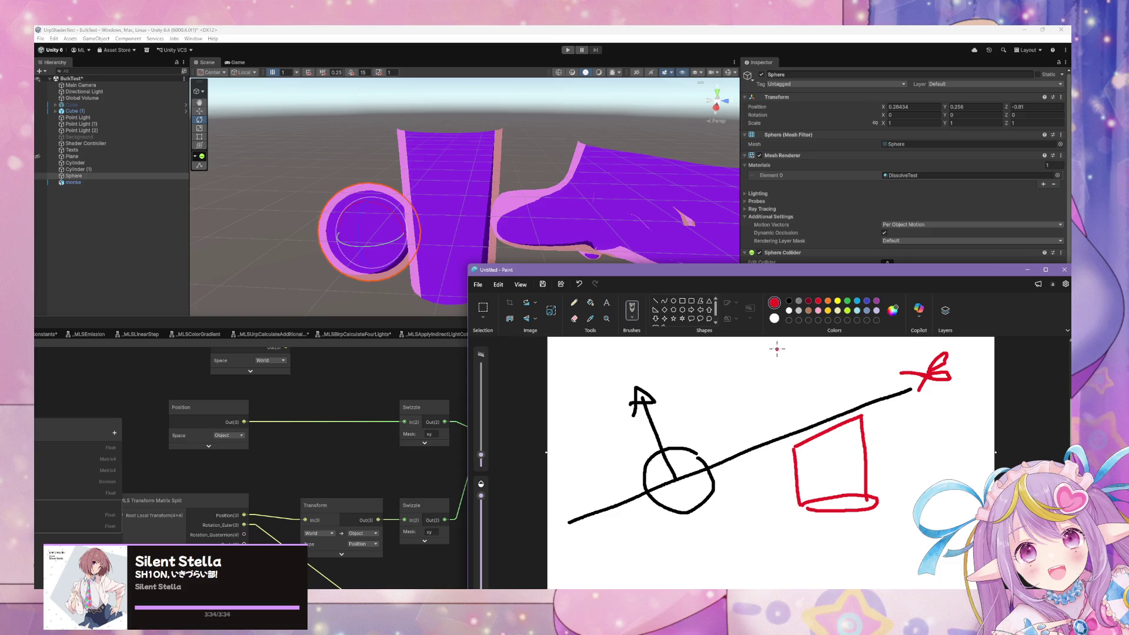
- Draw a dashed red outline above the red box, redoing its top edge
click(782, 417)
drag(777, 389, 801, 415)
mouse_move(808, 408)
mouse_down()
mouse_move(837, 398)
mouse_move(858, 366)
mouse_up()
mouse_move(858, 354)
mouse_down()
mouse_move(782, 345)
mouse_move(856, 345)
mouse_up()
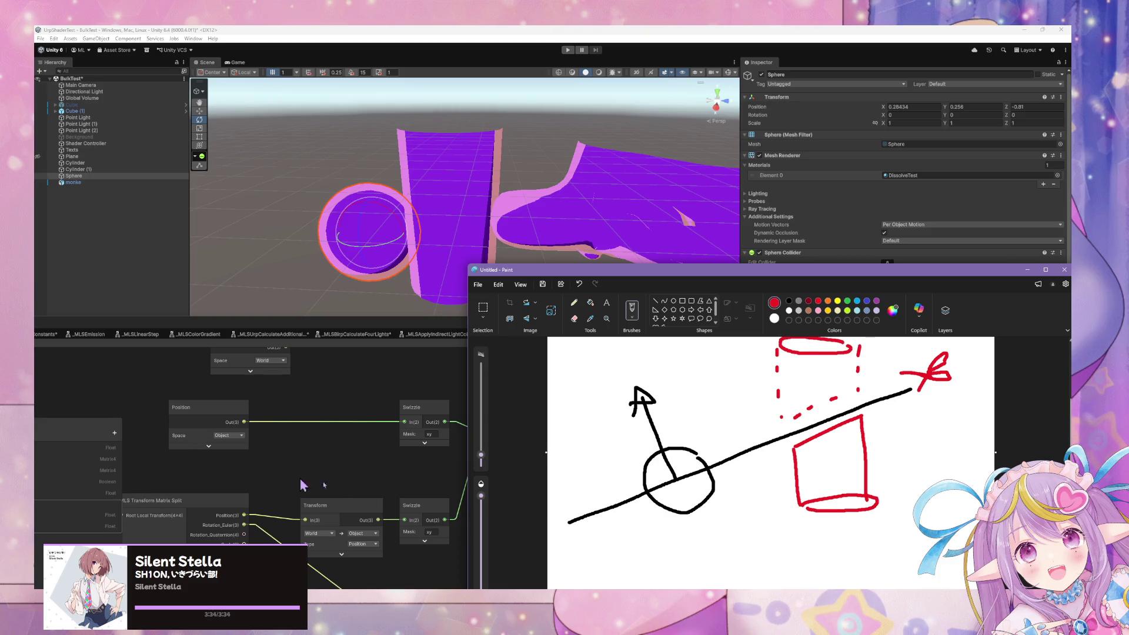
key(ctrl+z)
key(ctrl+z)
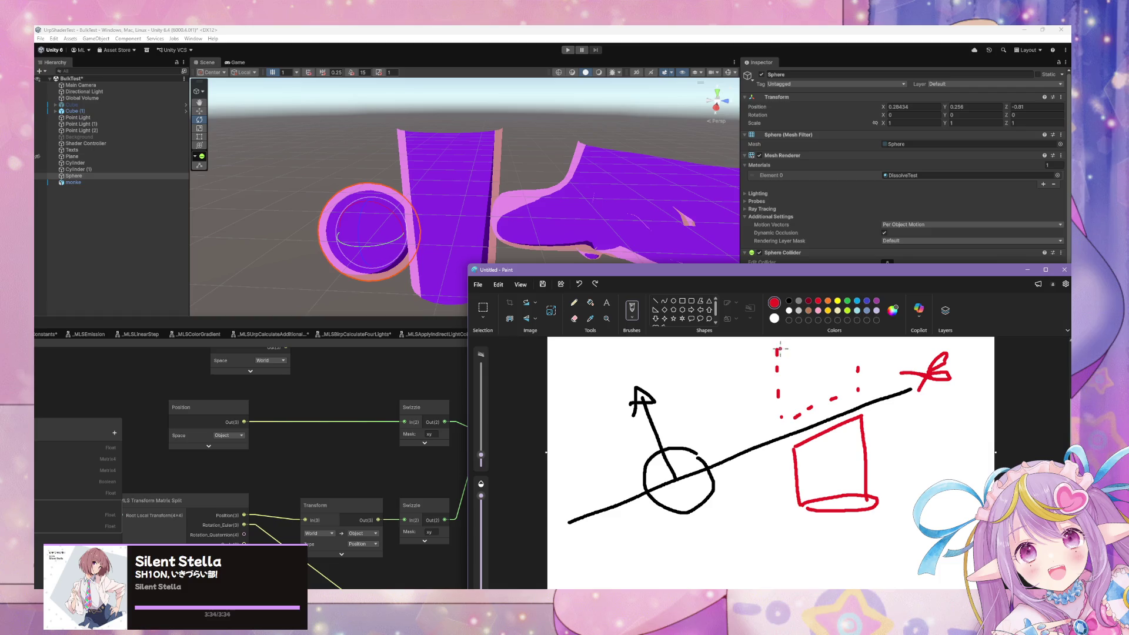
drag(781, 348, 785, 352)
mouse_move(791, 353)
mouse_down()
mouse_move(854, 349)
mouse_move(789, 342)
mouse_up()
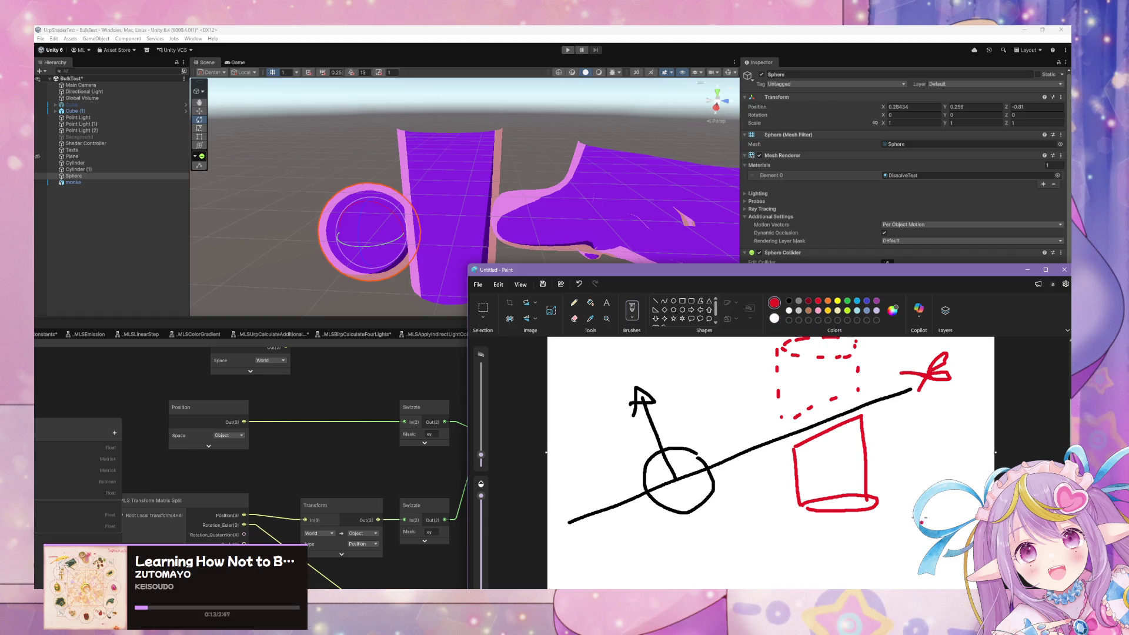
- Trace the up arrow in green and show the sphere's axis arrows in Unity's scene
click(847, 301)
mouse_move(673, 477)
mouse_down()
mouse_move(647, 410)
mouse_move(658, 408)
mouse_up()
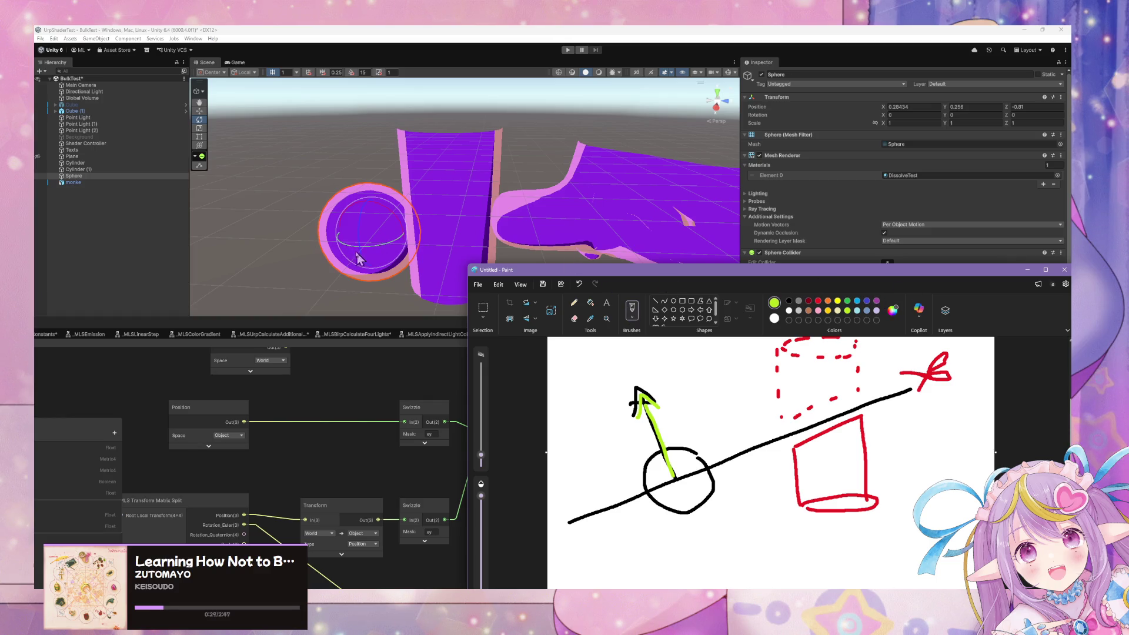
click(199, 111)
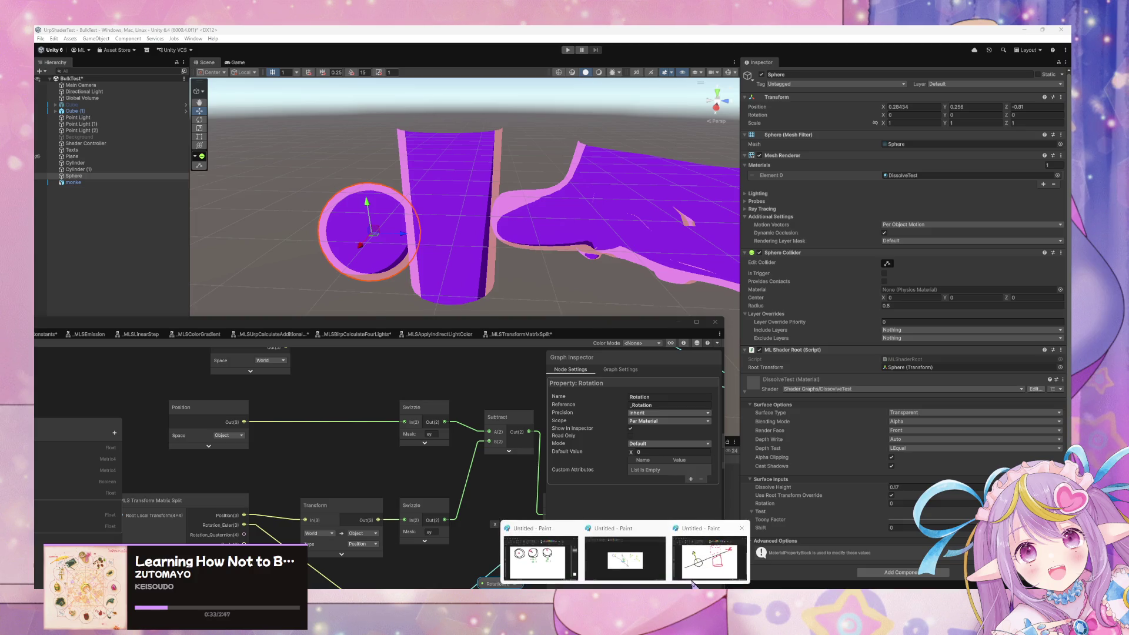
click(717, 555)
click(817, 302)
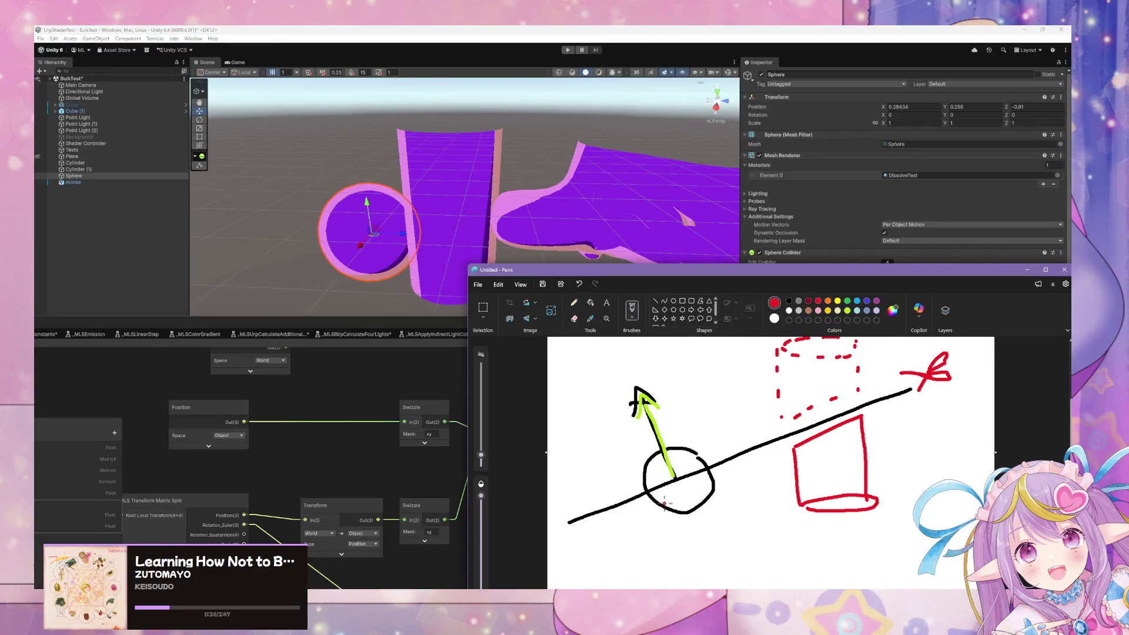
- Draw a red axis line down-left and a blue arrow right from the circle, then raise Paint
mouse_move(675, 480)
mouse_down()
mouse_move(642, 522)
mouse_move(651, 535)
mouse_up()
click(867, 300)
mouse_move(677, 480)
mouse_down()
mouse_move(744, 502)
mouse_move(735, 511)
mouse_up()
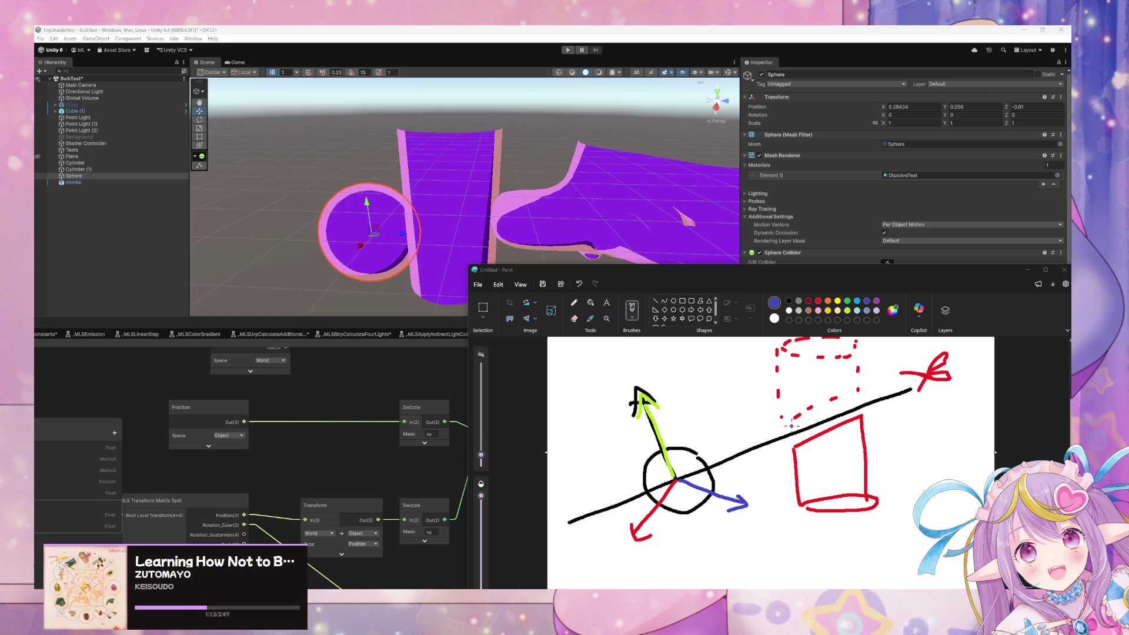
mouse_move(797, 277)
mouse_down()
mouse_move(750, 188)
mouse_move(754, 148)
mouse_up()
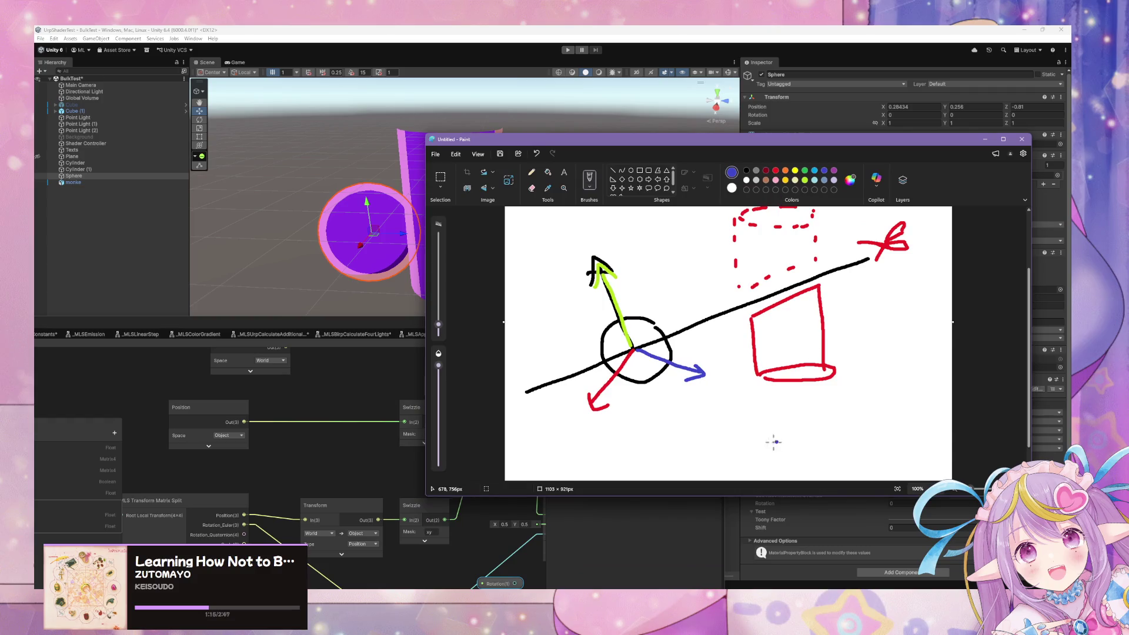
click(501, 586)
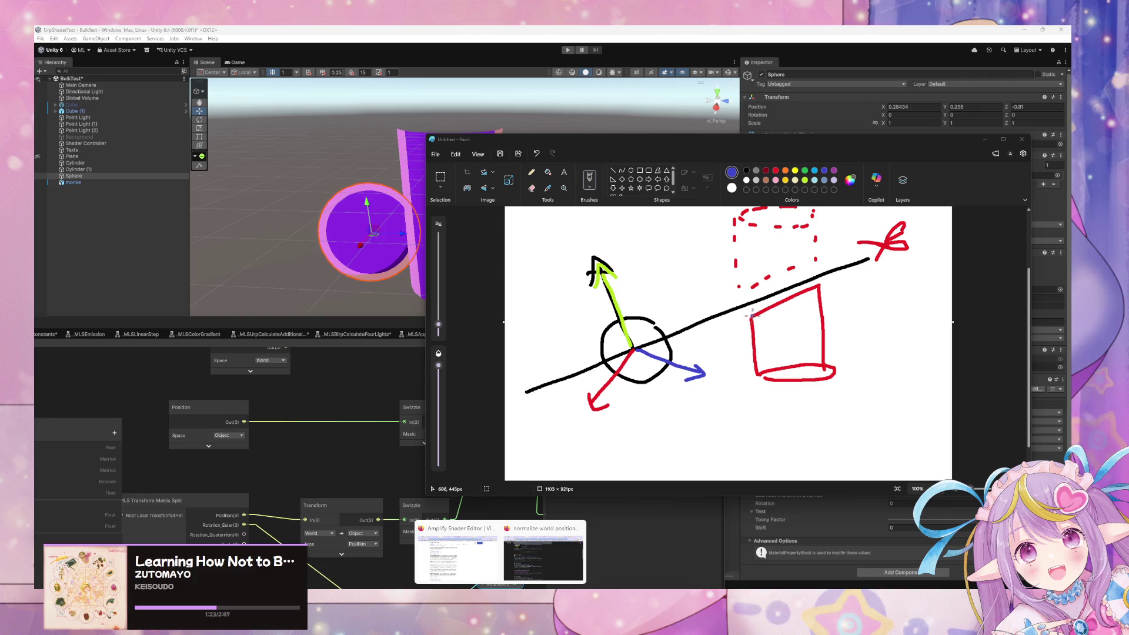
click(785, 170)
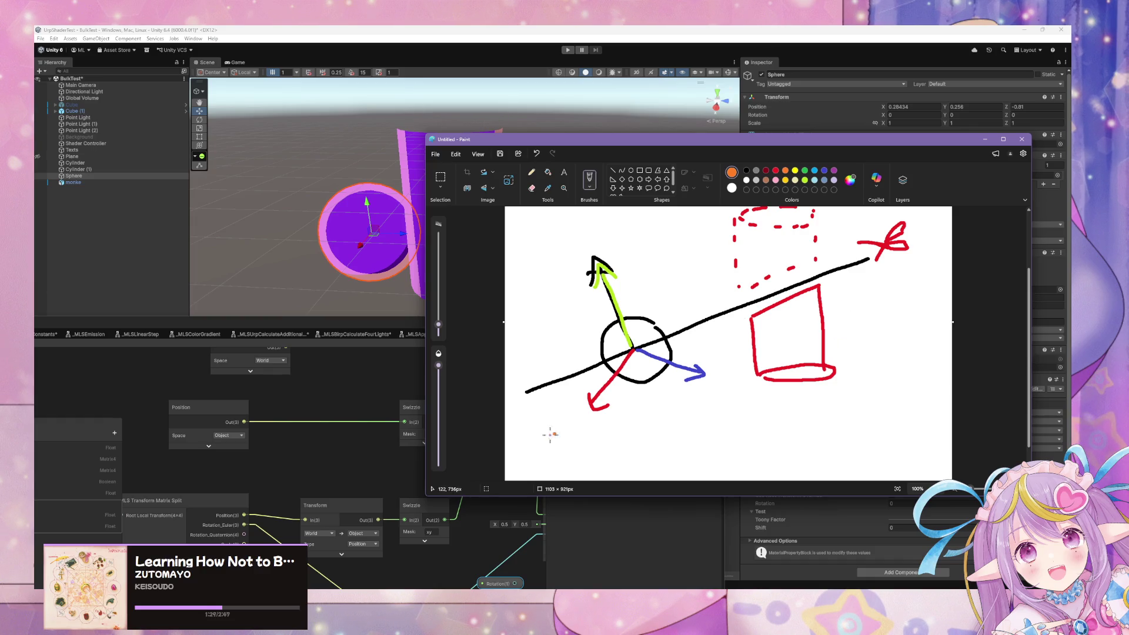
drag(833, 292, 849, 306)
mouse_move(848, 292)
mouse_down()
mouse_move(833, 306)
mouse_move(875, 304)
mouse_move(867, 318)
mouse_move(926, 299)
mouse_move(933, 310)
mouse_up()
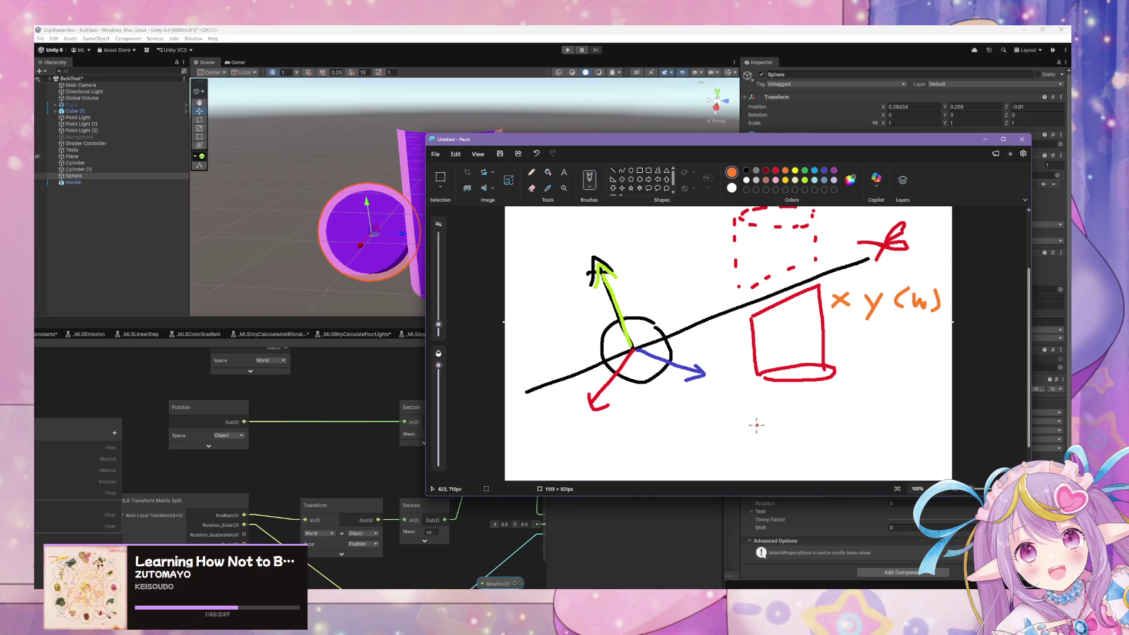
mouse_move(542, 426)
mouse_down()
mouse_move(535, 440)
mouse_move(641, 432)
mouse_up()
click(555, 423)
click(562, 423)
mouse_move(657, 420)
mouse_down()
mouse_move(645, 447)
mouse_move(675, 425)
mouse_move(729, 430)
mouse_move(791, 406)
mouse_move(814, 432)
mouse_move(901, 424)
mouse_up()
click(678, 435)
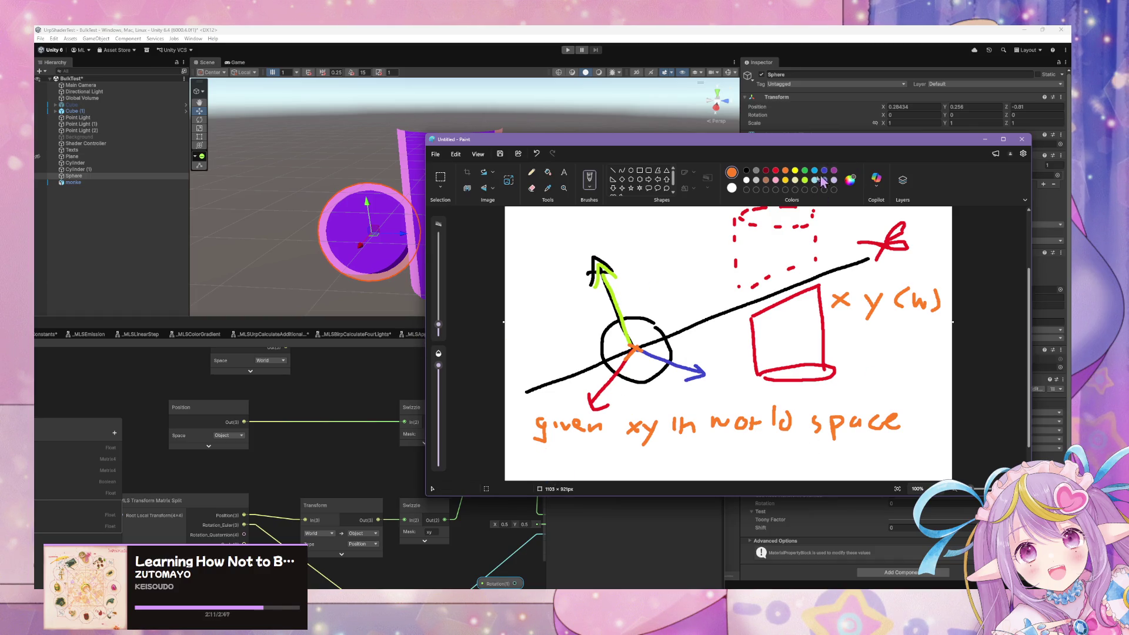
click(776, 171)
mouse_move(653, 411)
mouse_down()
mouse_move(626, 454)
mouse_move(669, 419)
mouse_up()
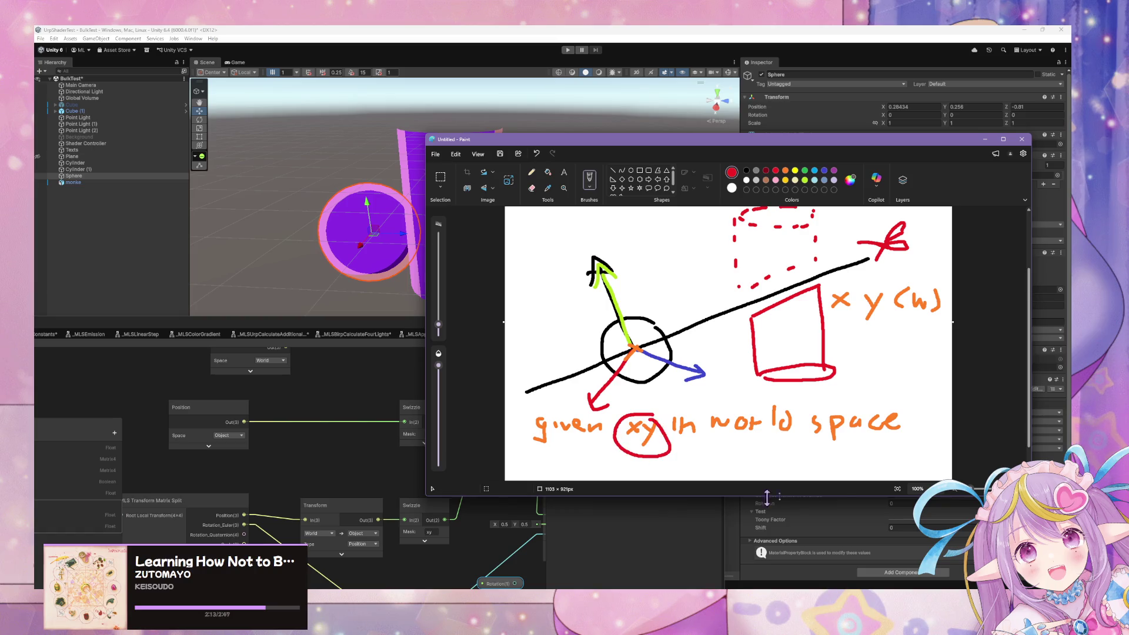
scroll(914, 368, down, 1)
drag(728, 469, 732, 532)
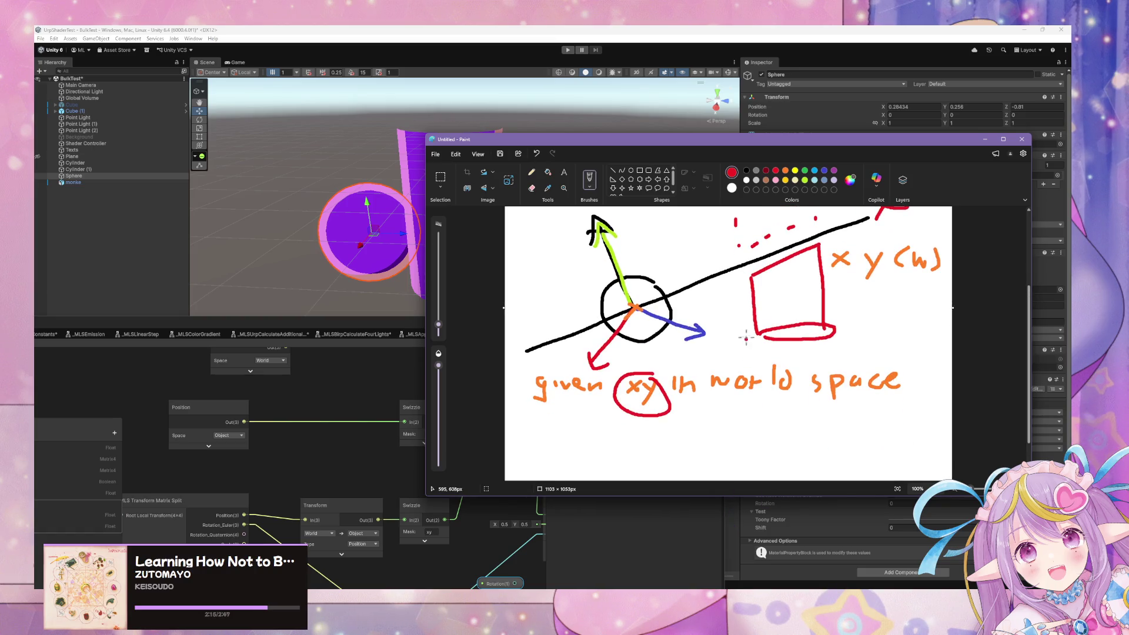
scroll(747, 319, up, 3)
scroll(748, 319, down, 3)
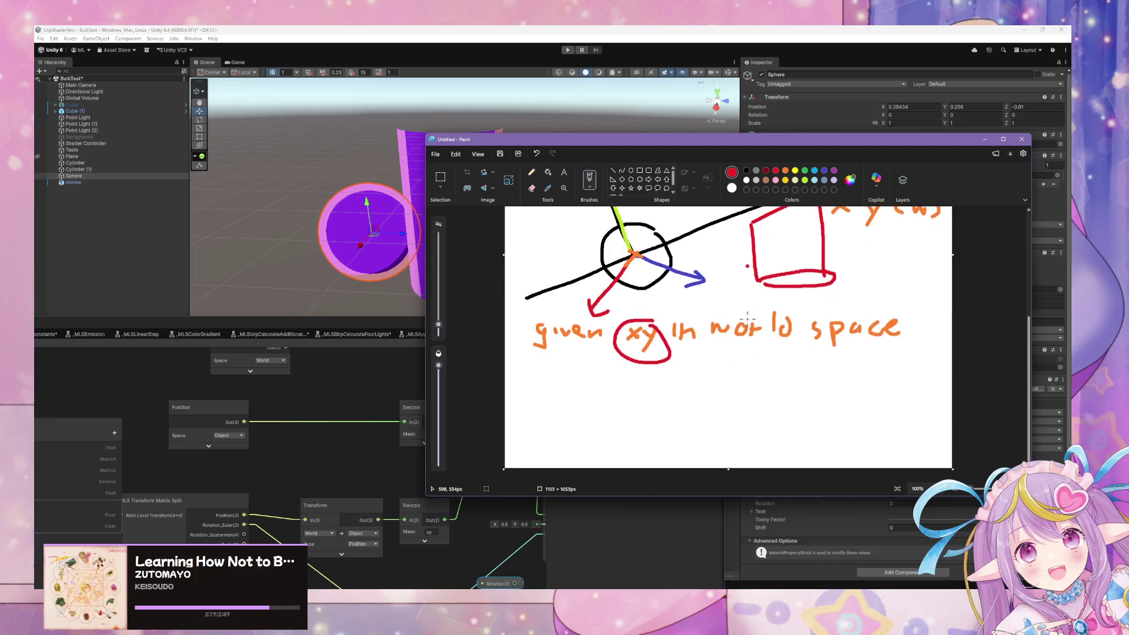
scroll(746, 320, up, 1)
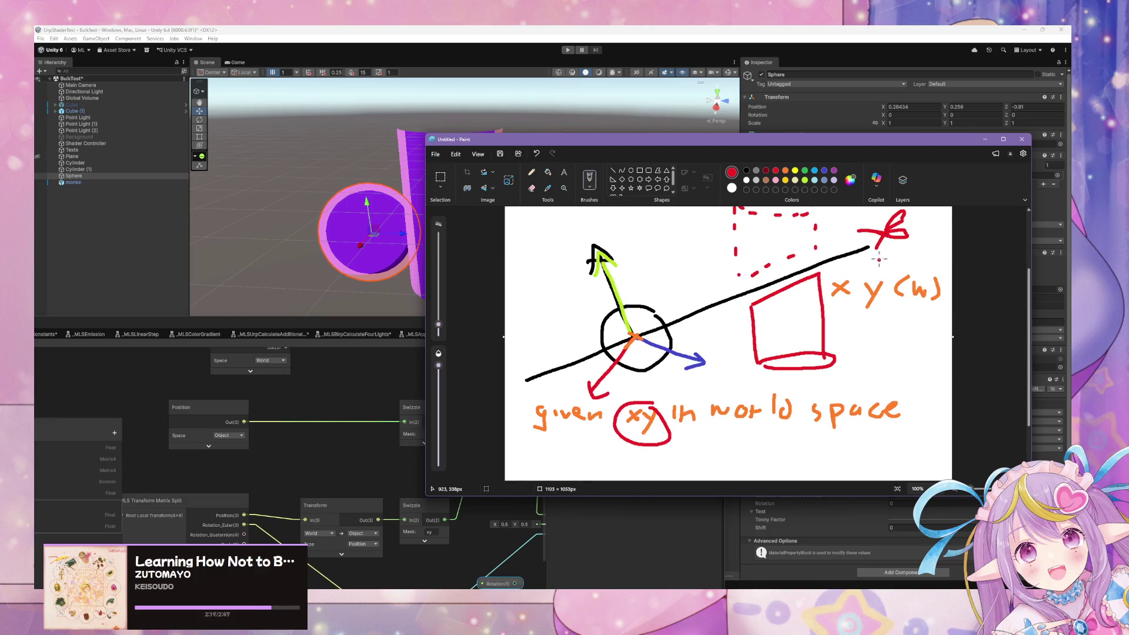
scroll(741, 246, down, 2)
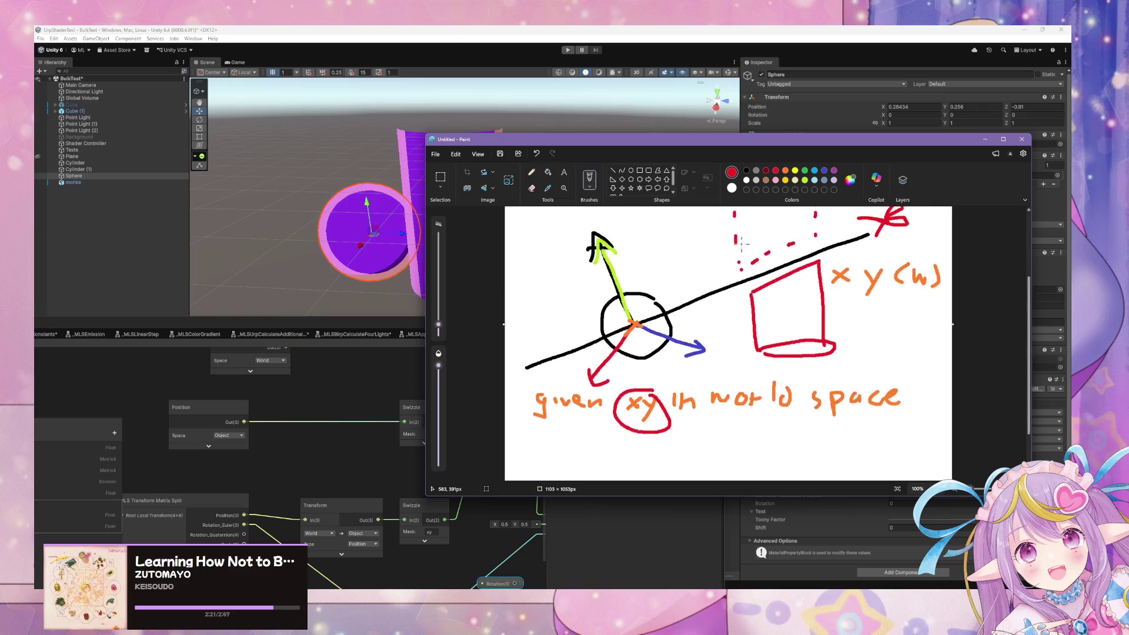
scroll(740, 245, up, 1)
scroll(700, 252, up, 2)
scroll(764, 244, down, 2)
scroll(780, 238, up, 1)
scroll(781, 297, down, 1)
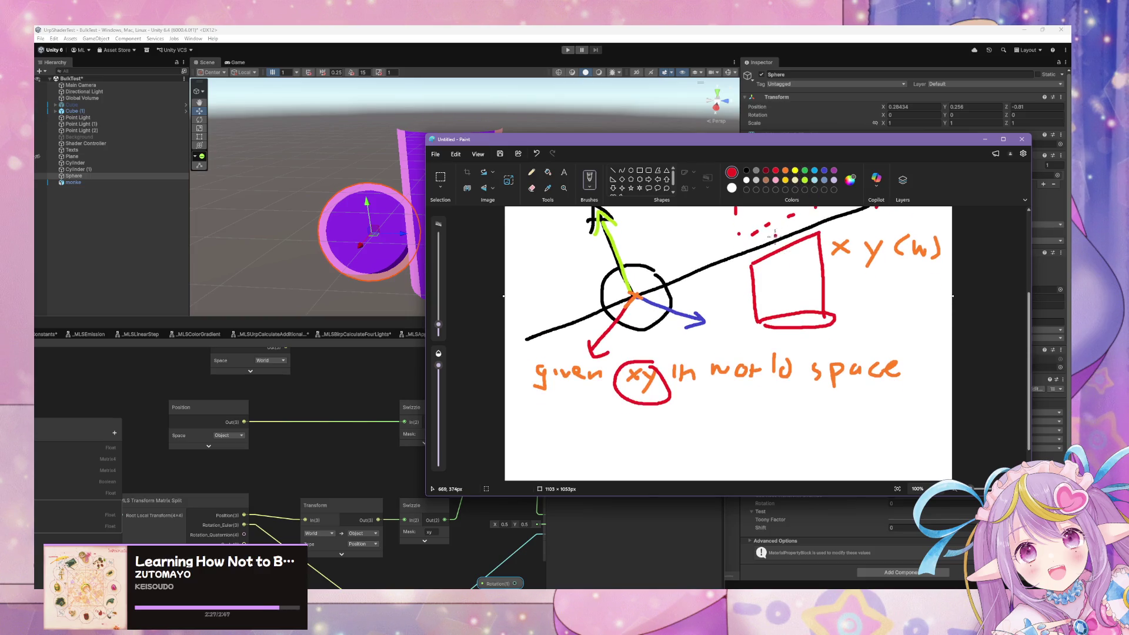
scroll(774, 243, up, 2)
scroll(773, 243, down, 1)
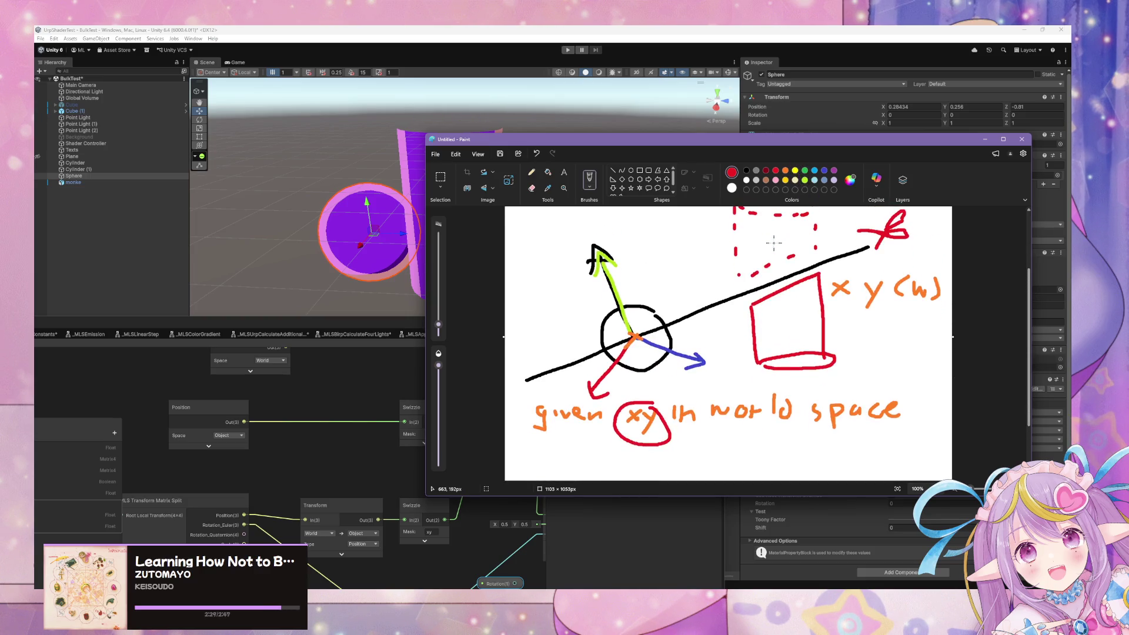
scroll(774, 243, down, 1)
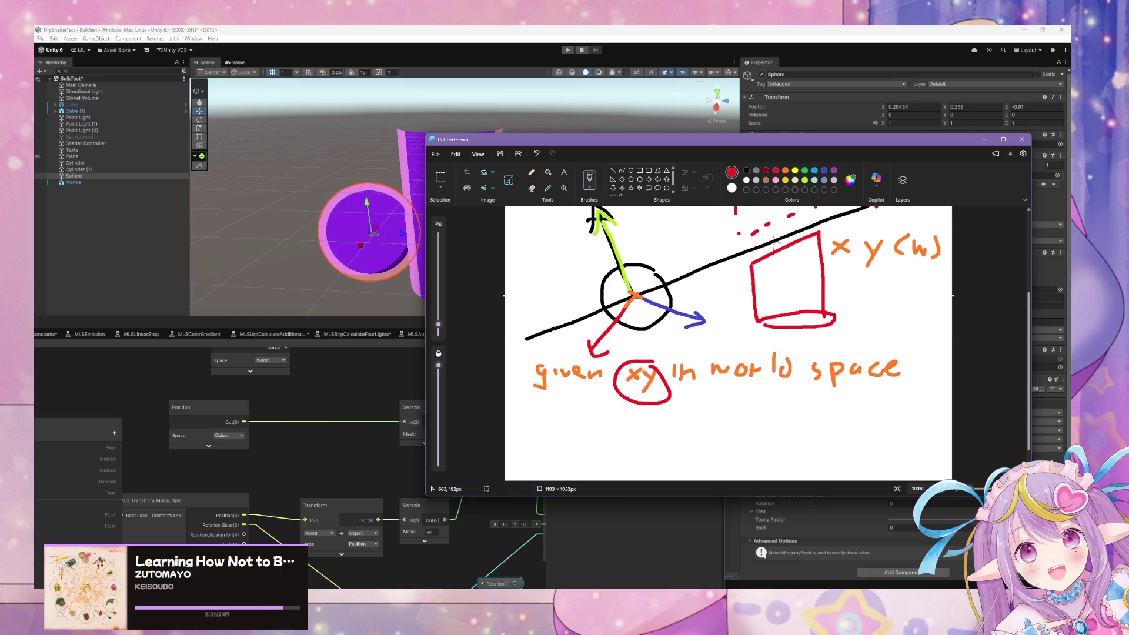
scroll(807, 219, up, 2)
scroll(808, 219, down, 2)
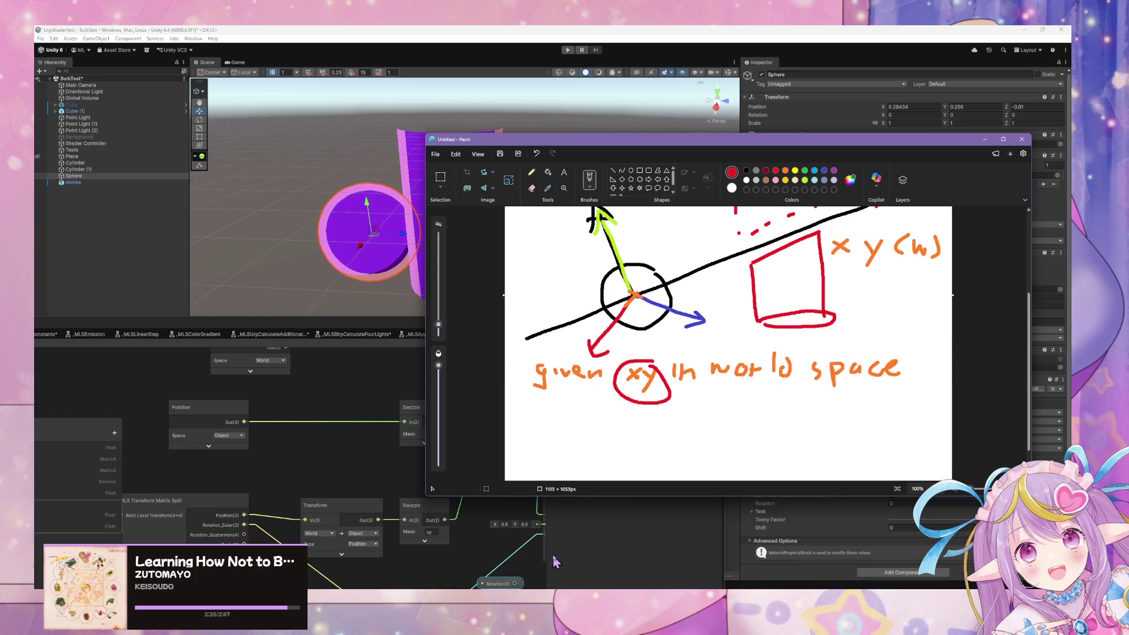
click(500, 585)
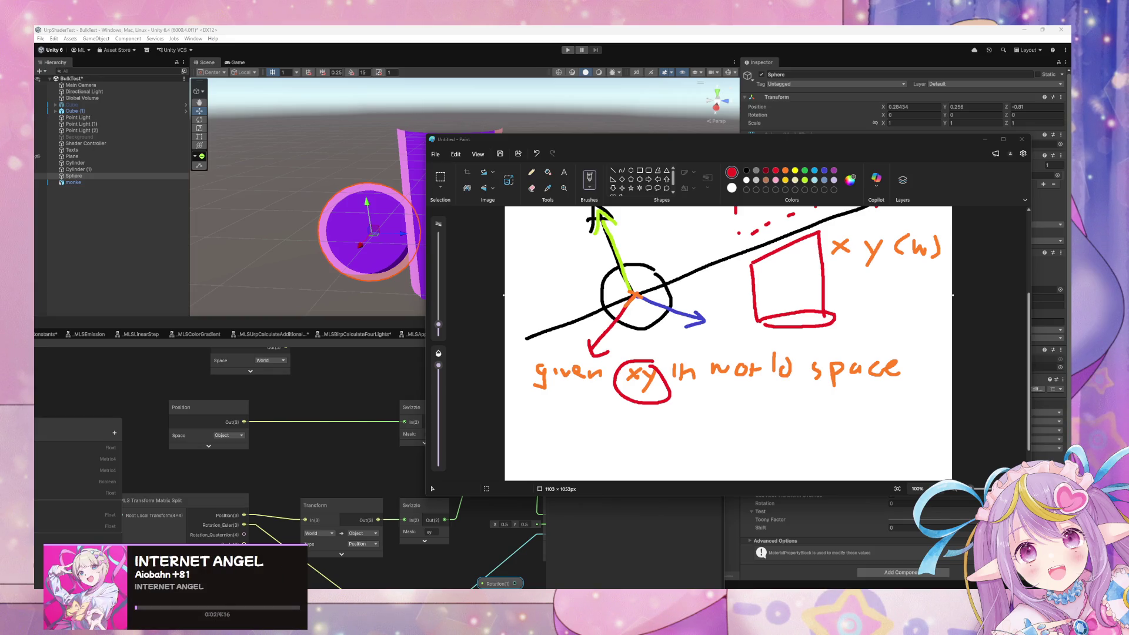
key(alt+Tab)
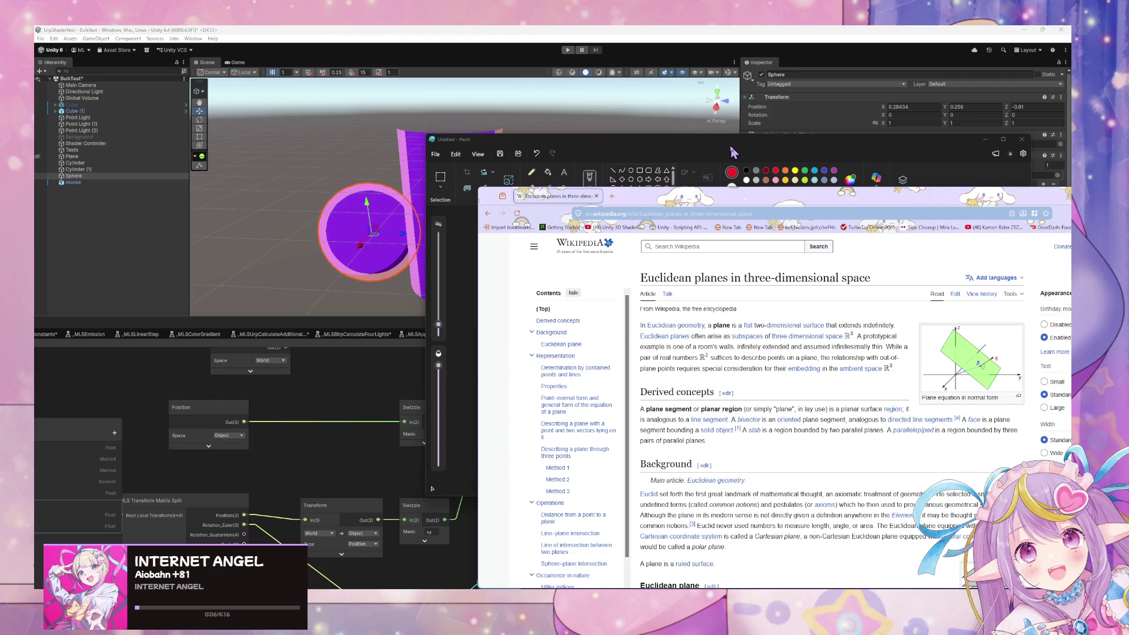
- Search Google for 'function for finding if xyz is above a plane' and open the Stack Exchange result
click(488, 213)
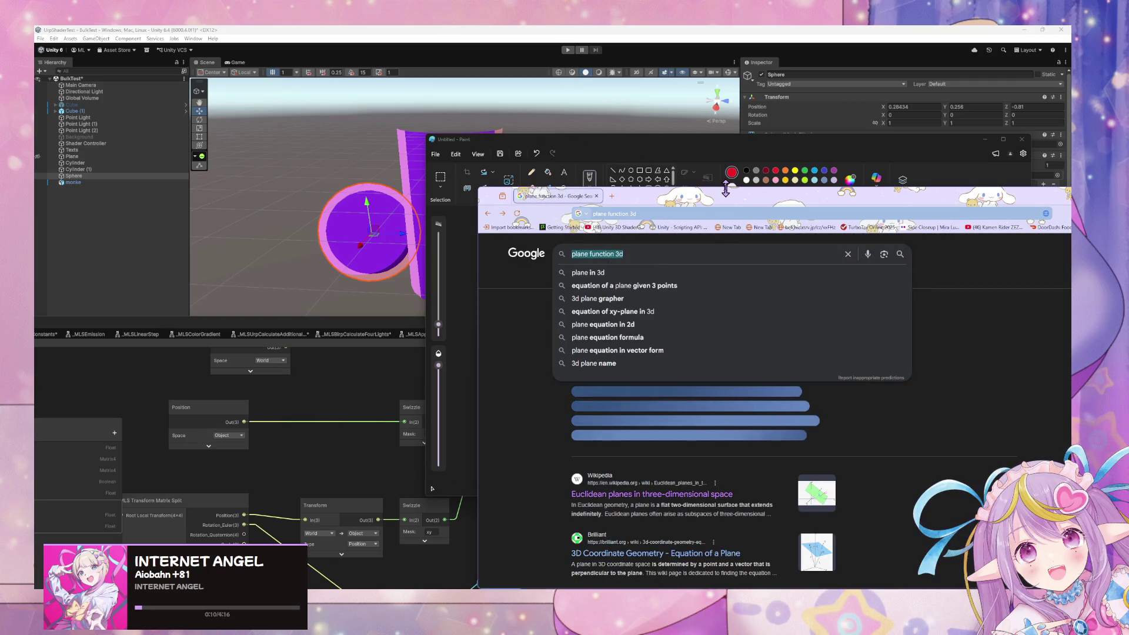
text(function for finding )
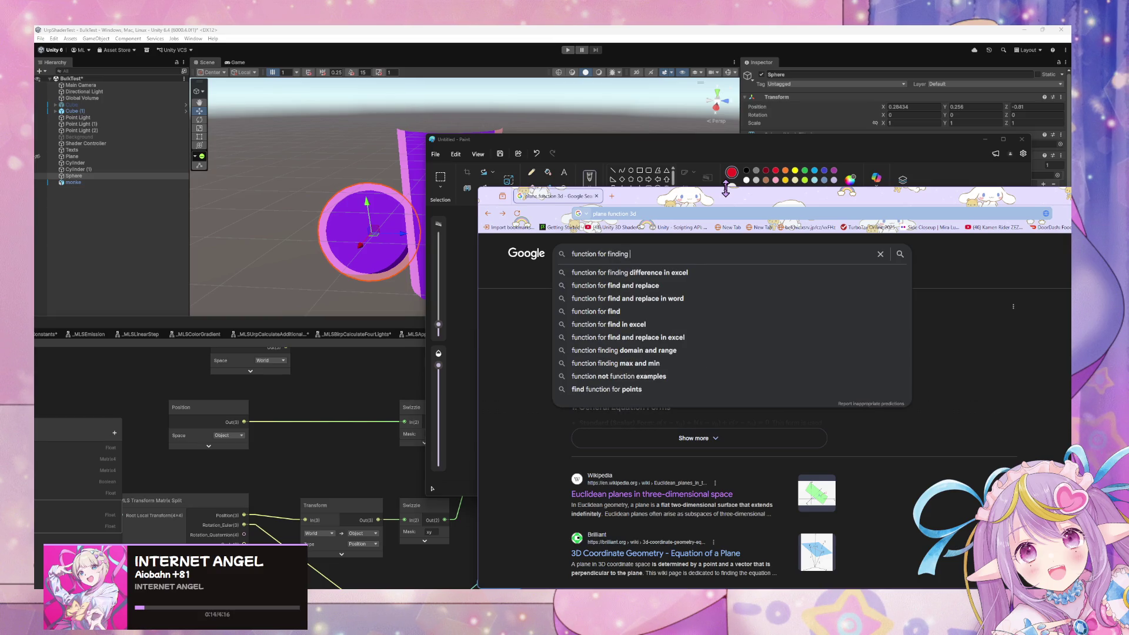
text(if )
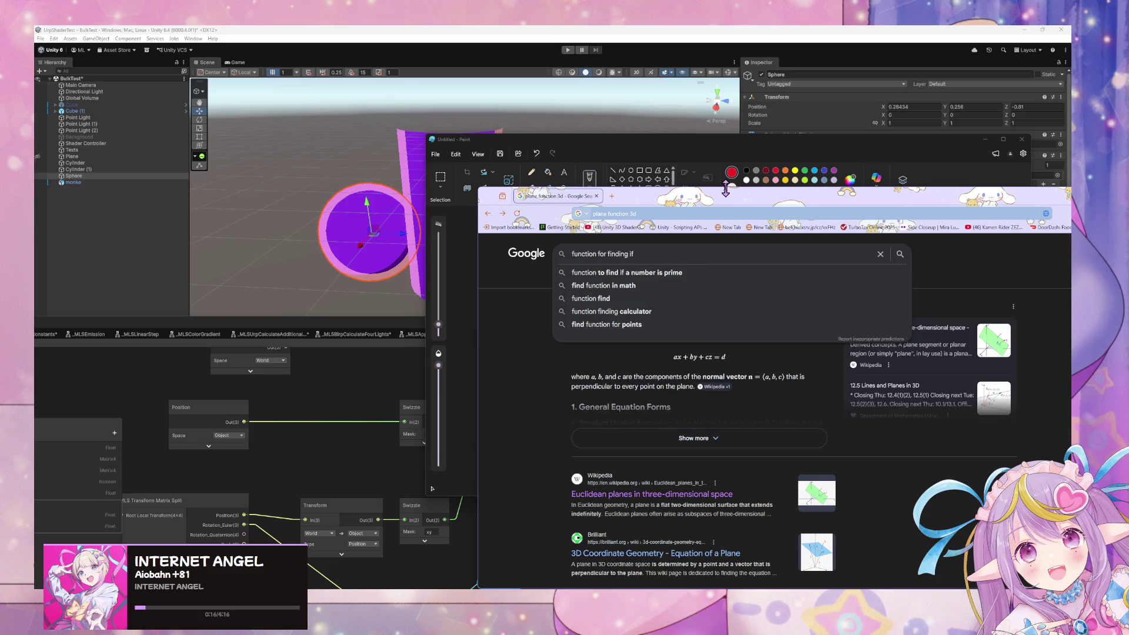
text(xy)
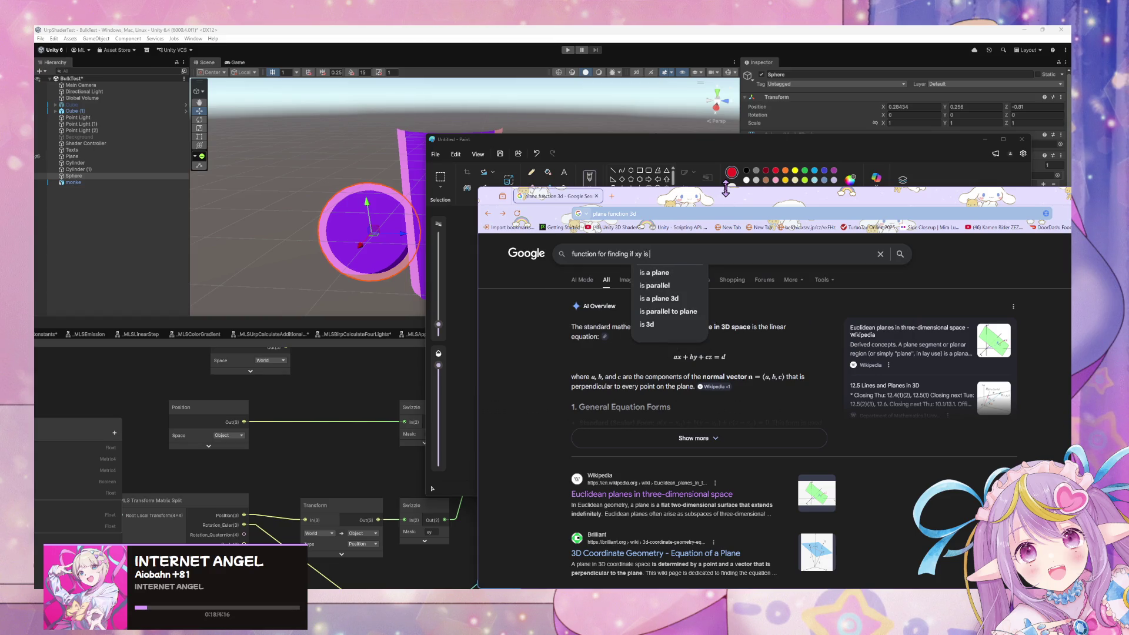
key(BackSpace)
text(z is aobe)
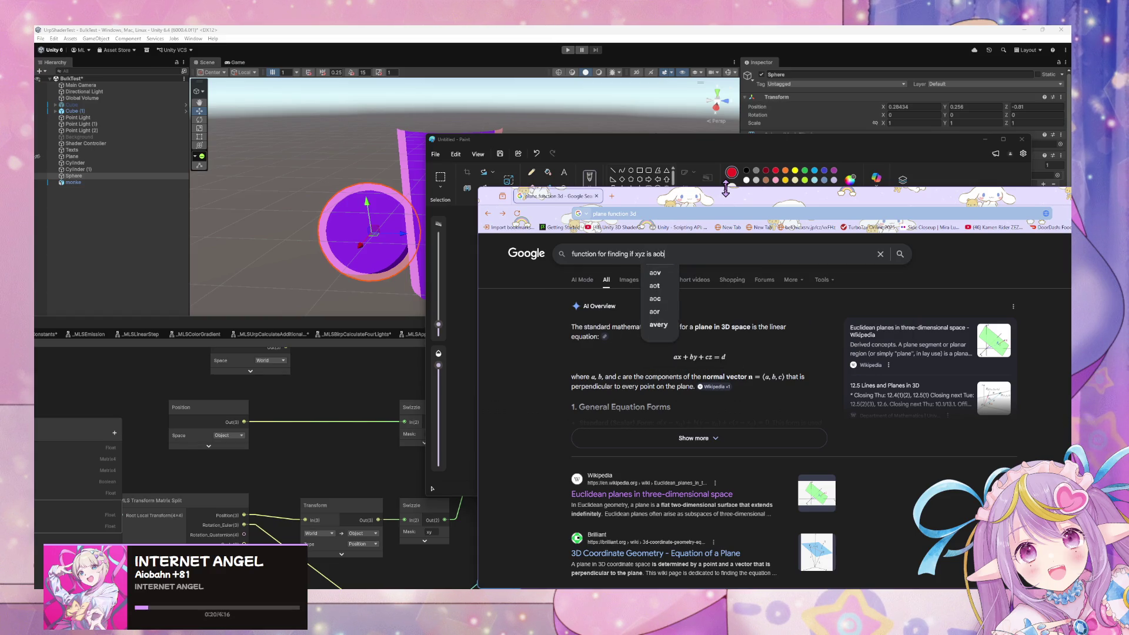
key(BackSpace)
key(BackSpace)
key(BackSpace)
text(bove a plane)
key(Return)
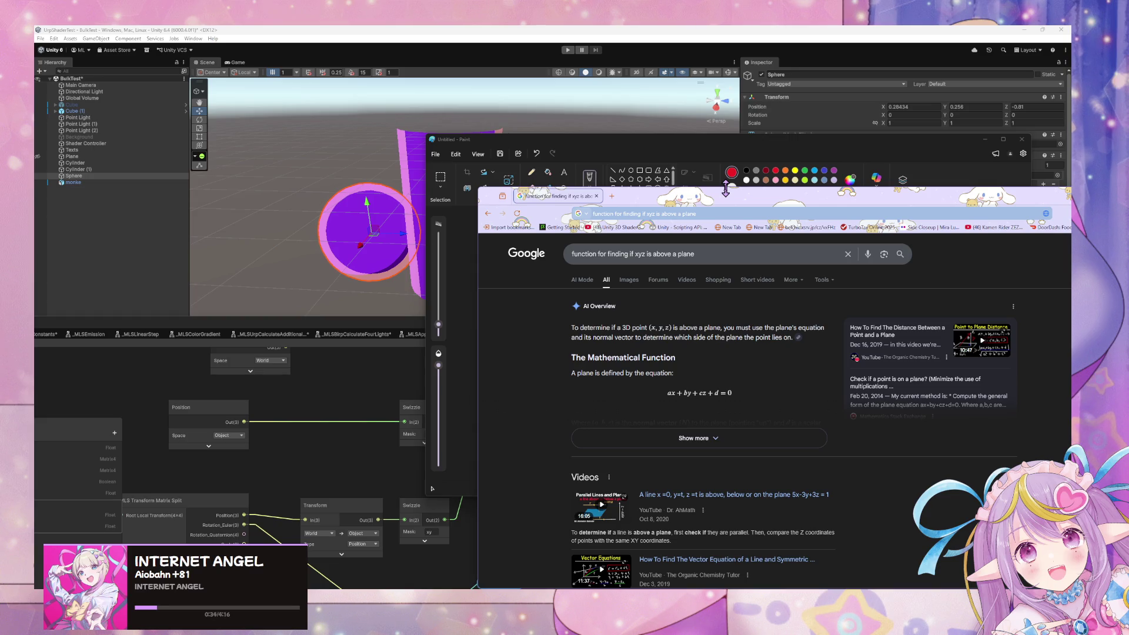
scroll(759, 382, down, 6)
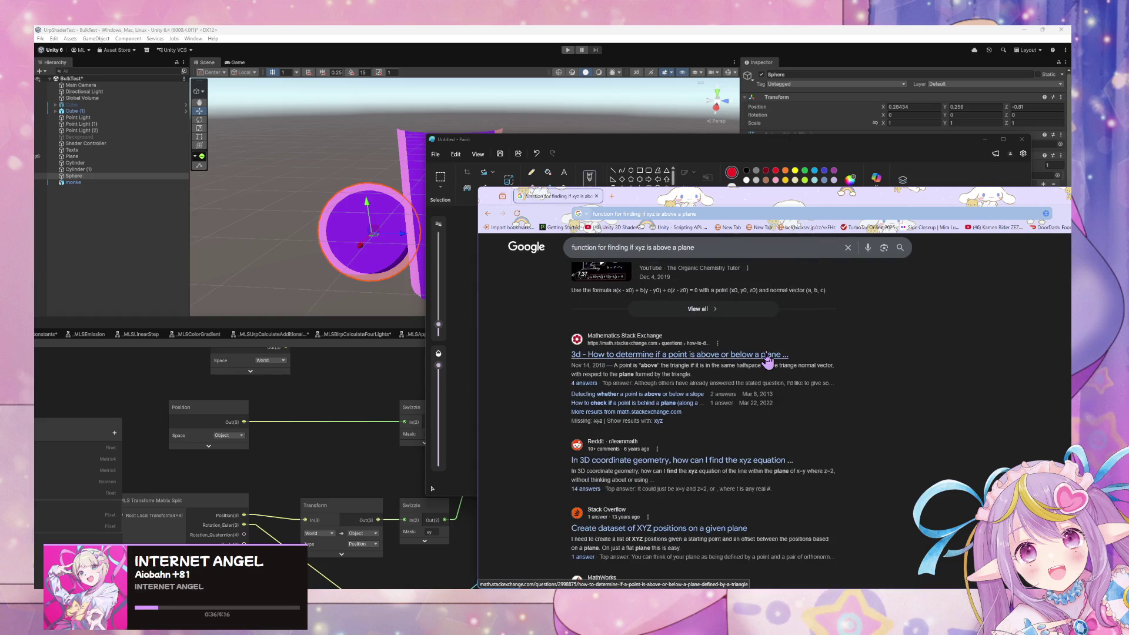
click(763, 357)
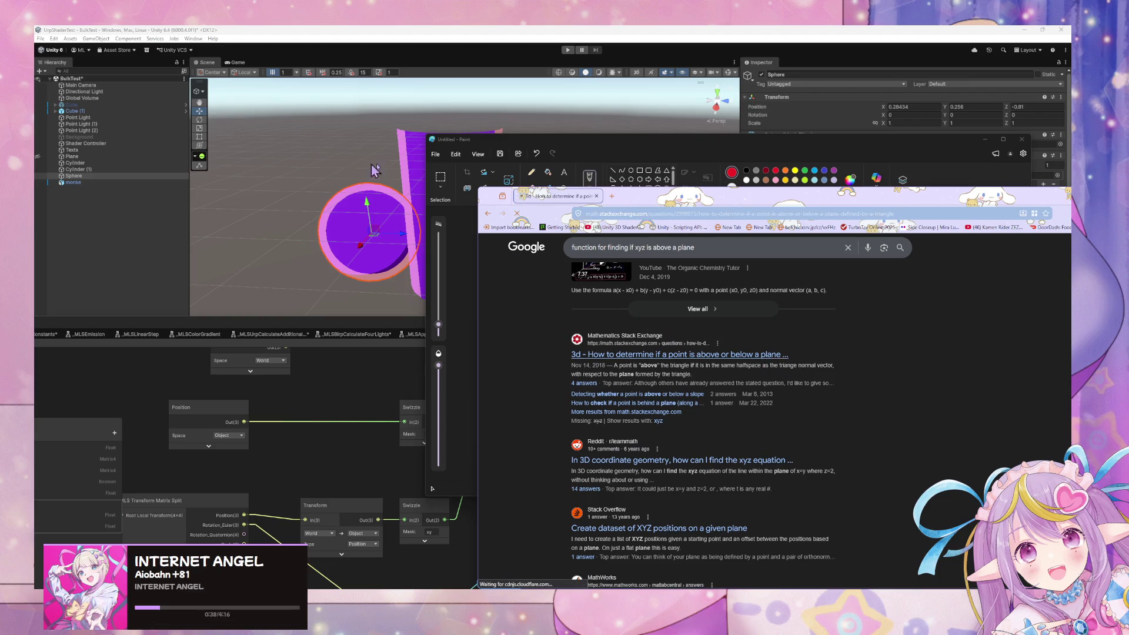
- Scroll through the question and its first answer, then move the Paint diagram up-left
scroll(762, 322, down, 5)
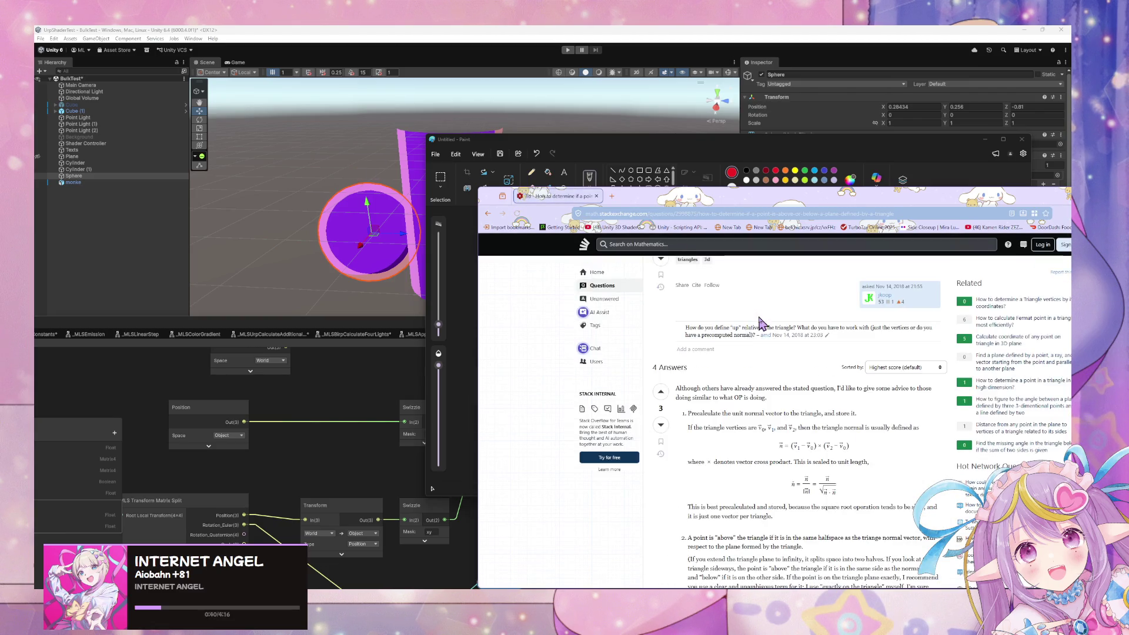
scroll(746, 306, up, 3)
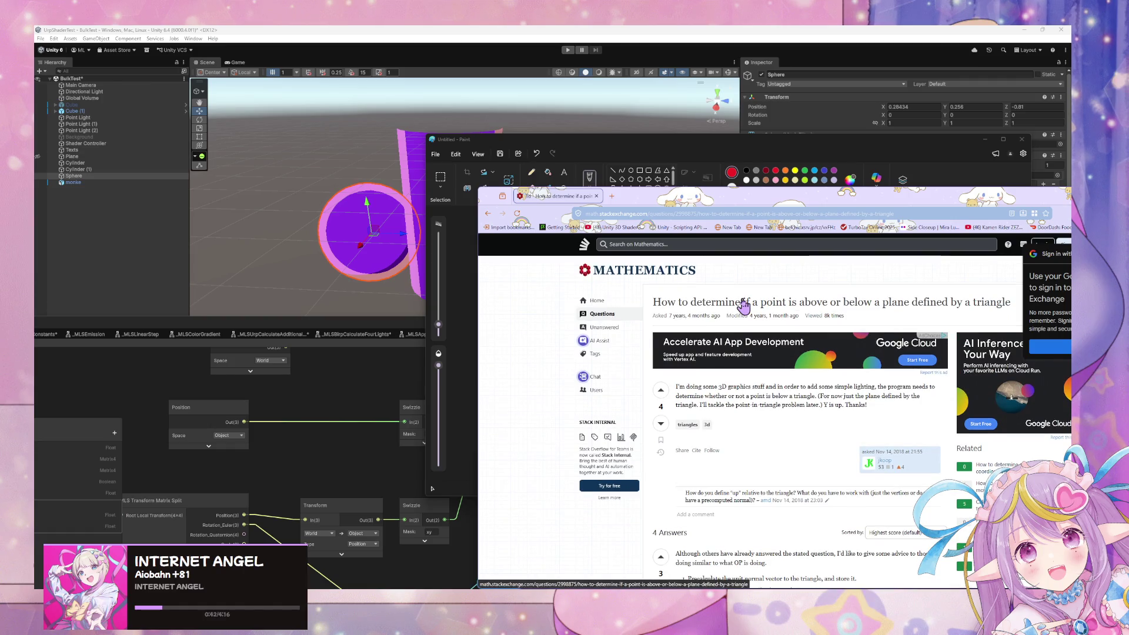
scroll(744, 305, down, 10)
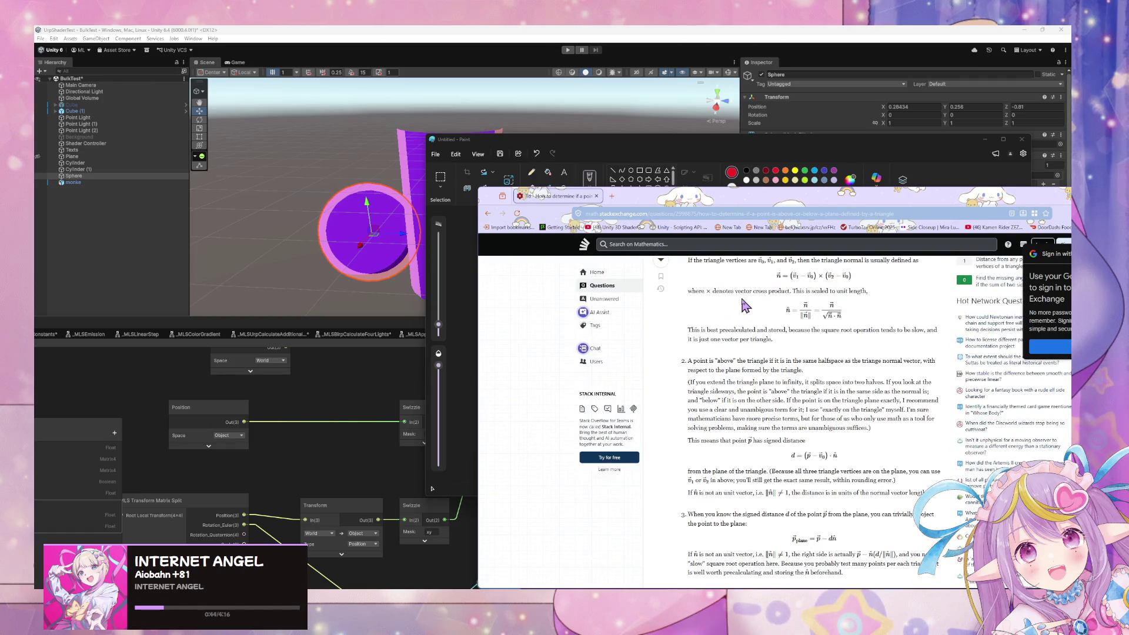
scroll(744, 305, up, 1)
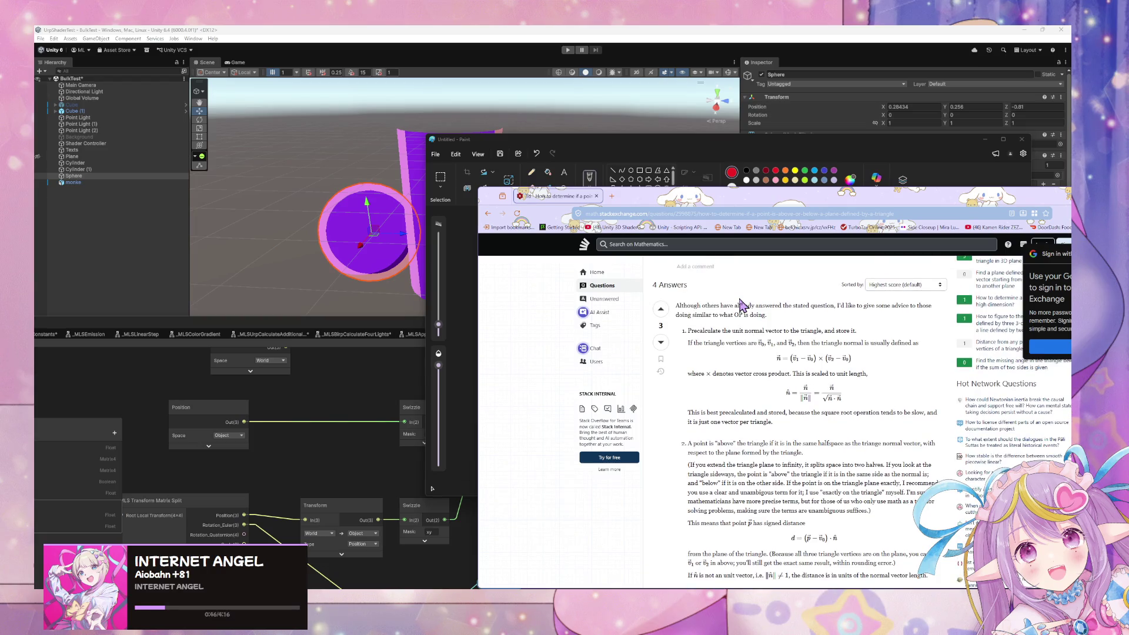
scroll(742, 304, up, 2)
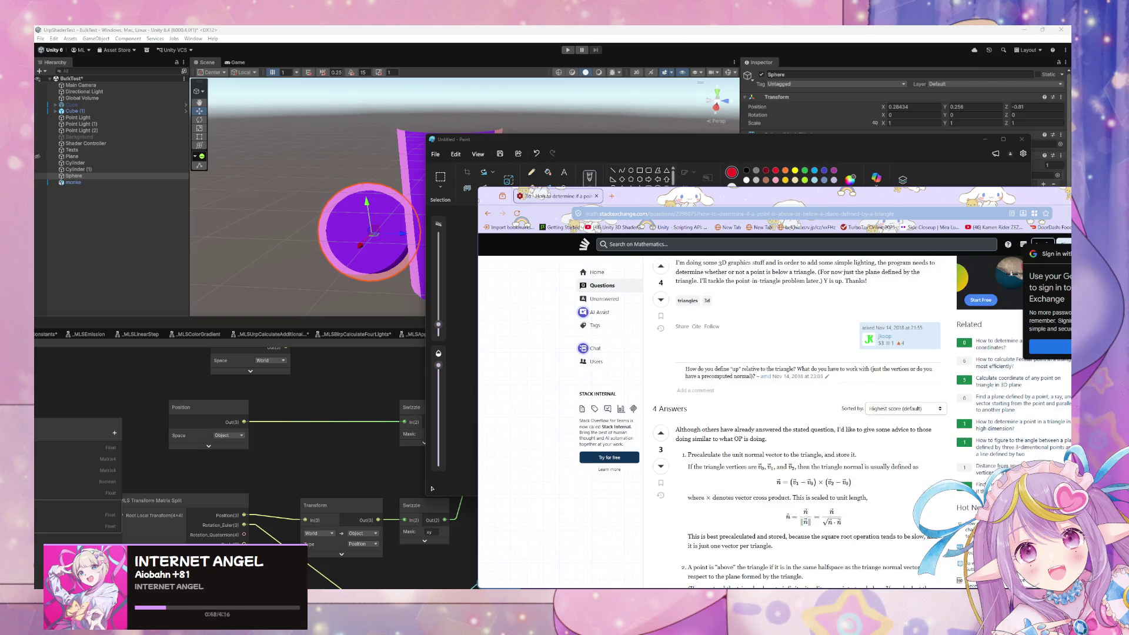
drag(522, 145, 281, 96)
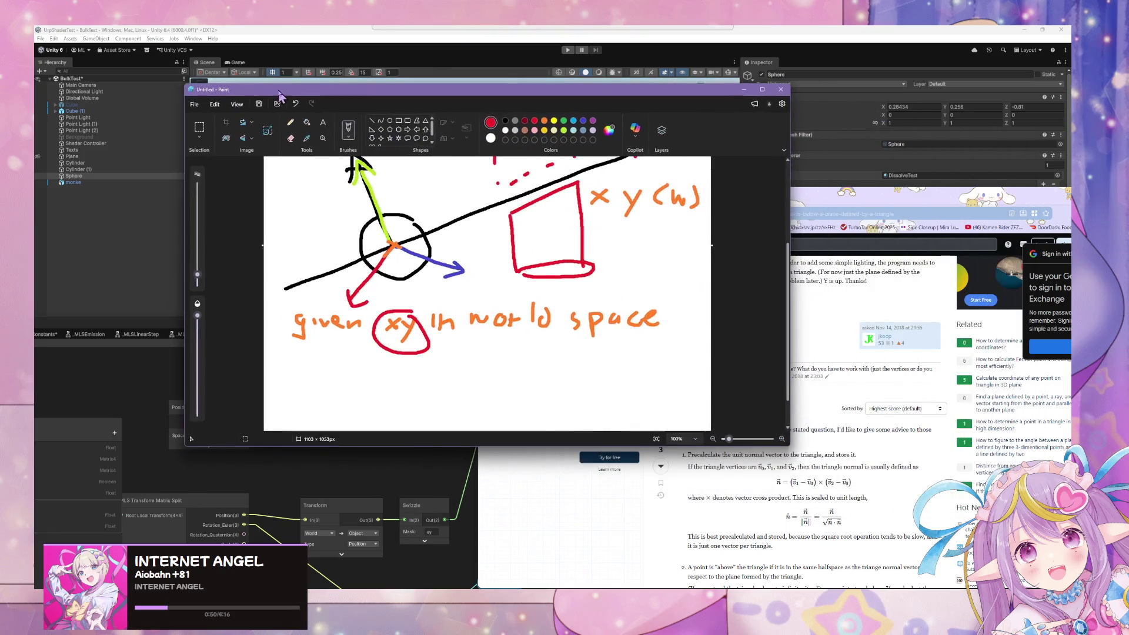
- Scroll through the Stack Exchange answer page once more
scroll(532, 365, up, 4)
scroll(477, 265, down, 3)
scroll(477, 264, down, 1)
click(893, 424)
scroll(634, 310, down, 2)
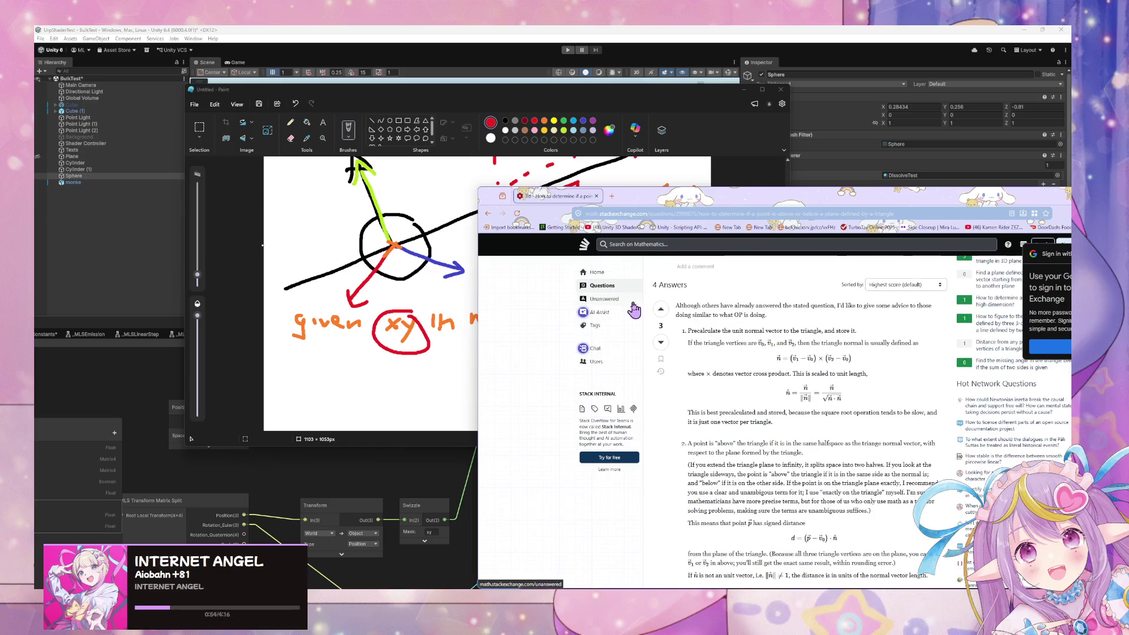
- Back on the Google results, expand the AI overview on the ax+by+cz+d test and read it
click(488, 219)
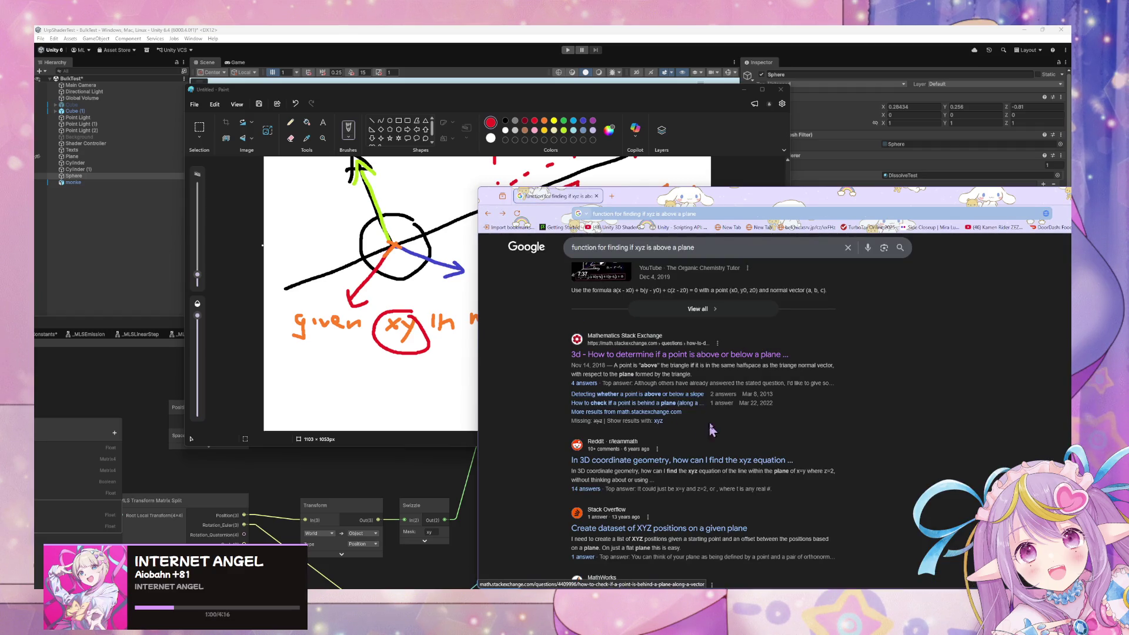
scroll(721, 378, up, 4)
scroll(722, 378, up, 5)
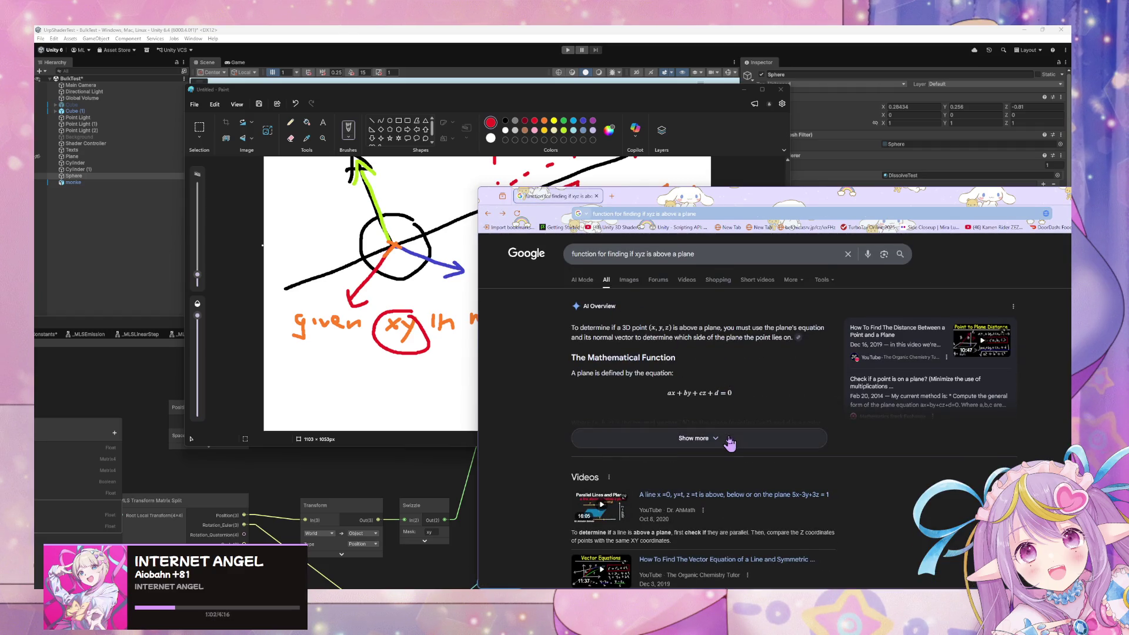
click(697, 440)
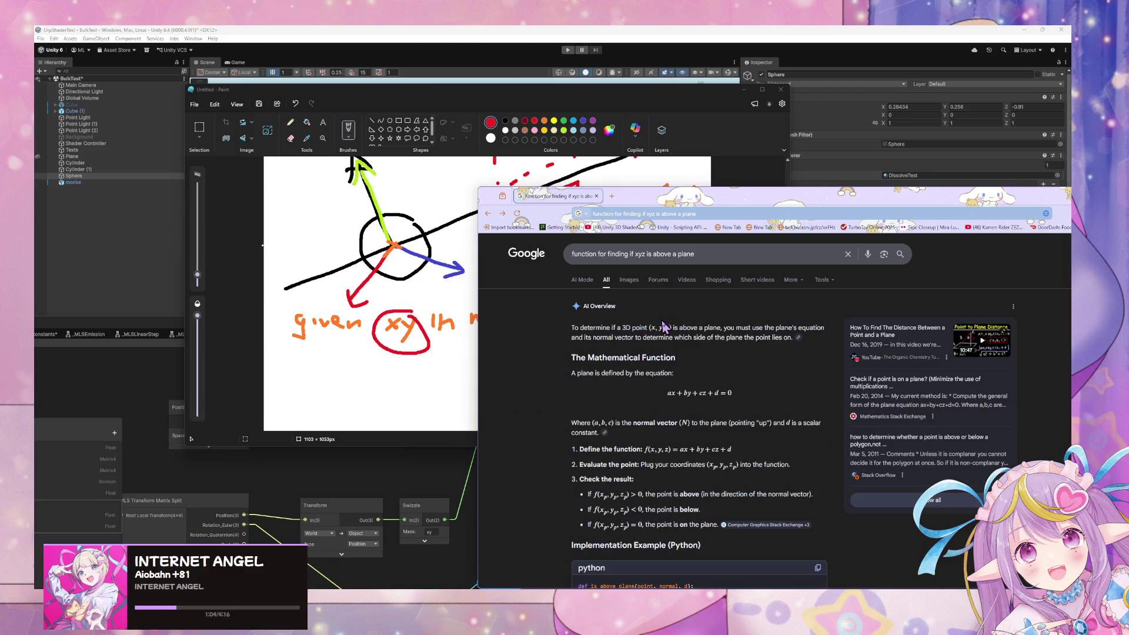
scroll(644, 314, down, 1)
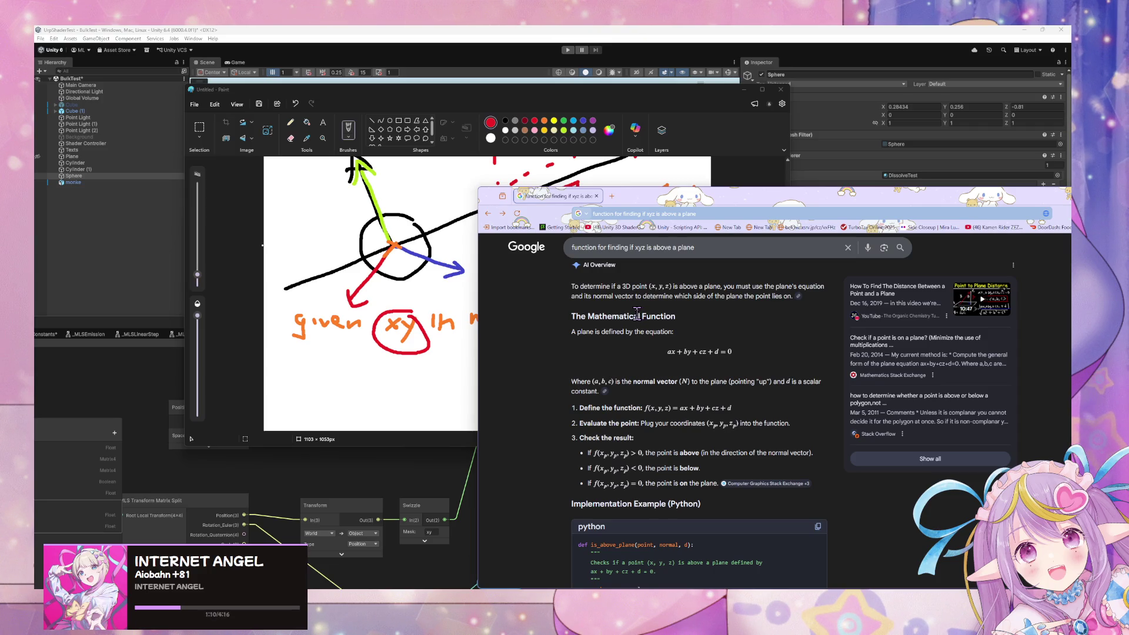
scroll(638, 317, down, 1)
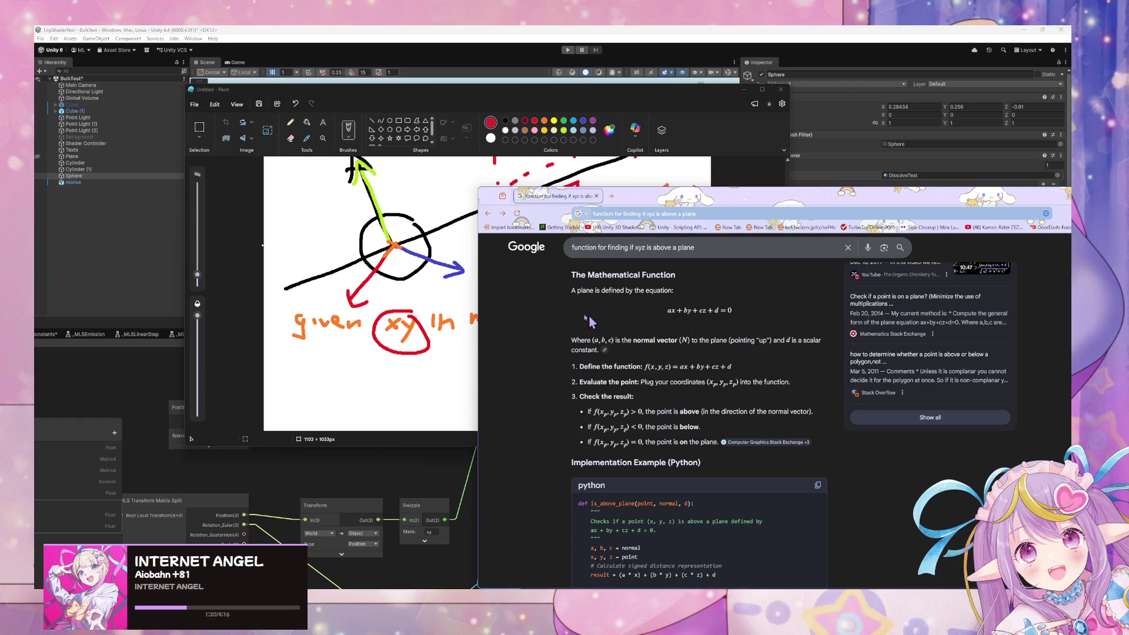
mouse_move(523, 90)
mouse_down()
mouse_move(247, 97)
mouse_move(344, 97)
mouse_move(318, 103)
mouse_move(331, 102)
mouse_up()
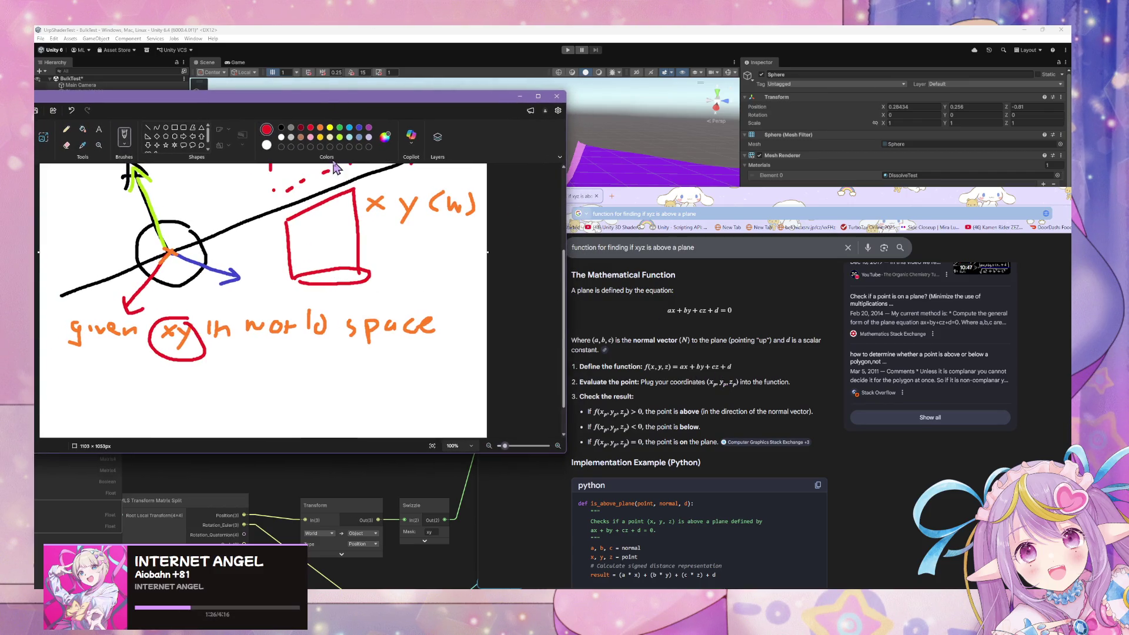
- Shift the Paint window right and write a purple 'CNV' label beside the circle
click(410, 106)
drag(410, 106, 486, 110)
click(496, 129)
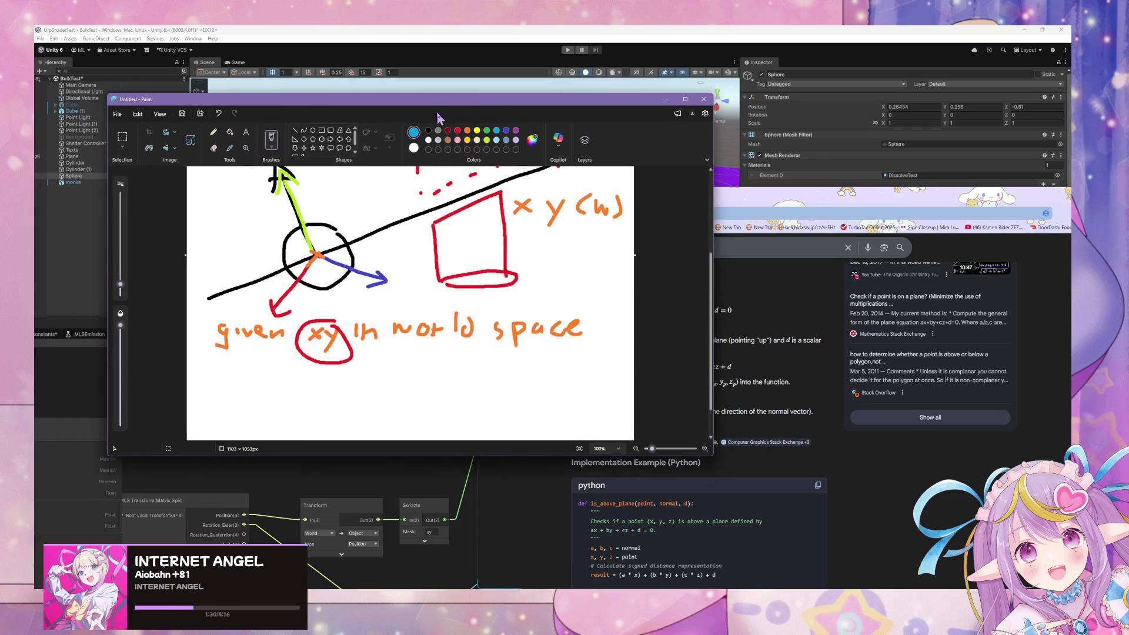
click(517, 130)
mouse_move(334, 197)
mouse_down()
mouse_move(321, 206)
mouse_move(331, 215)
mouse_move(378, 193)
mouse_up()
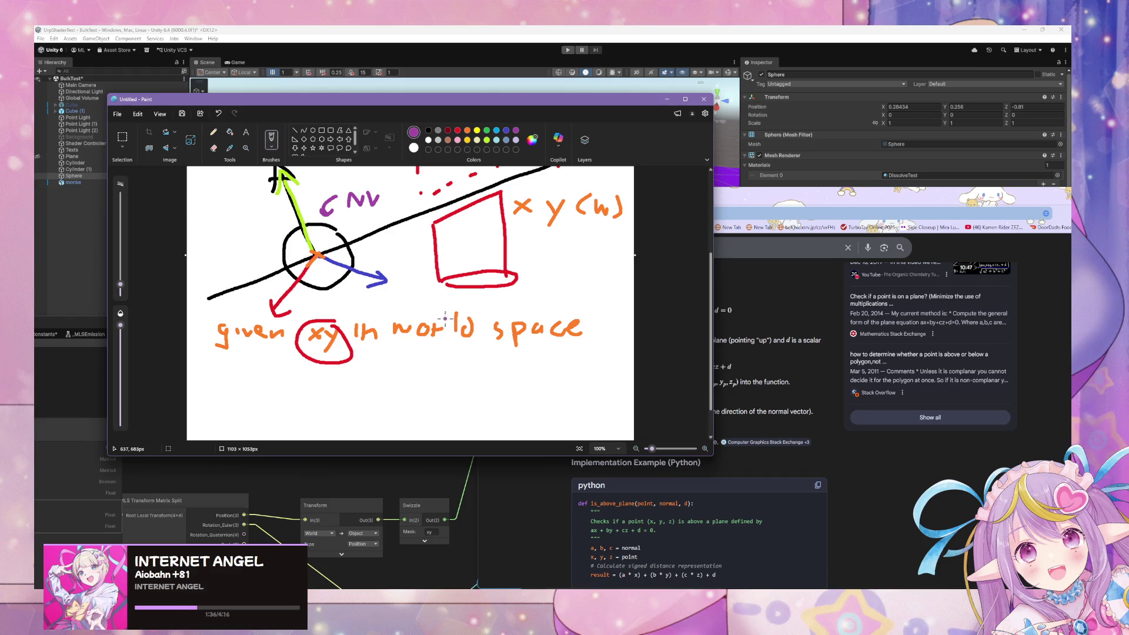
click(764, 247)
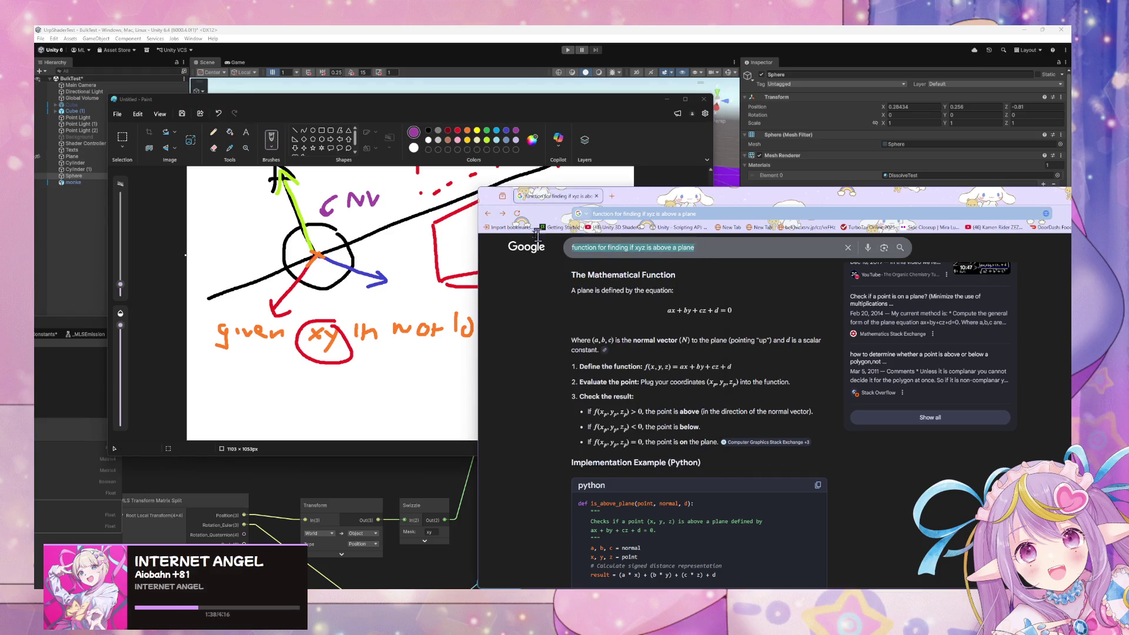
- Search 'normal vector from euler', then change the query to 'normal vector from quaternion'
text(normal vector from )
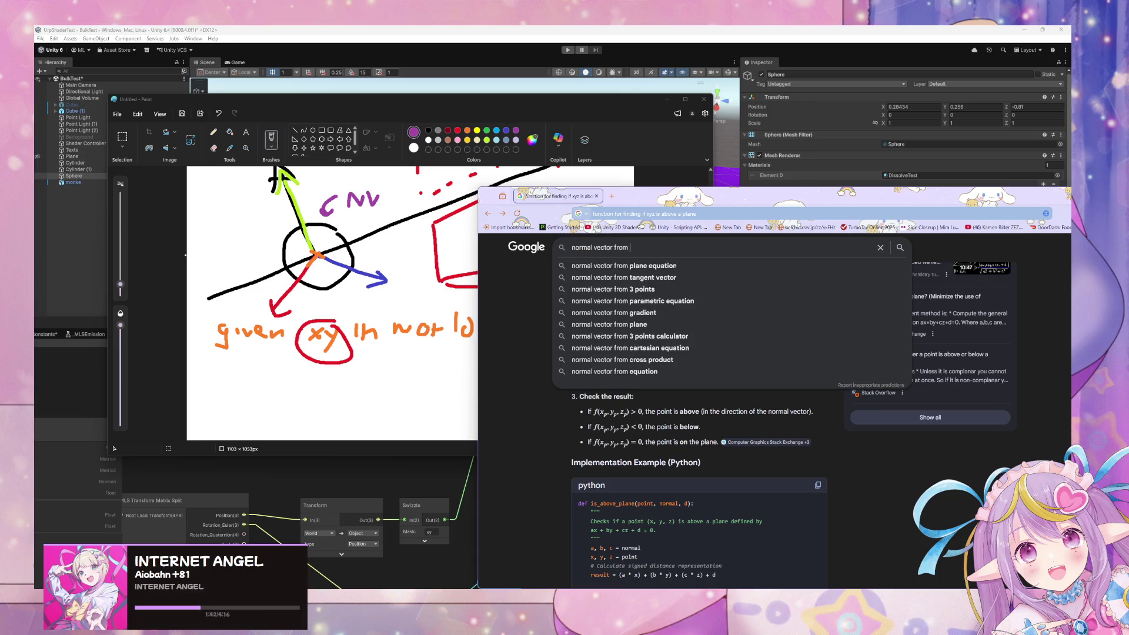
text(u)
key(BackSpace)
text(eule)
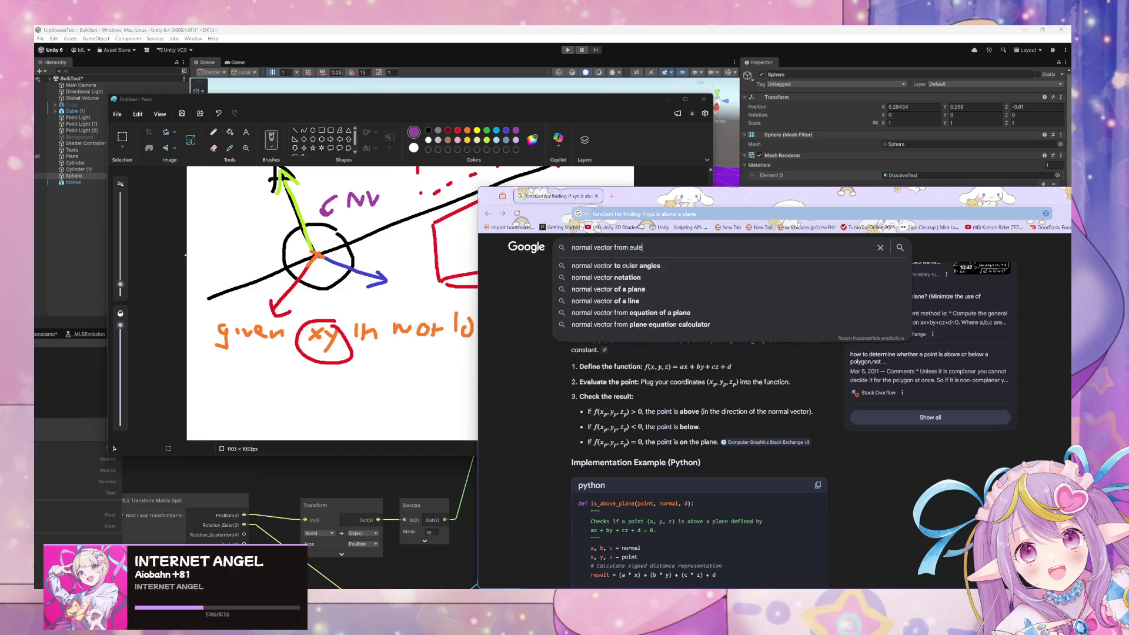
text(r)
key(Return)
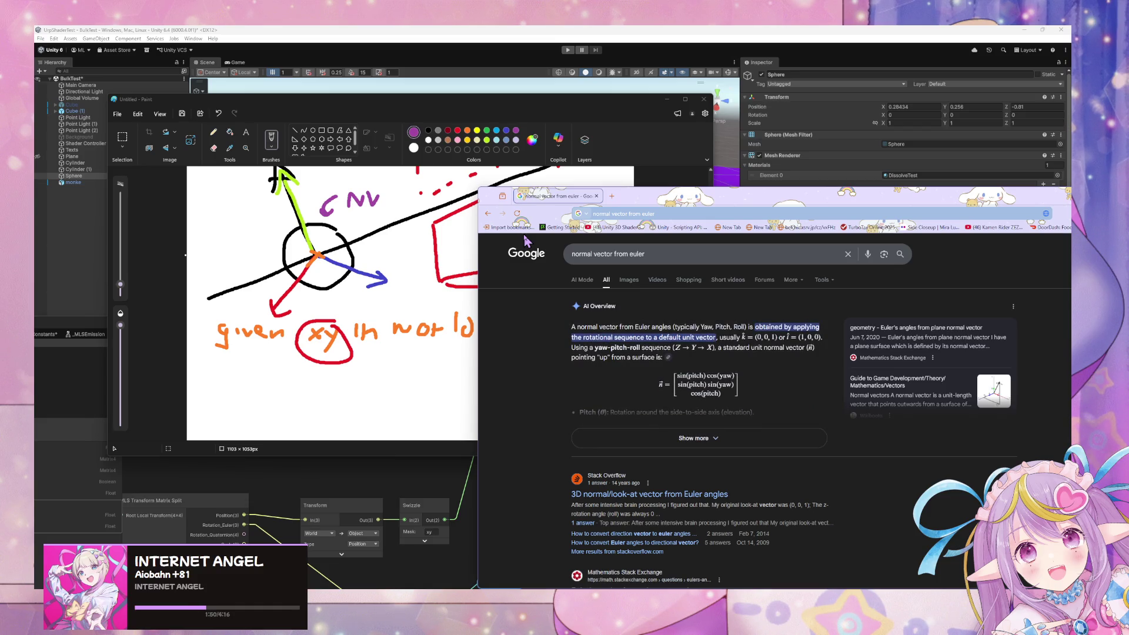
double_click(635, 254)
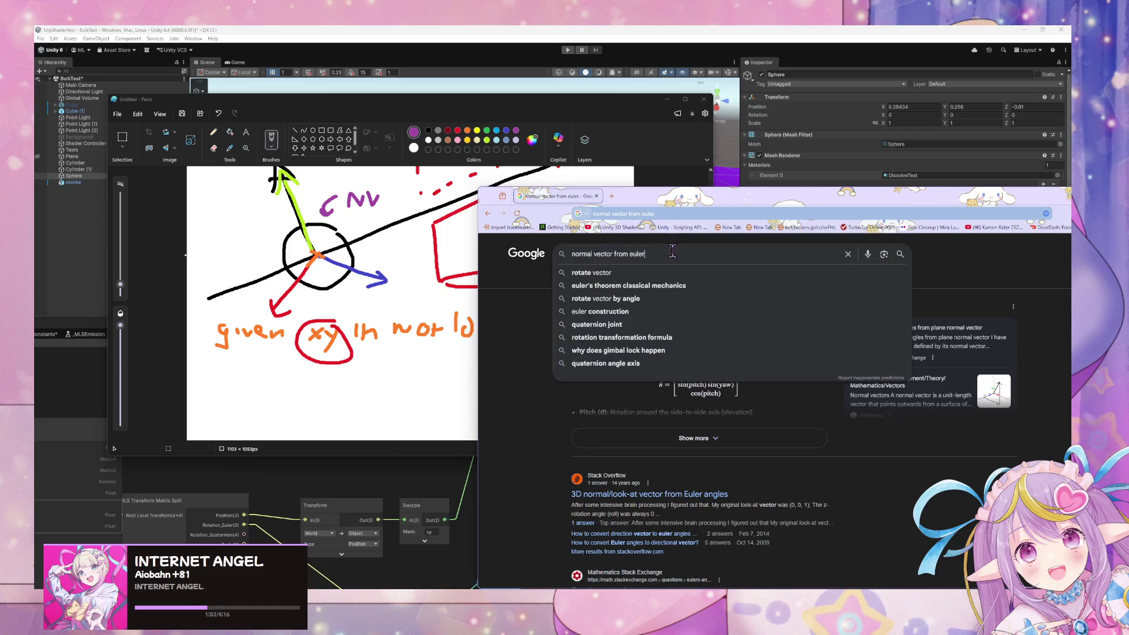
text(qua)
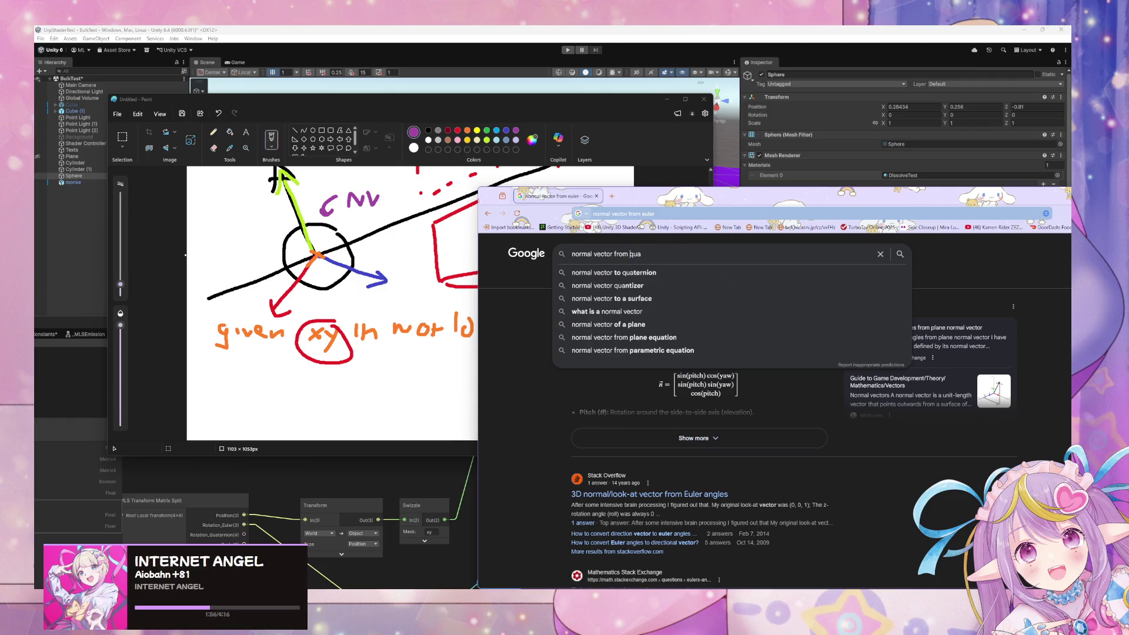
text(ter)
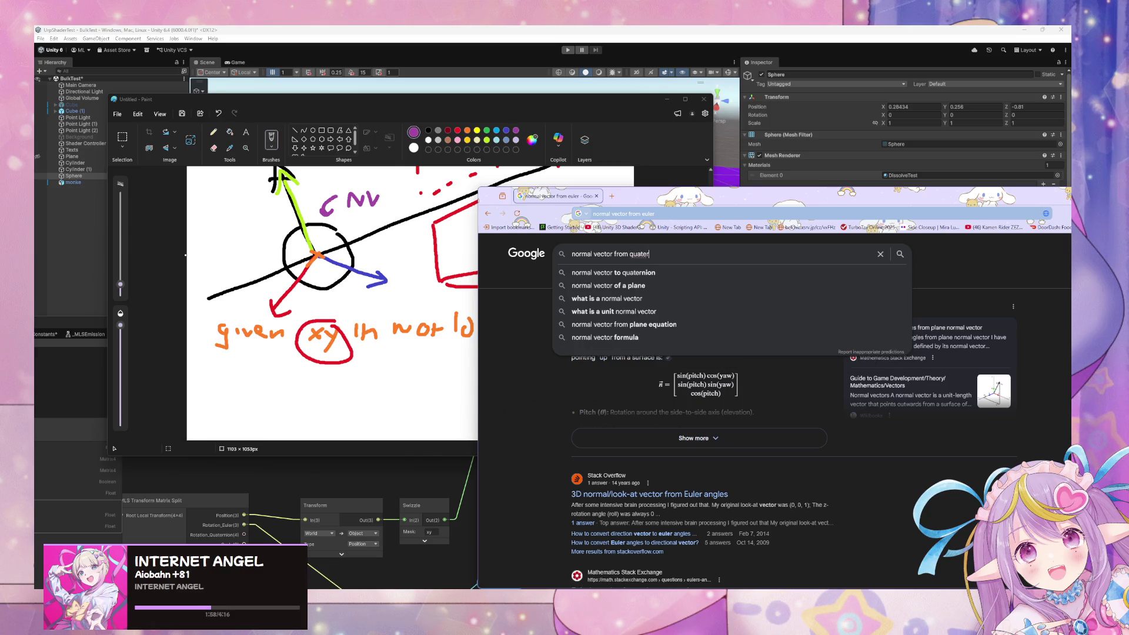
text(nion)
key(Return)
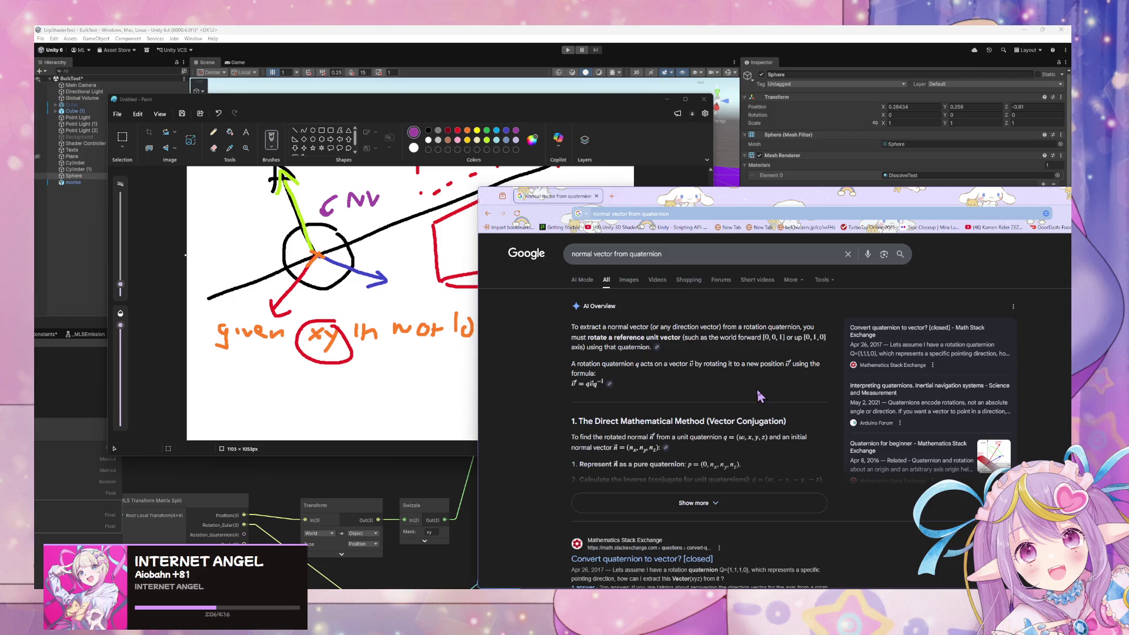
- Expand the quaternion overview and read through its q * Vector3 C# example and summary
scroll(699, 386, down, 2)
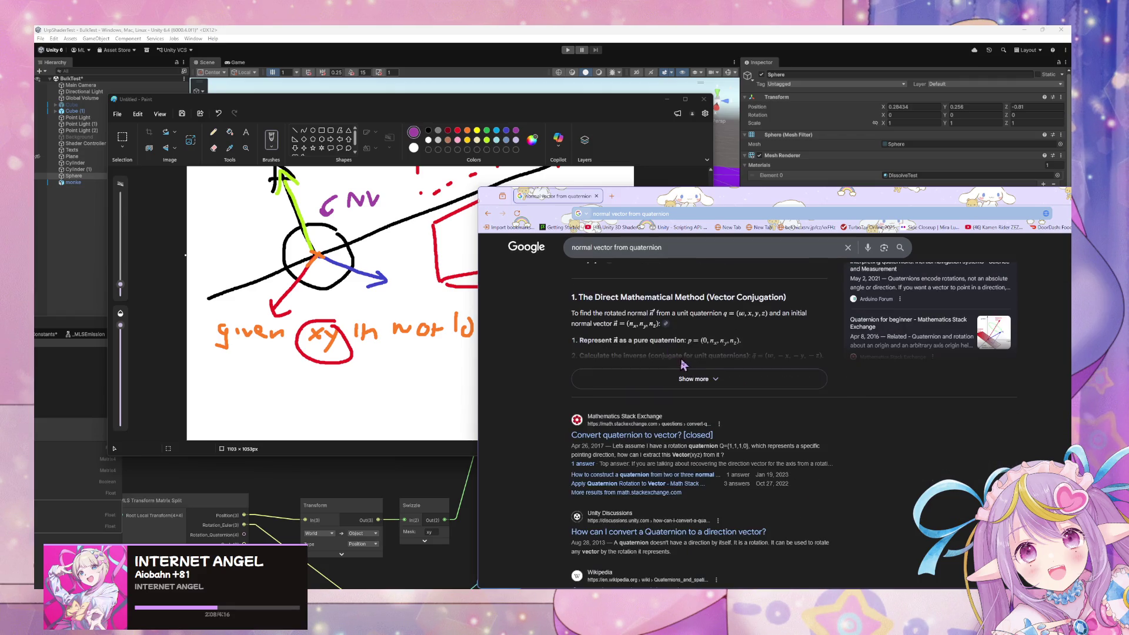
click(700, 379)
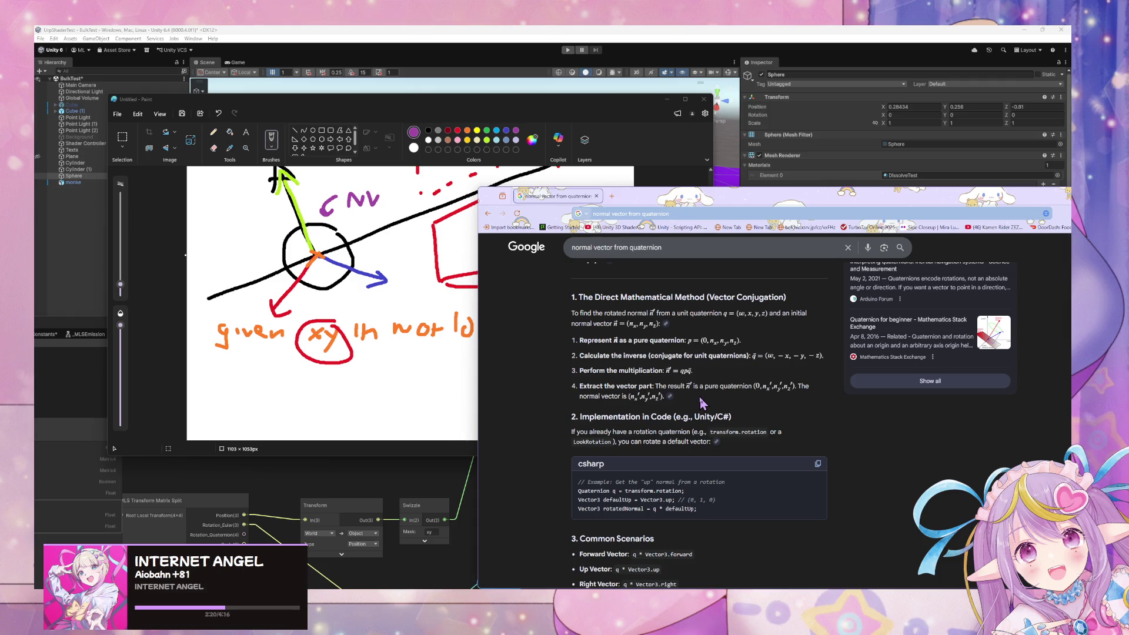
scroll(701, 398, down, 2)
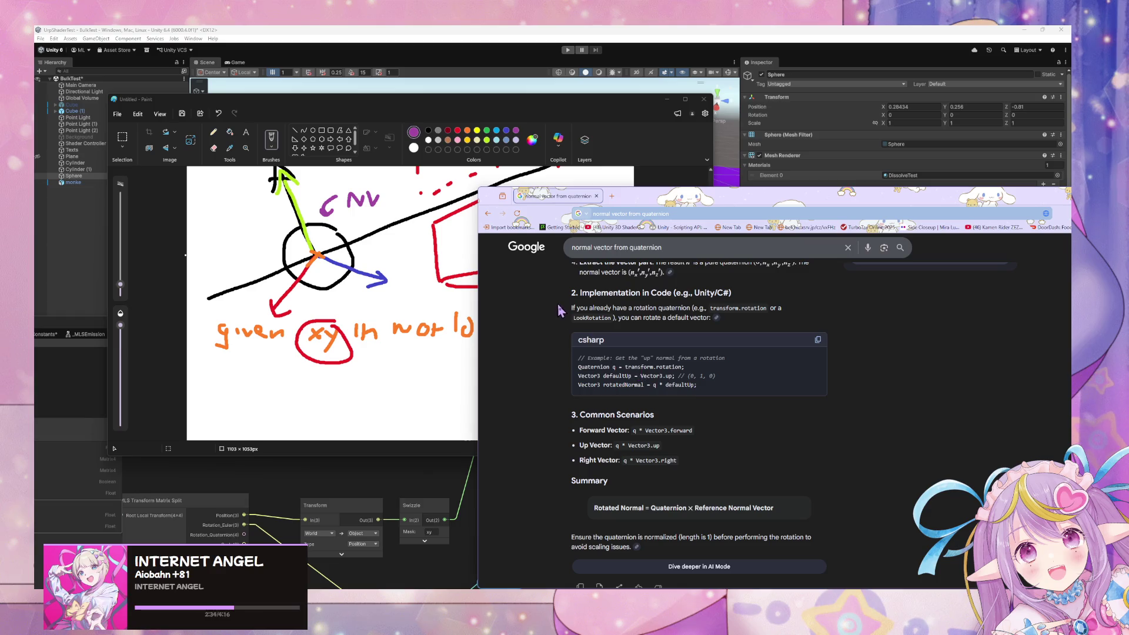
triple_click(652, 312)
click(828, 383)
scroll(788, 429, down, 3)
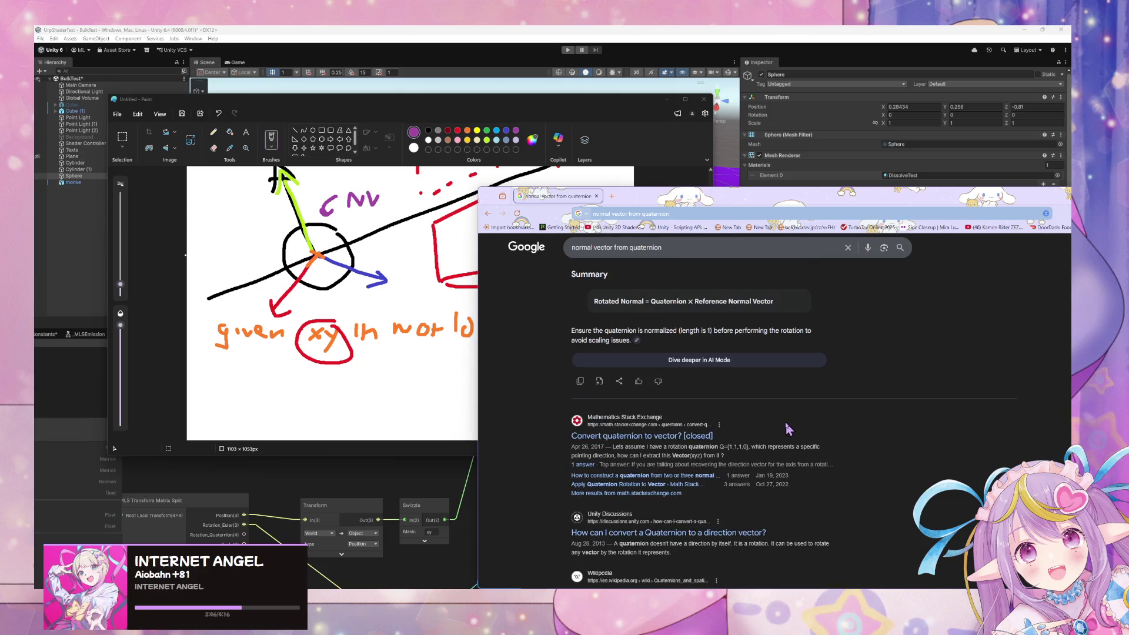
scroll(788, 430, up, 1)
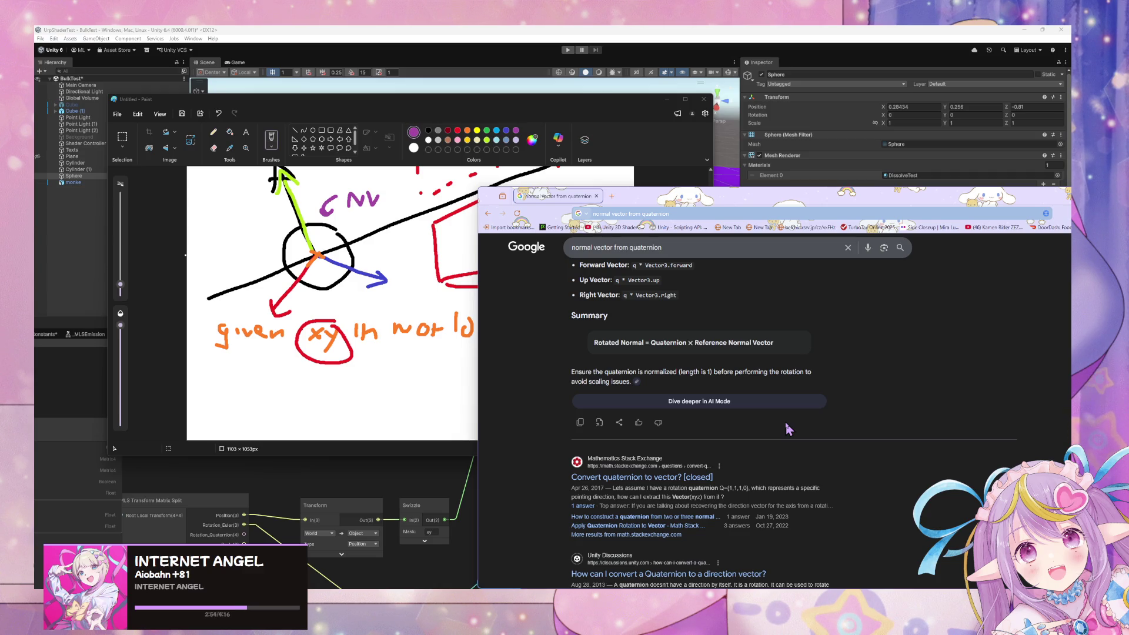
mouse_move(570, 590)
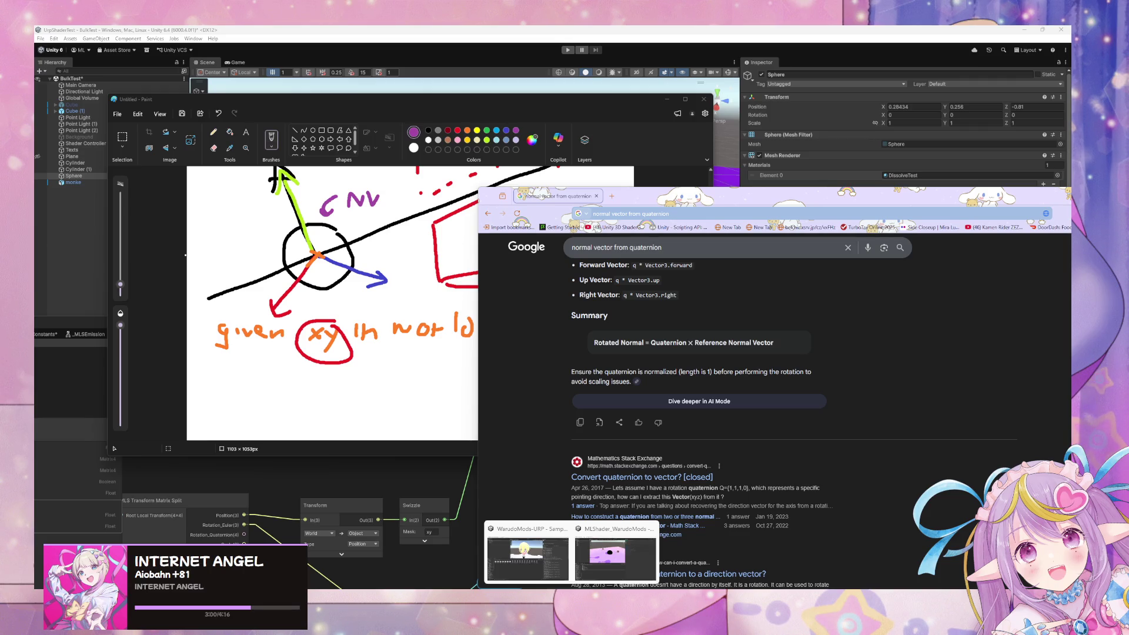
- Bring Shader Graph forward and move the Transform and Swizzle nodes upward
click(562, 570)
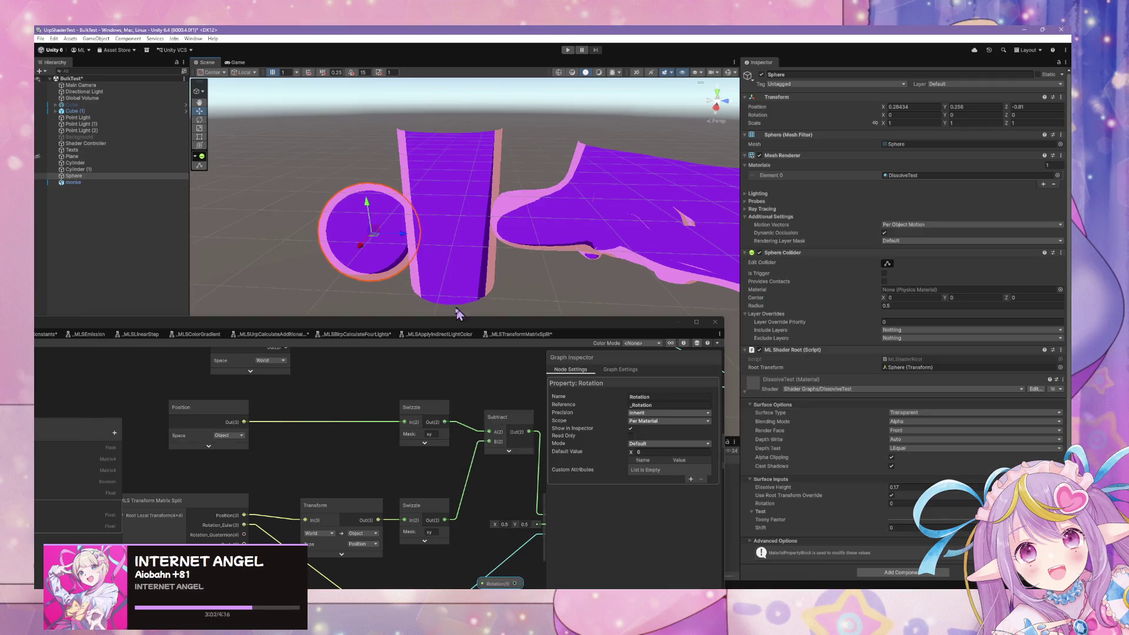
drag(579, 323, 848, 205)
mouse_move(495, 435)
mouse_down()
mouse_move(758, 410)
mouse_move(563, 402)
mouse_up()
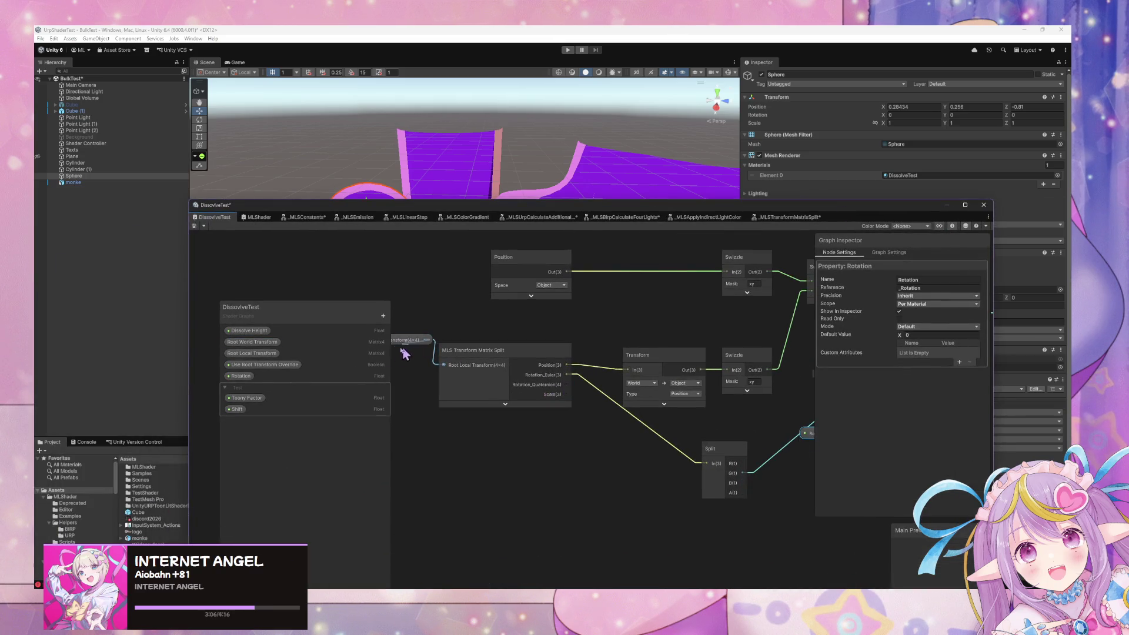
click(410, 346)
drag(630, 317, 602, 268)
mouse_move(710, 309)
mouse_down()
mouse_move(718, 255)
mouse_move(713, 293)
mouse_up()
click(589, 415)
- Add a Normalize node and wire the Rotation_Euler output into it
key(space)
text(n)
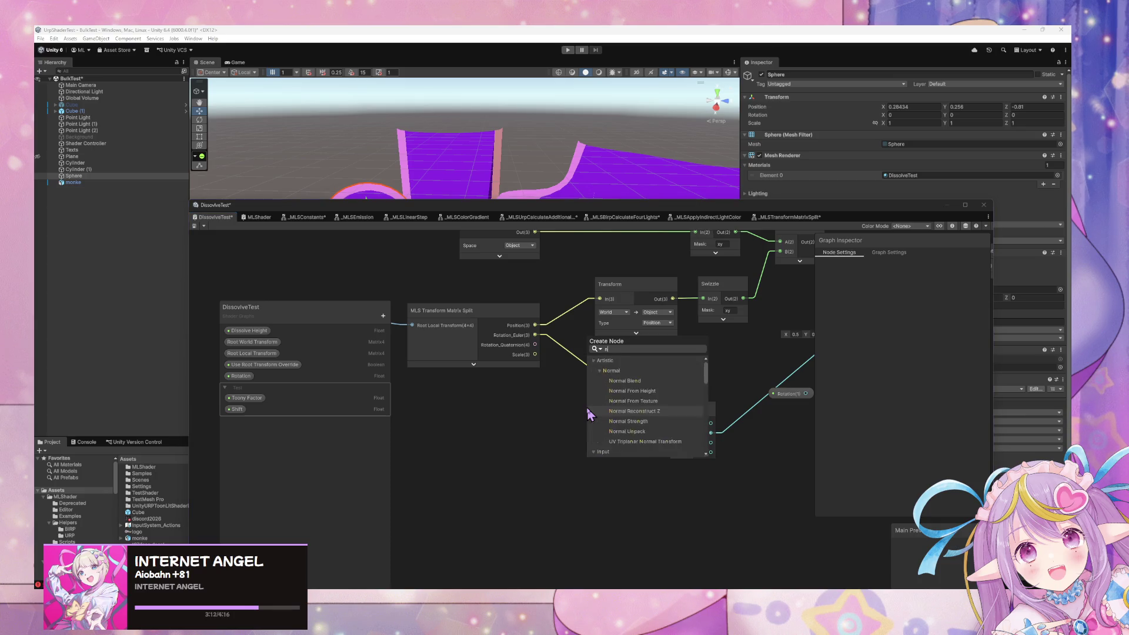
text(ormalize)
key(Return)
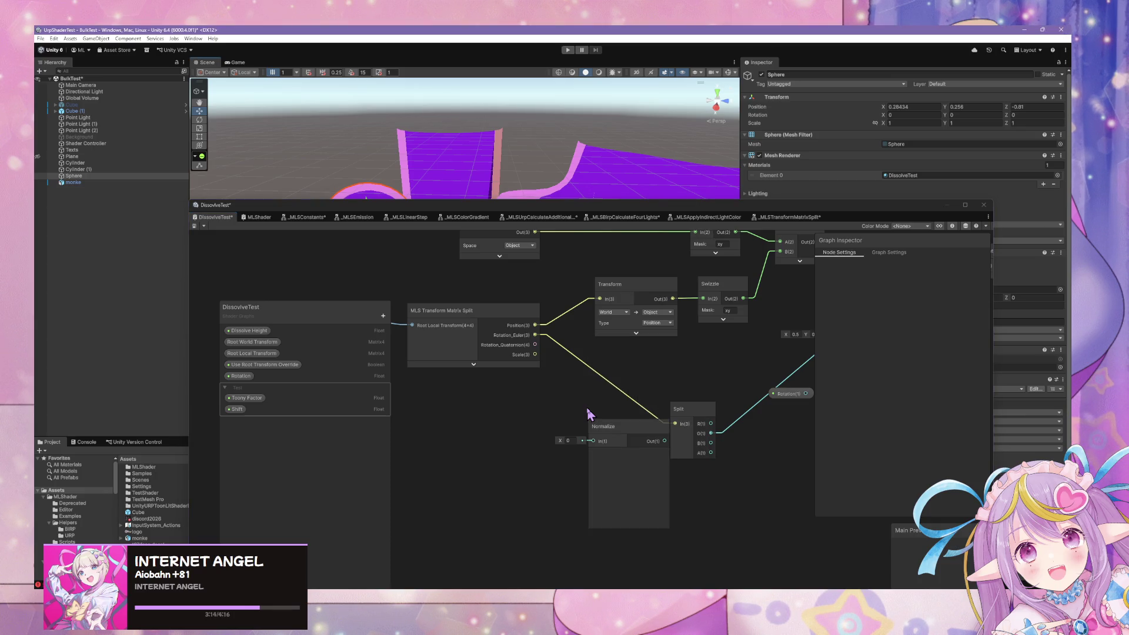
click(632, 456)
mouse_move(534, 334)
mouse_down()
mouse_move(593, 440)
mouse_move(586, 449)
mouse_up()
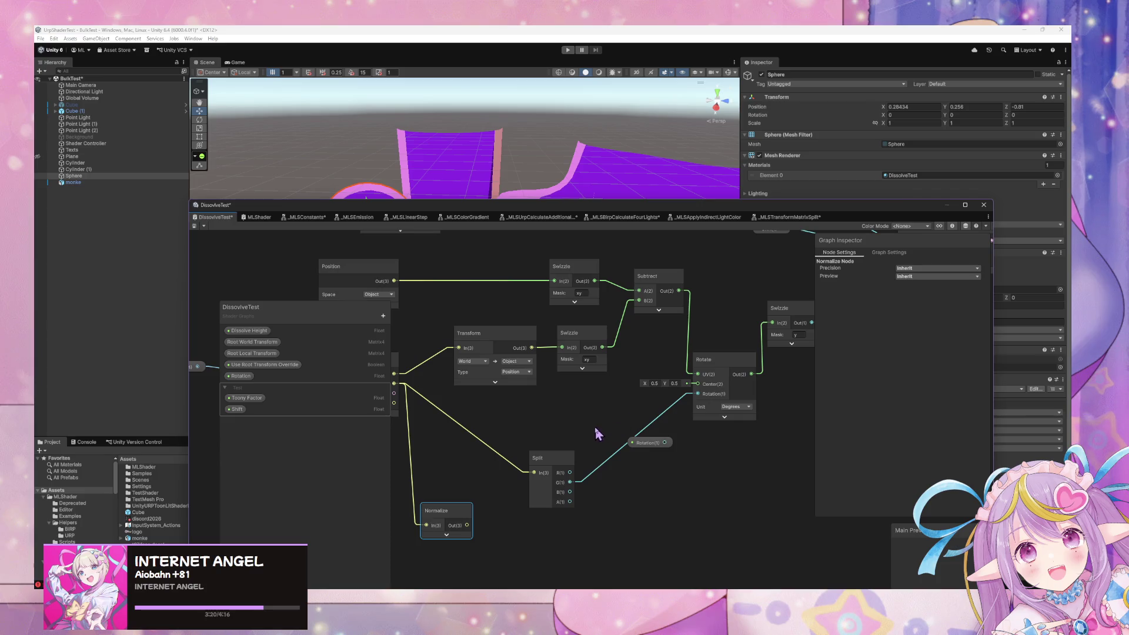
- Delete the Rotate node and the Rotation property node
drag(719, 374, 720, 370)
key(Delete)
click(648, 442)
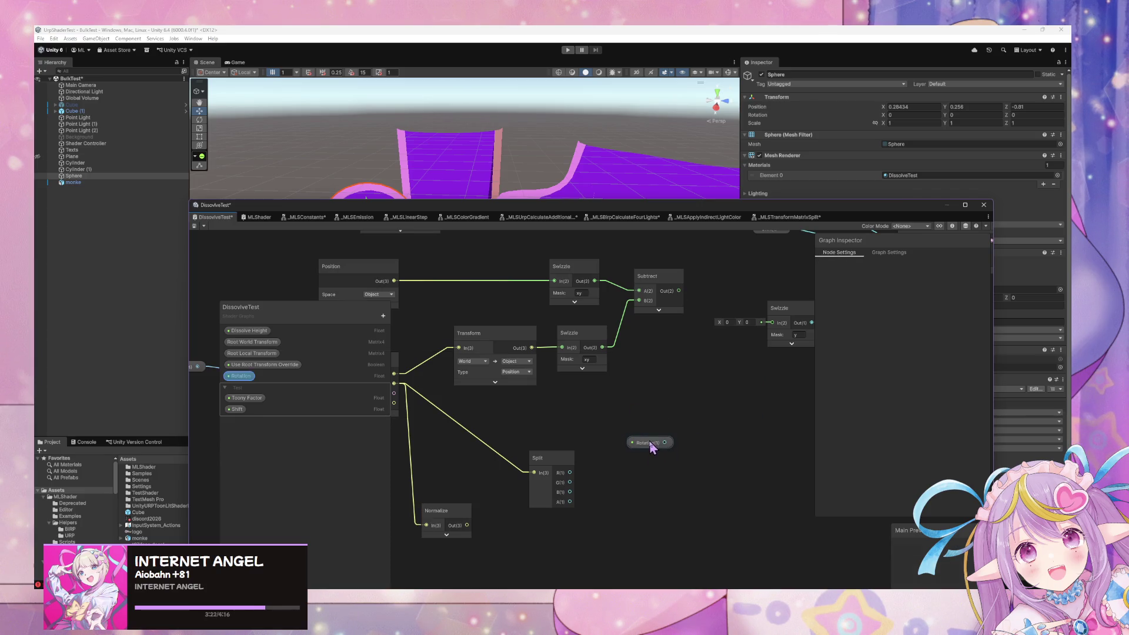
key(Delete)
- Rearrange the graph, nudging the Swizzle left and moving Split and Normalize up-right
click(544, 471)
mouse_move(567, 409)
mouse_down()
mouse_move(680, 369)
mouse_move(731, 398)
mouse_move(641, 400)
mouse_move(734, 328)
mouse_up()
drag(668, 403, 525, 435)
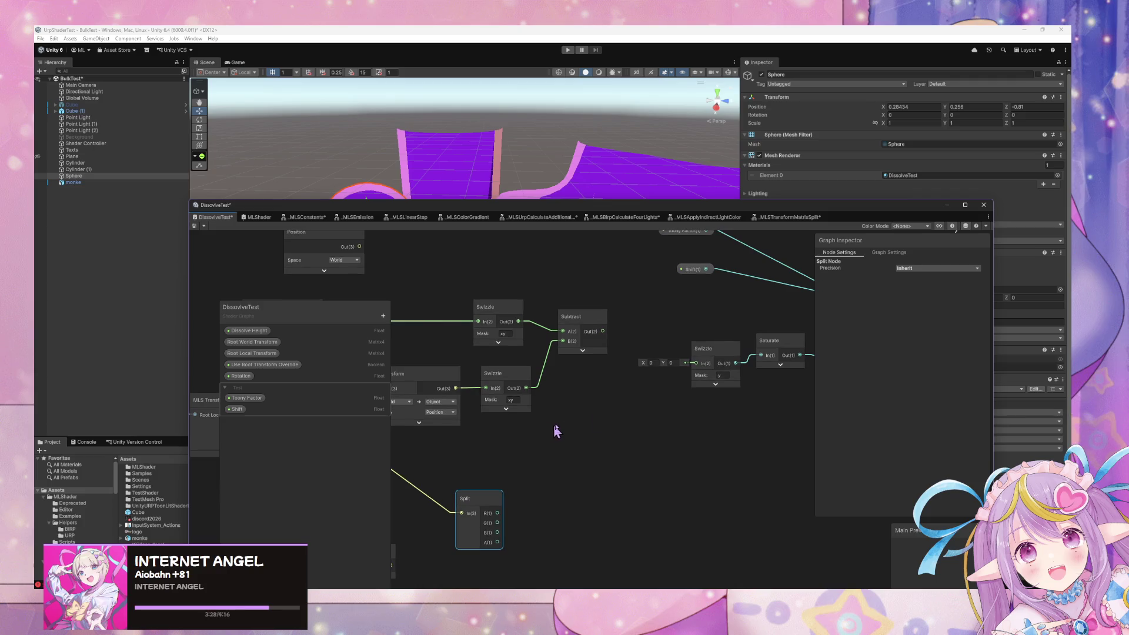
drag(691, 351, 662, 351)
drag(547, 466, 677, 450)
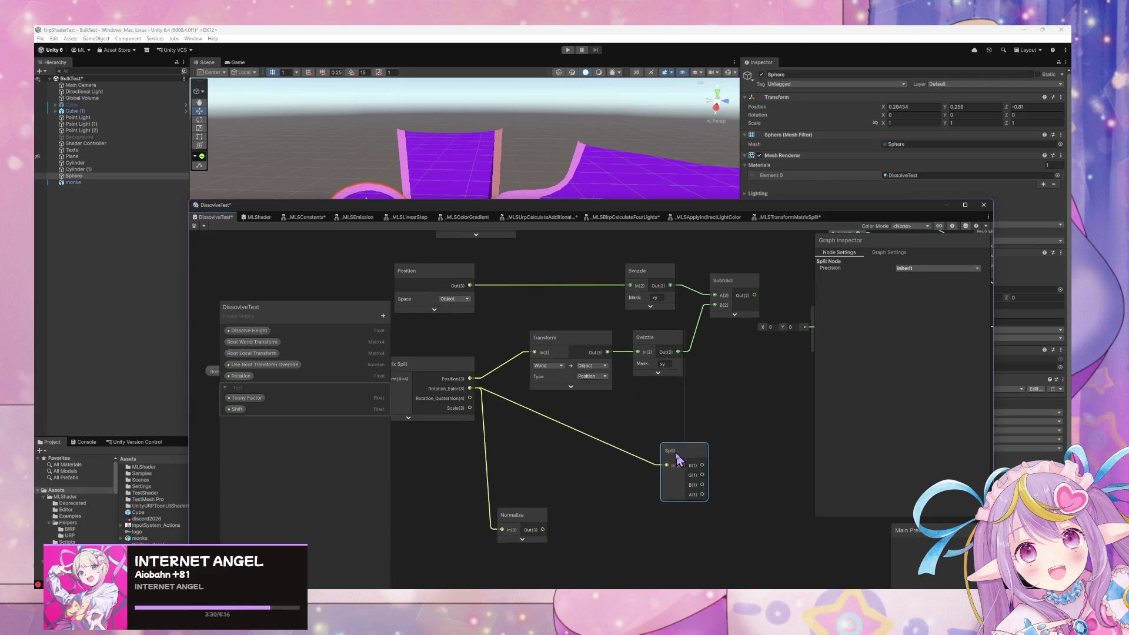
drag(512, 515, 577, 473)
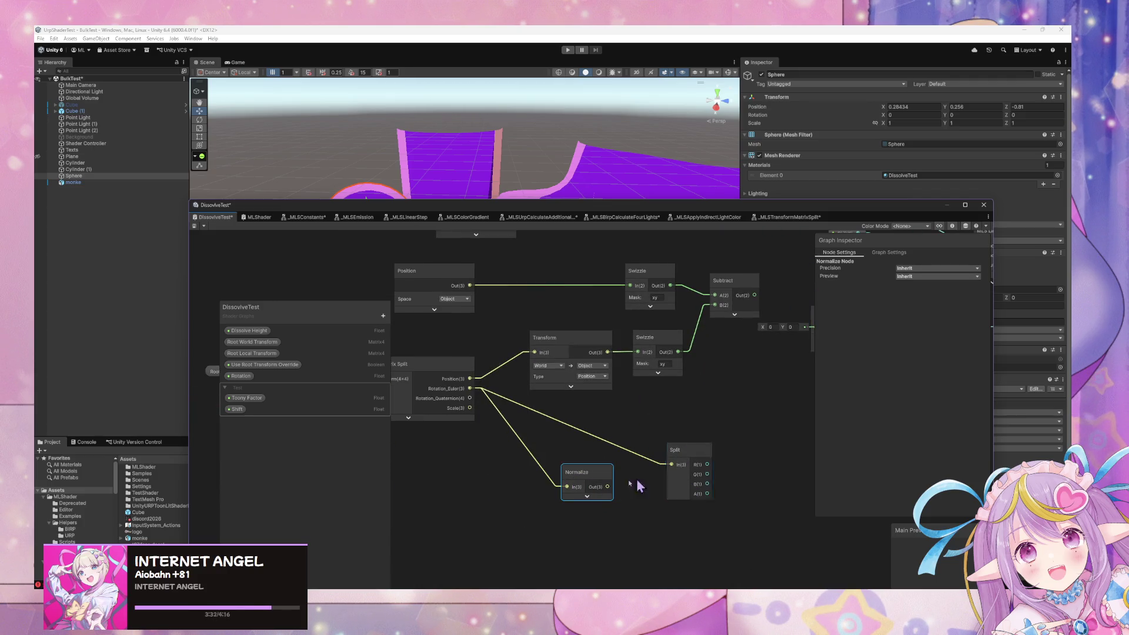
mouse_move(500, 590)
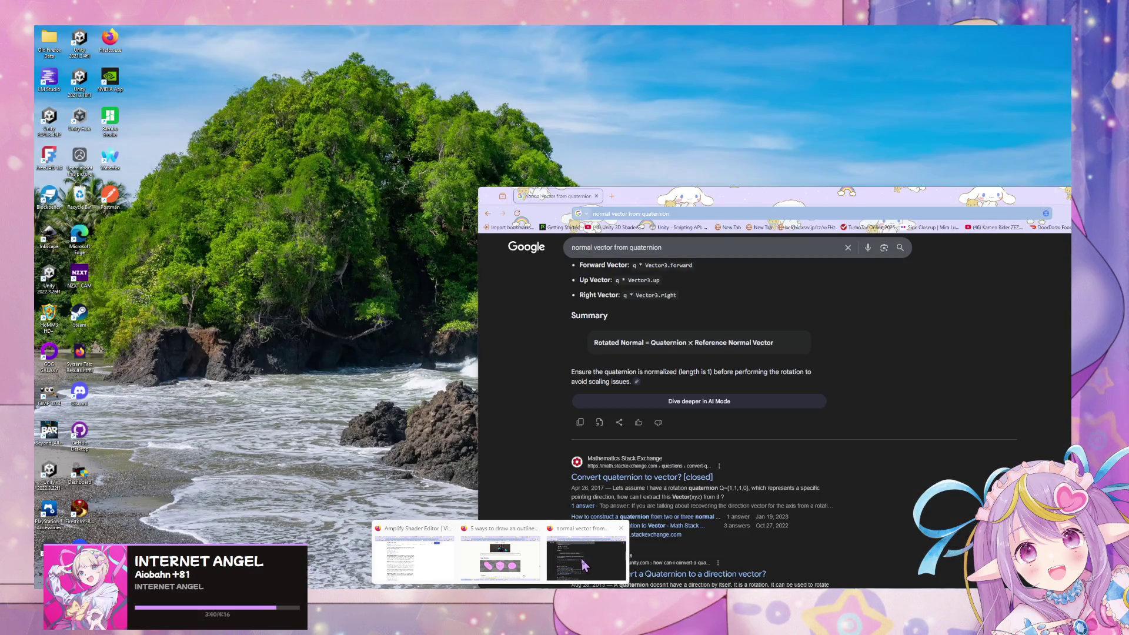
- Review the Google quaternion search results before returning to the Shader Graph
click(585, 566)
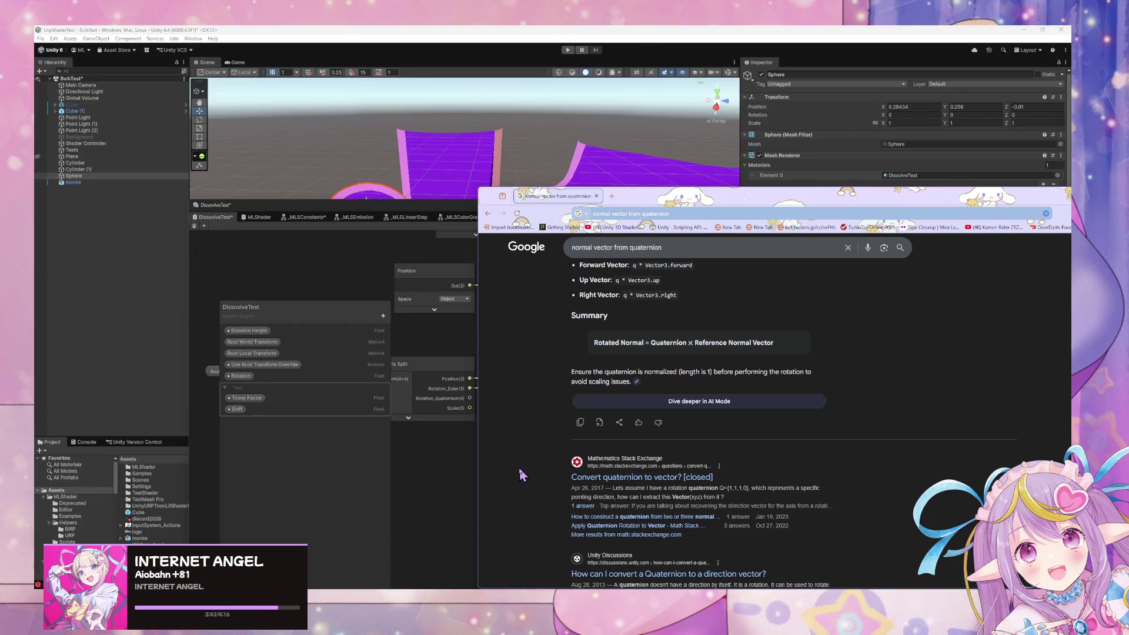
scroll(612, 447, up, 5)
scroll(613, 436, down, 1)
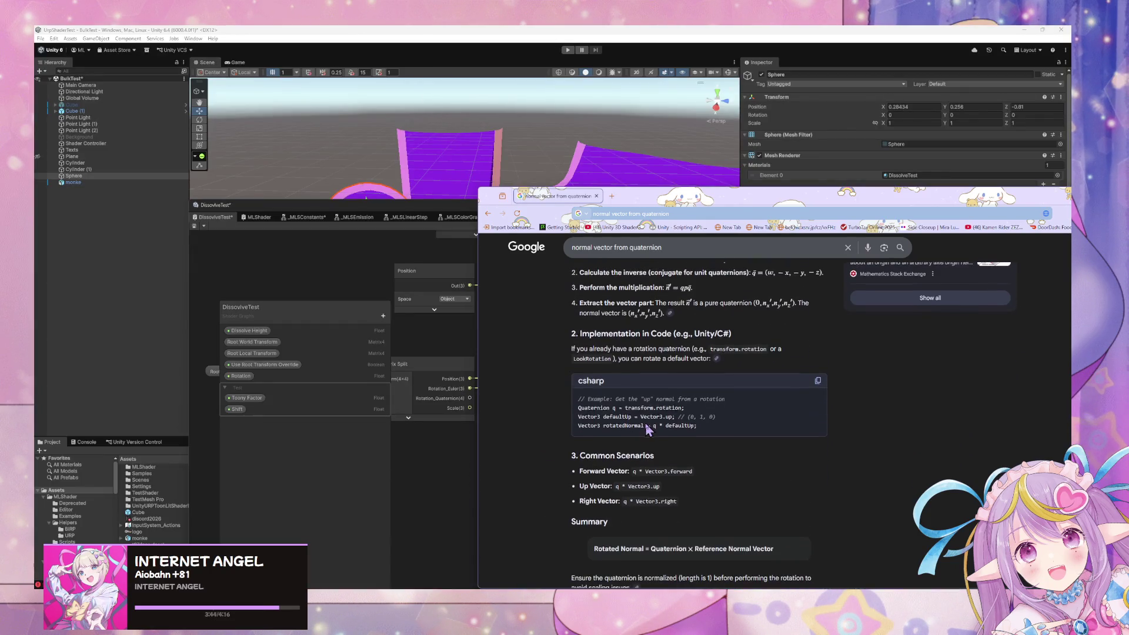
scroll(645, 429, down, 1)
click(436, 464)
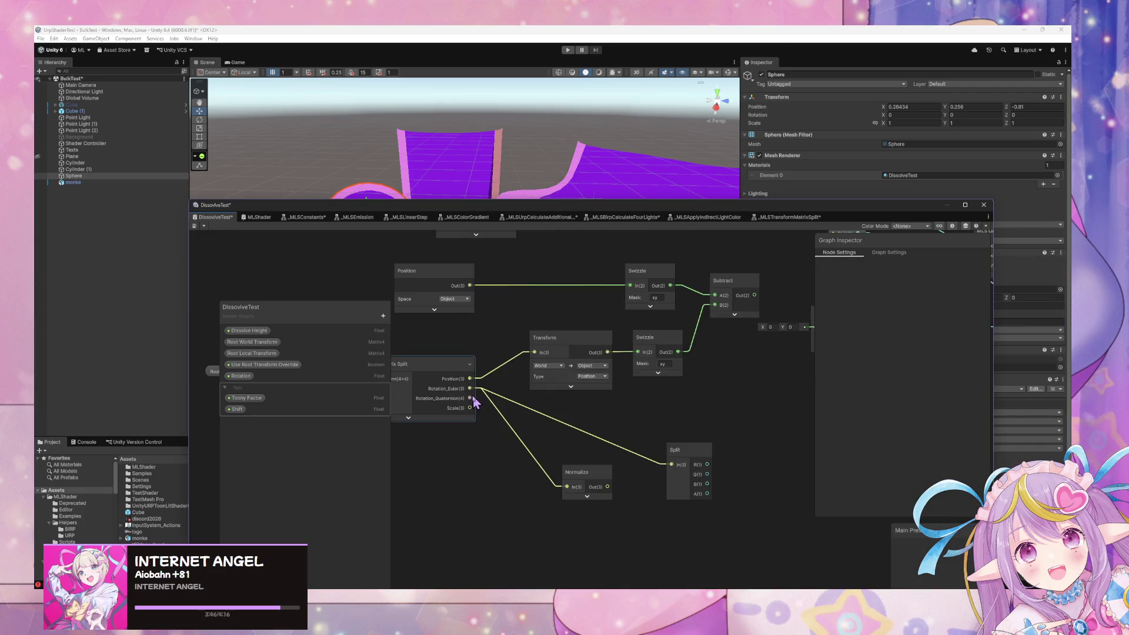
- Remove the Split node and the Rotation_Euler-to-Normalize connection
mouse_move(472, 399)
mouse_down()
mouse_move(541, 474)
mouse_move(559, 469)
mouse_up()
click(690, 463)
key(Delete)
click(588, 478)
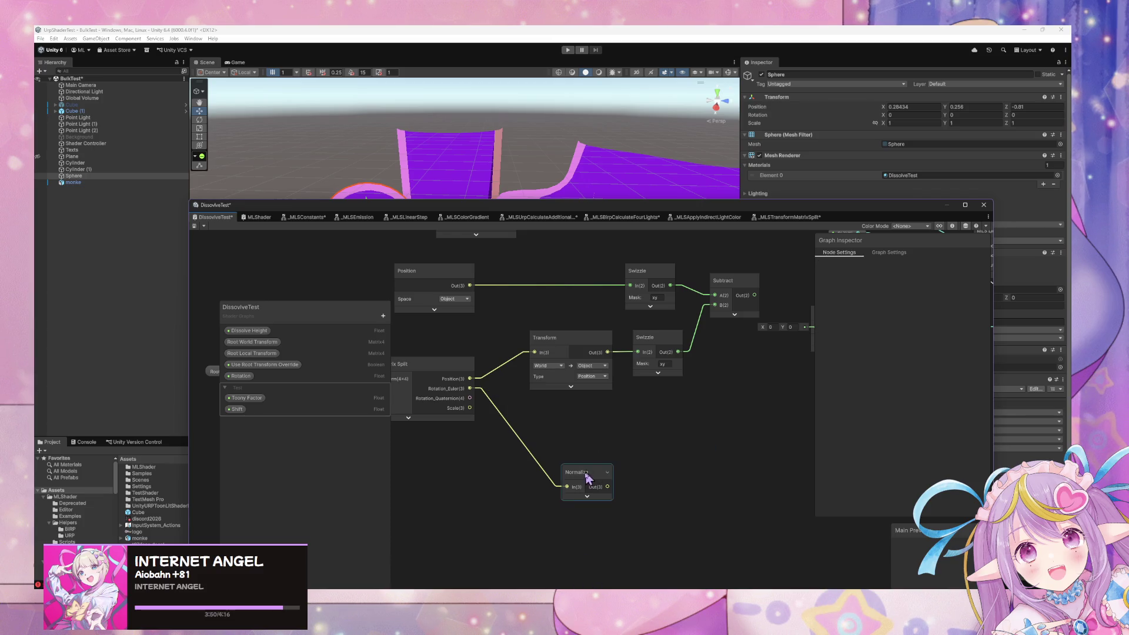
click(532, 470)
key(Delete)
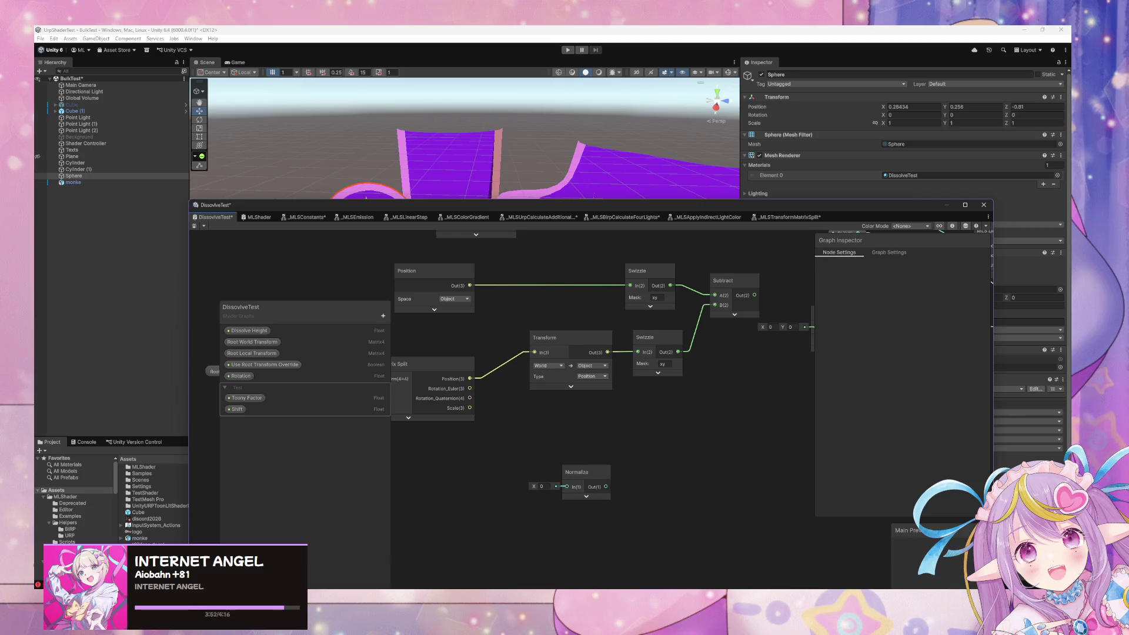
- Add a Multiply node to the graph, undoing an extra Normalize node
key(alt+Tab)
scroll(710, 403, up, 2)
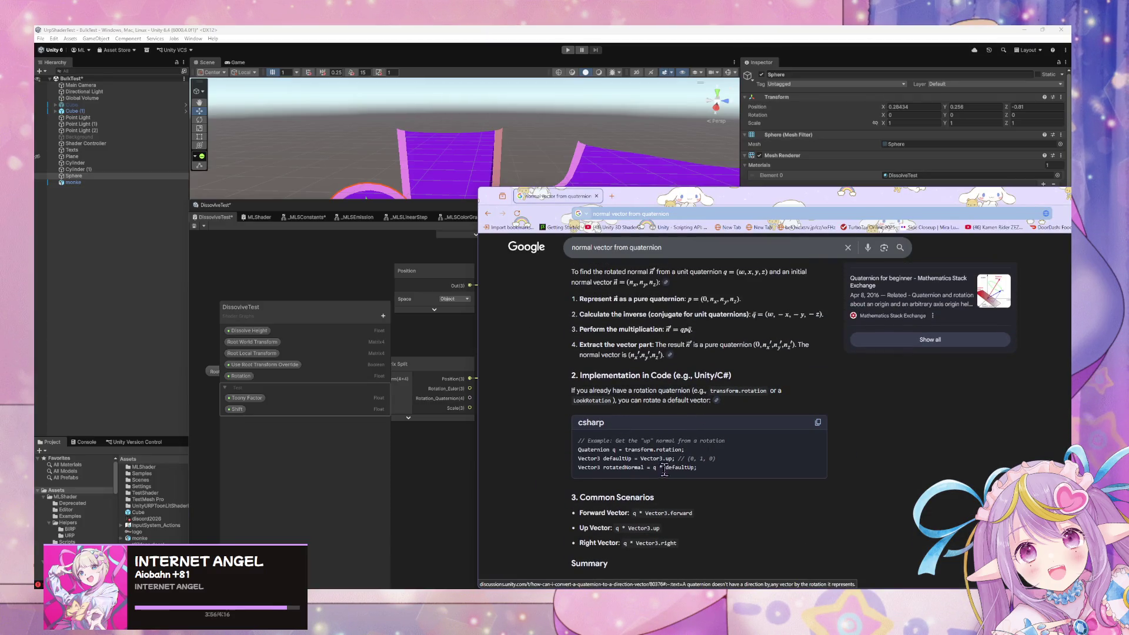
click(459, 471)
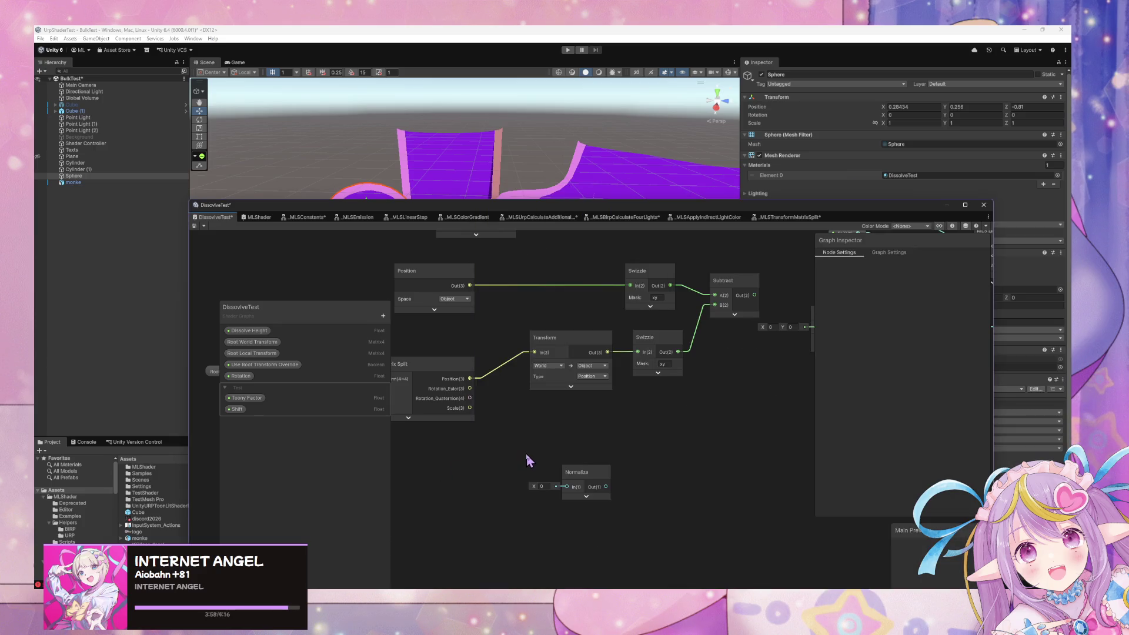
key(space)
text(mul)
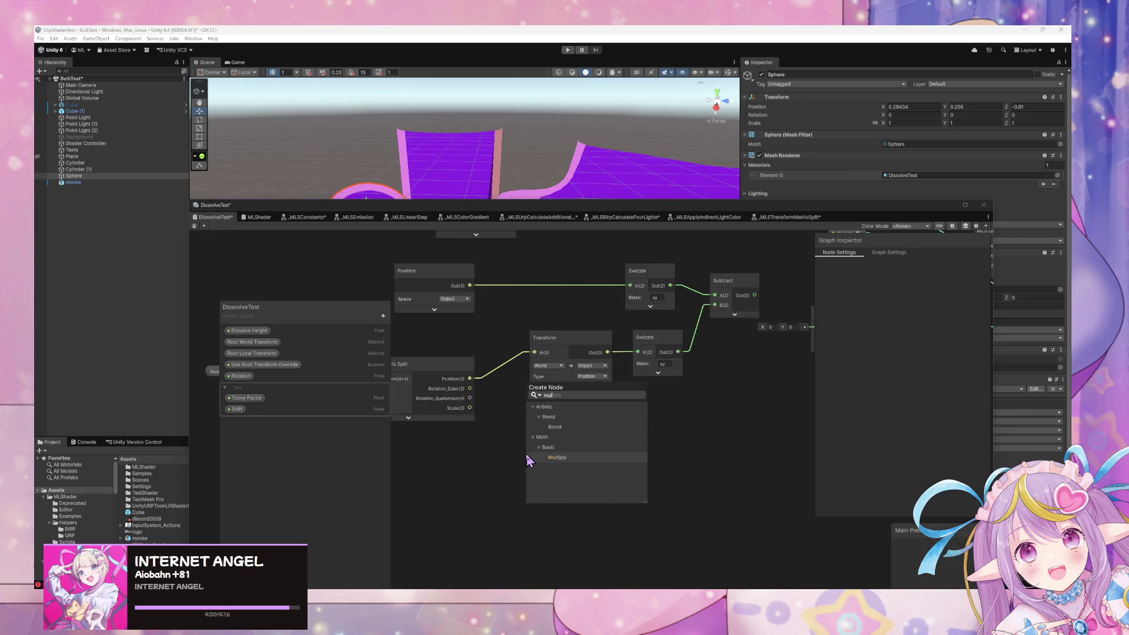
key(Return)
key(space)
text(norm)
key(Return)
key(ctrl+z)
key(ctrl+z)
- Feed Rotation_Quaternion into Multiply A and a Vector 3 (0, 1, 0) into Multiply B
drag(470, 398, 570, 461)
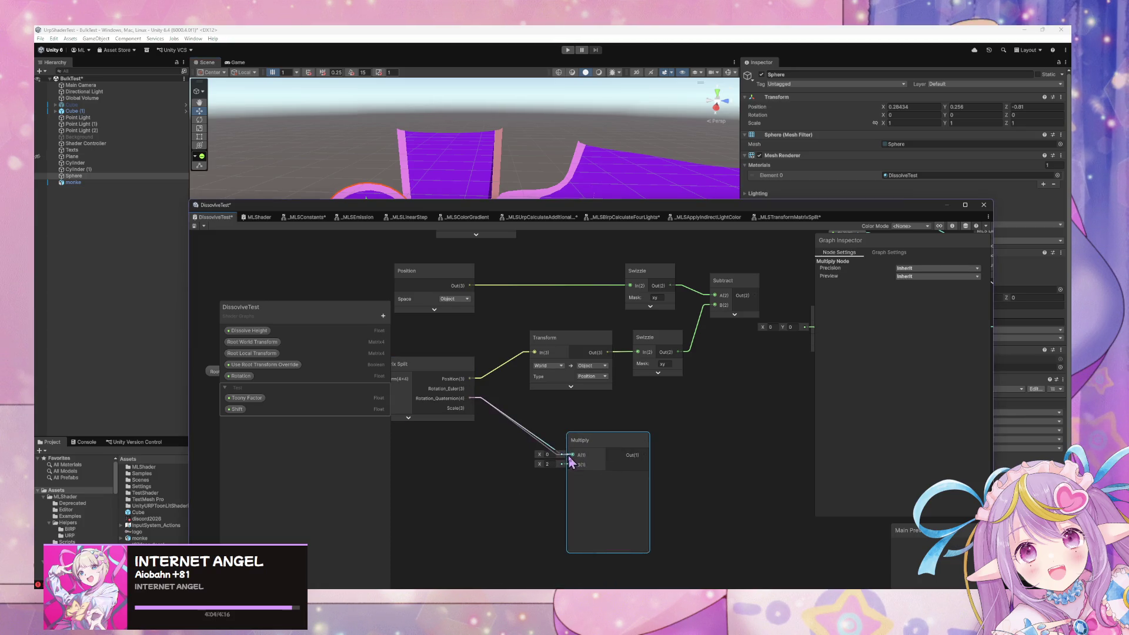
click(506, 487)
key(space)
text(vector3)
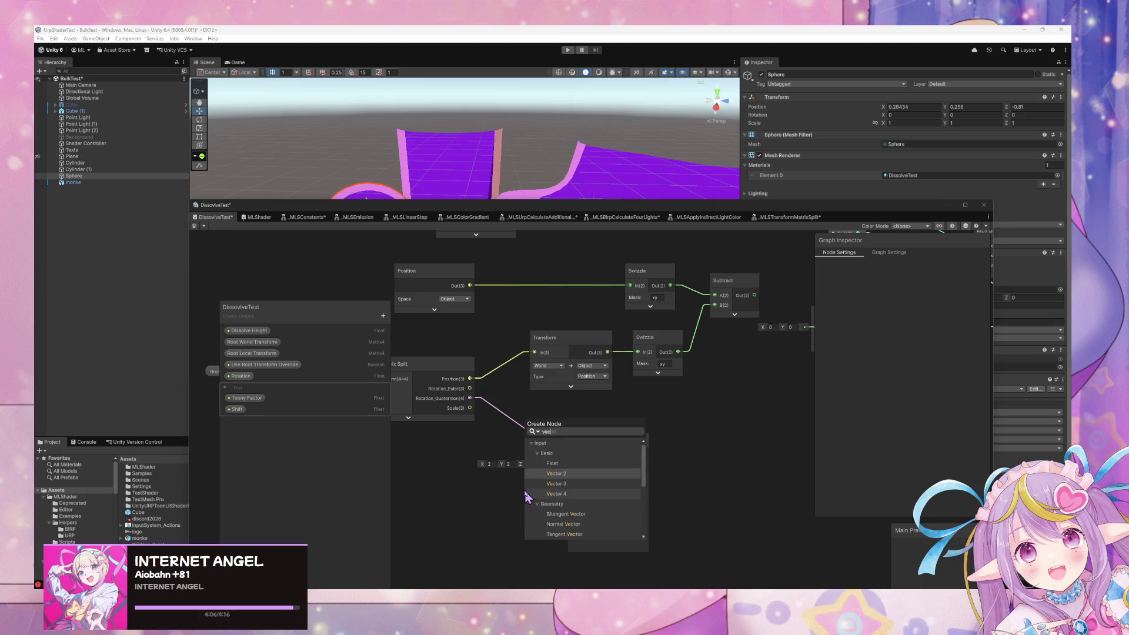
key(Return)
mouse_move(551, 509)
mouse_down()
mouse_move(530, 502)
mouse_move(572, 464)
mouse_up()
click(483, 527)
text(1)
drag(510, 517, 484, 475)
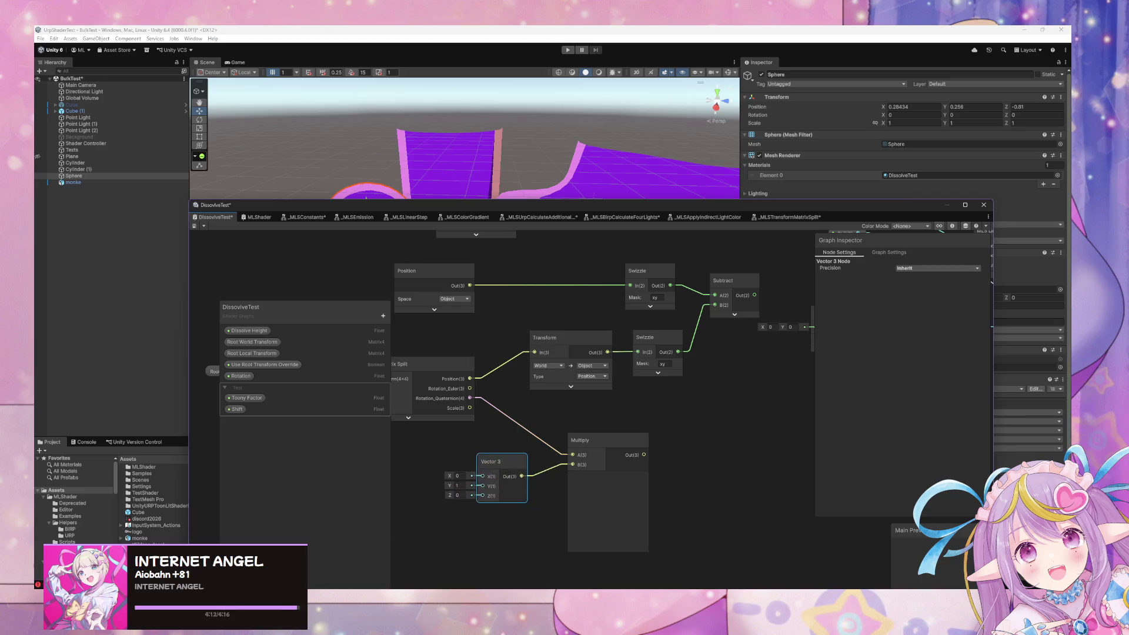
- Glance at the Google results, then nudge the Multiply node and graph view into place
click(615, 546)
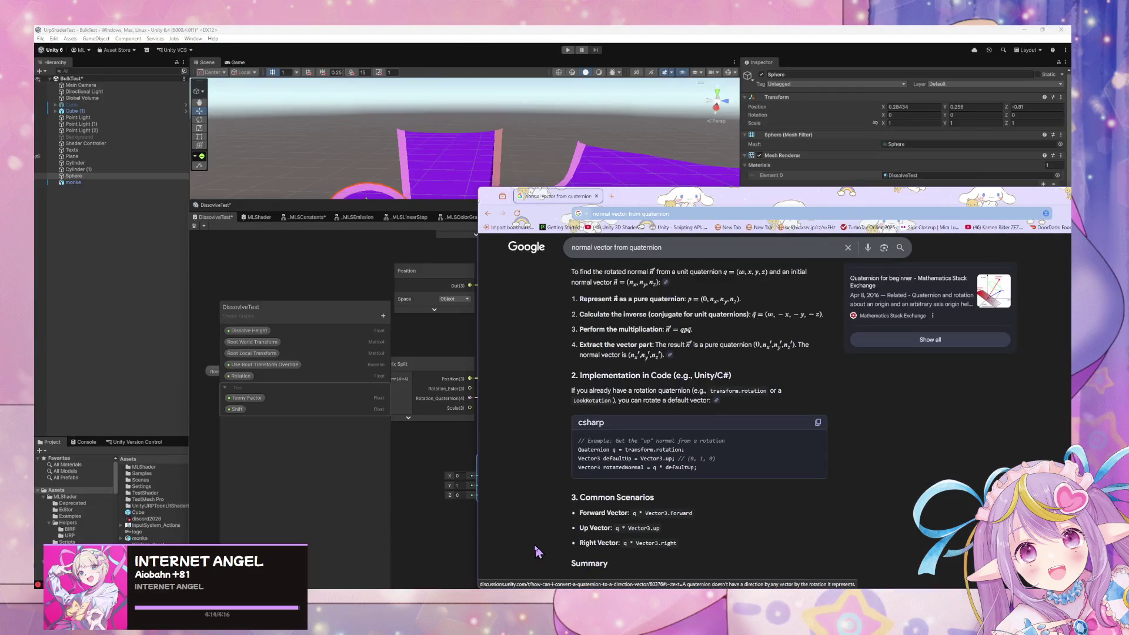
click(470, 546)
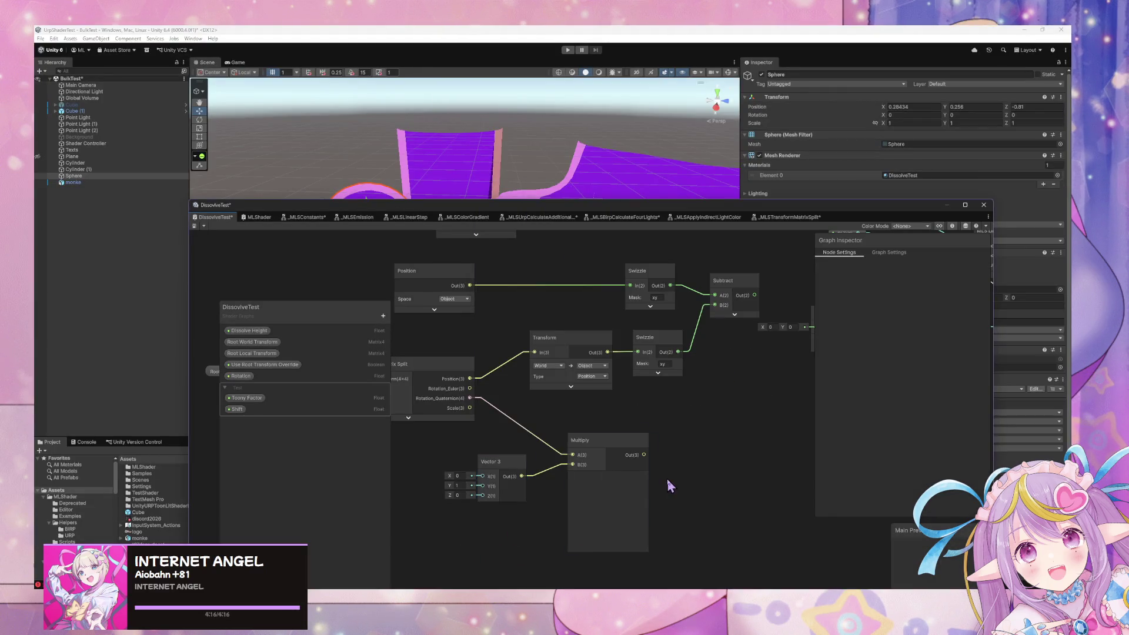
drag(634, 450, 624, 443)
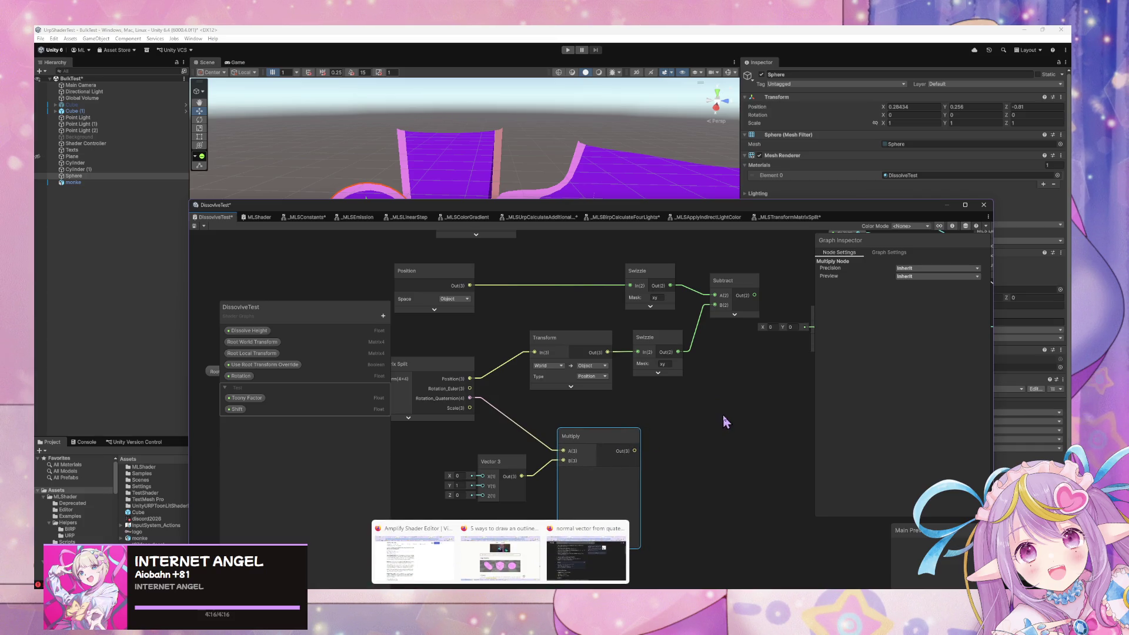
drag(718, 405, 699, 398)
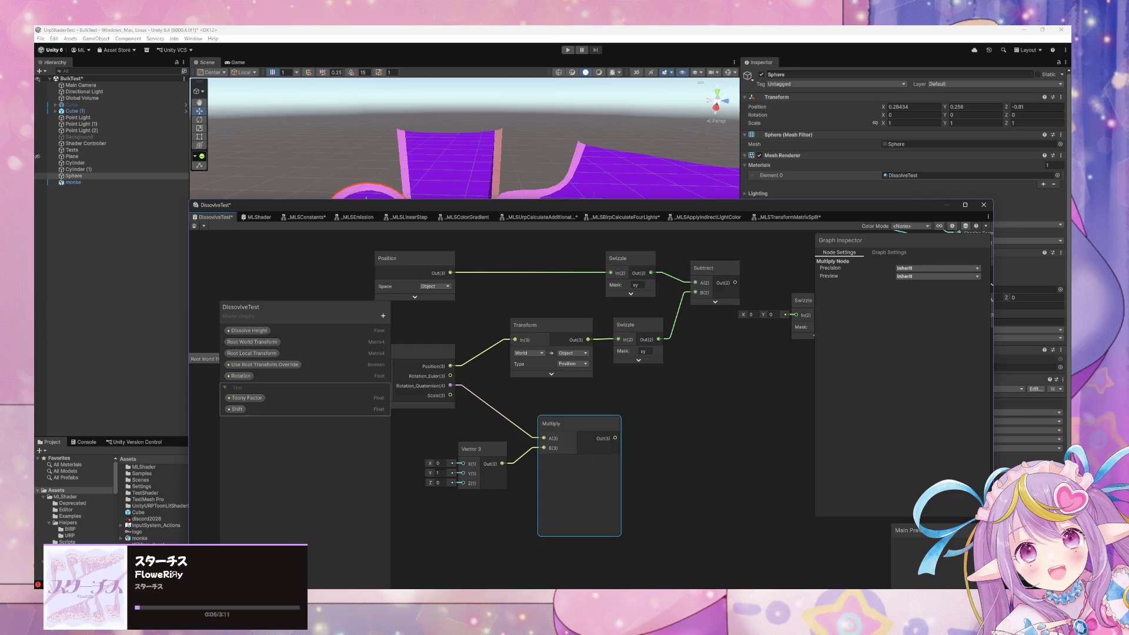
- Read the quaternion results, then search for the normal vector from euler instead
mouse_move(482, 626)
click(588, 547)
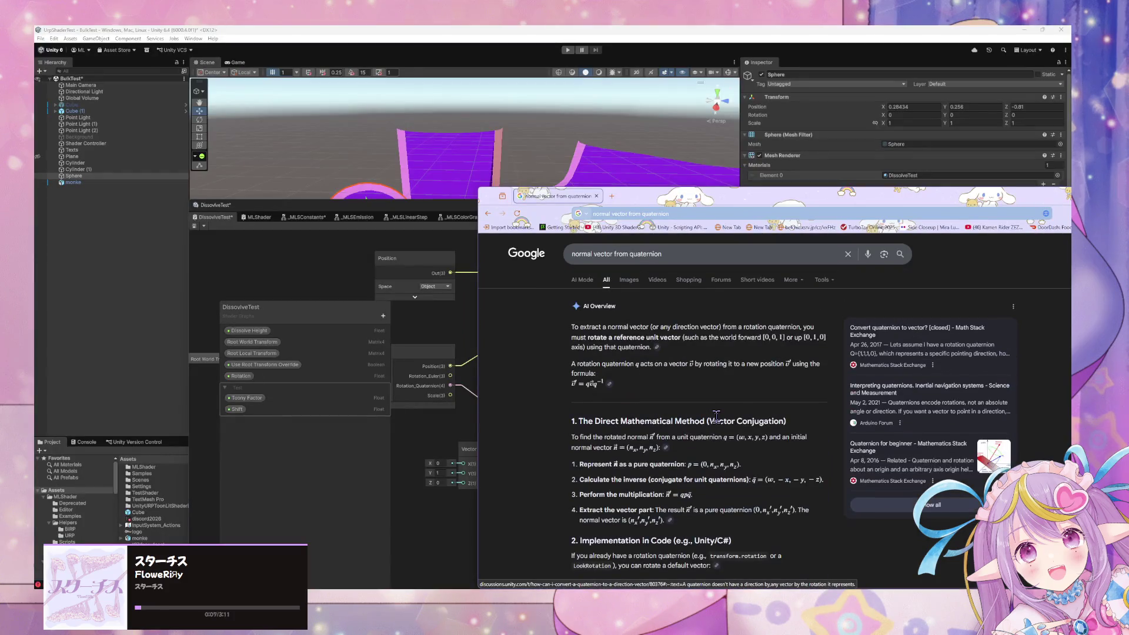
scroll(717, 419, down, 3)
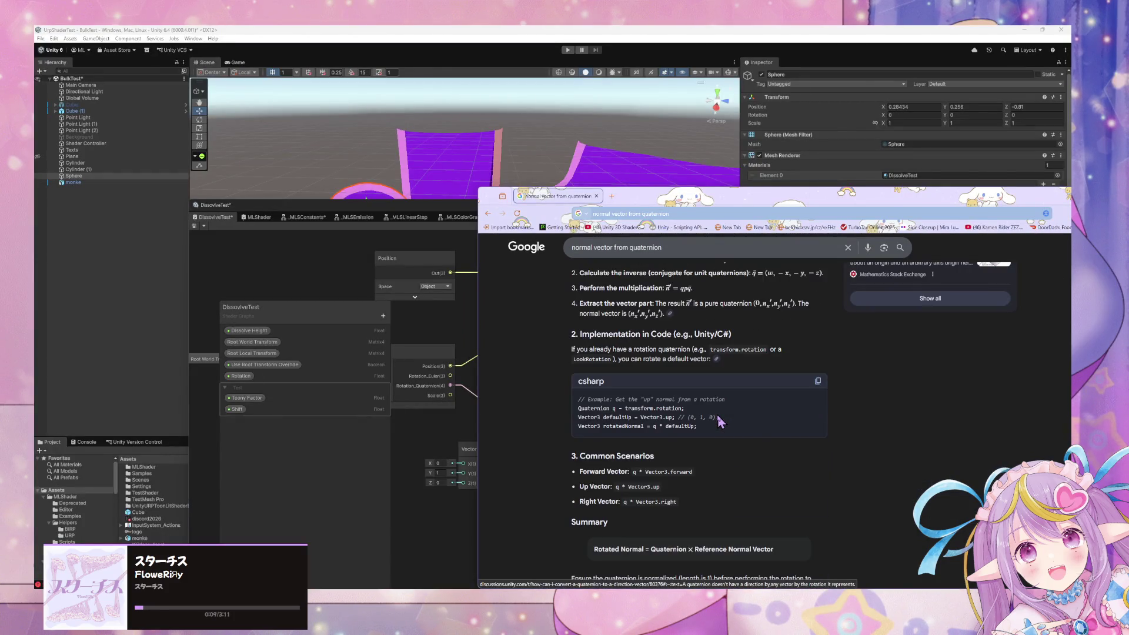
scroll(719, 419, down, 3)
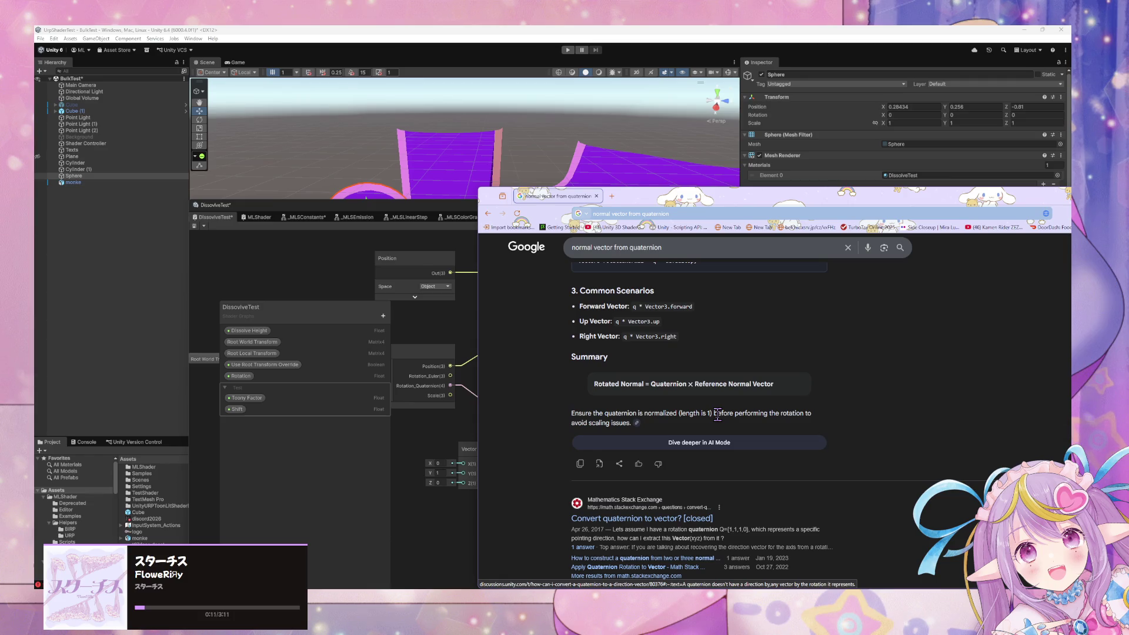
scroll(717, 414, up, 5)
double_click(639, 248)
text(euler)
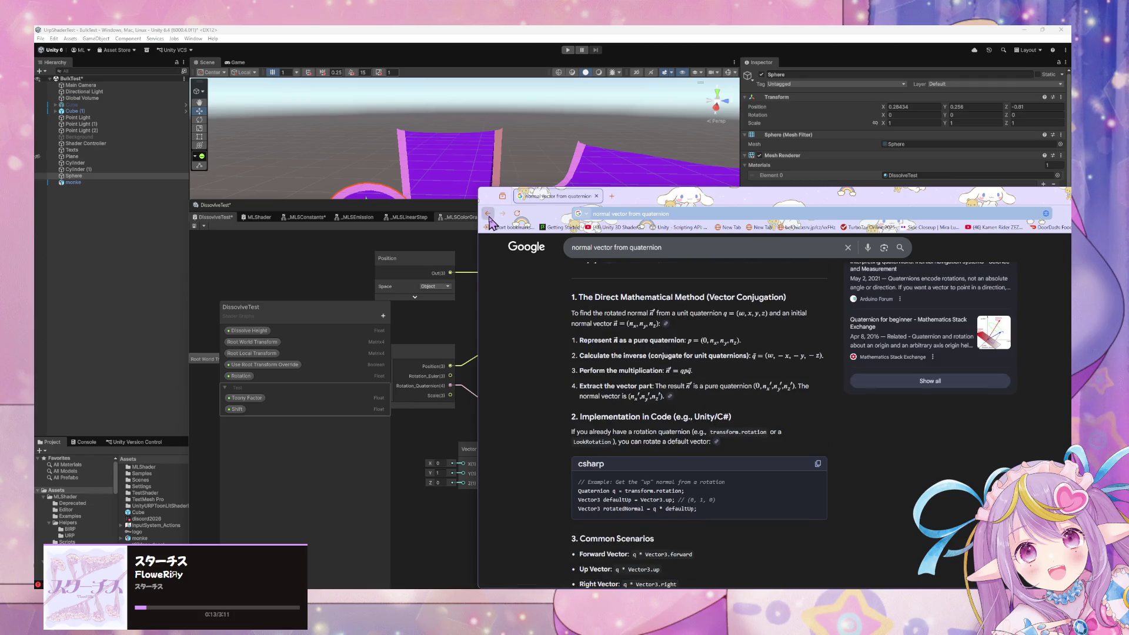
key(Return)
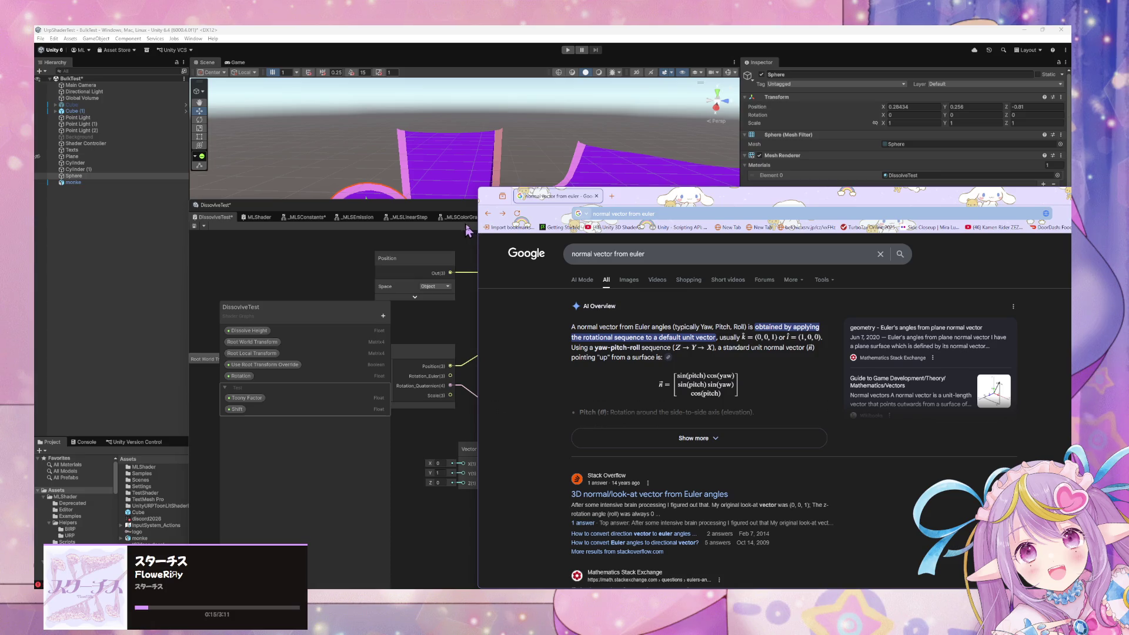
- Go back to the above-a-plane results and move the Chrome window down and right
click(488, 215)
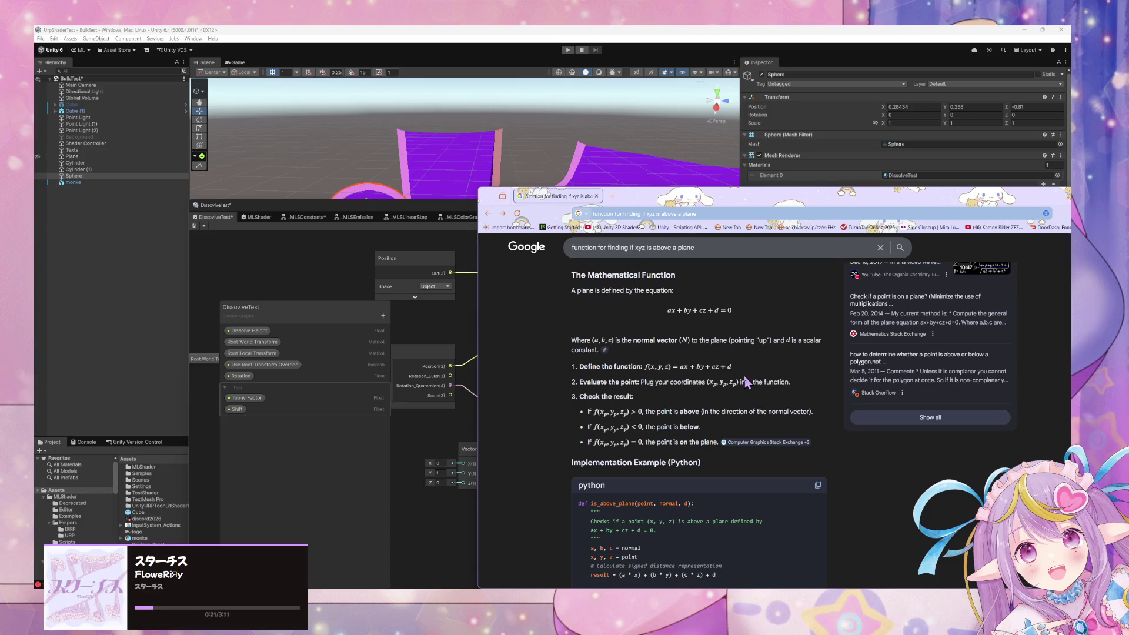
scroll(745, 382, up, 2)
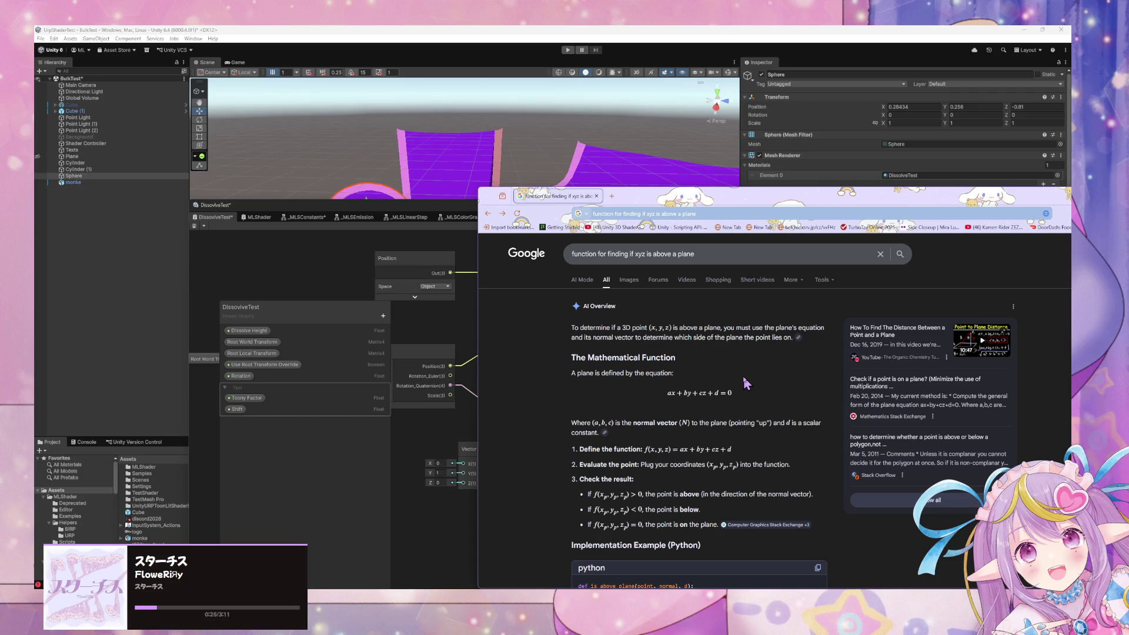
scroll(746, 383, down, 1)
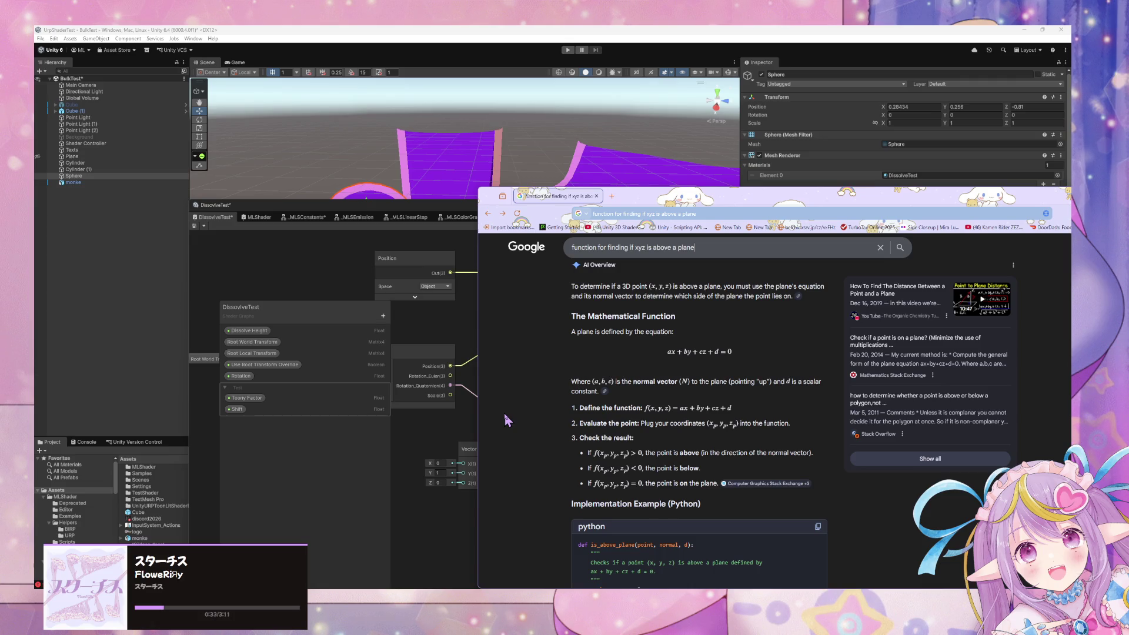
click(568, 585)
click(568, 585)
mouse_move(821, 200)
mouse_down()
mouse_move(860, 210)
mouse_move(937, 267)
mouse_move(974, 266)
mouse_up()
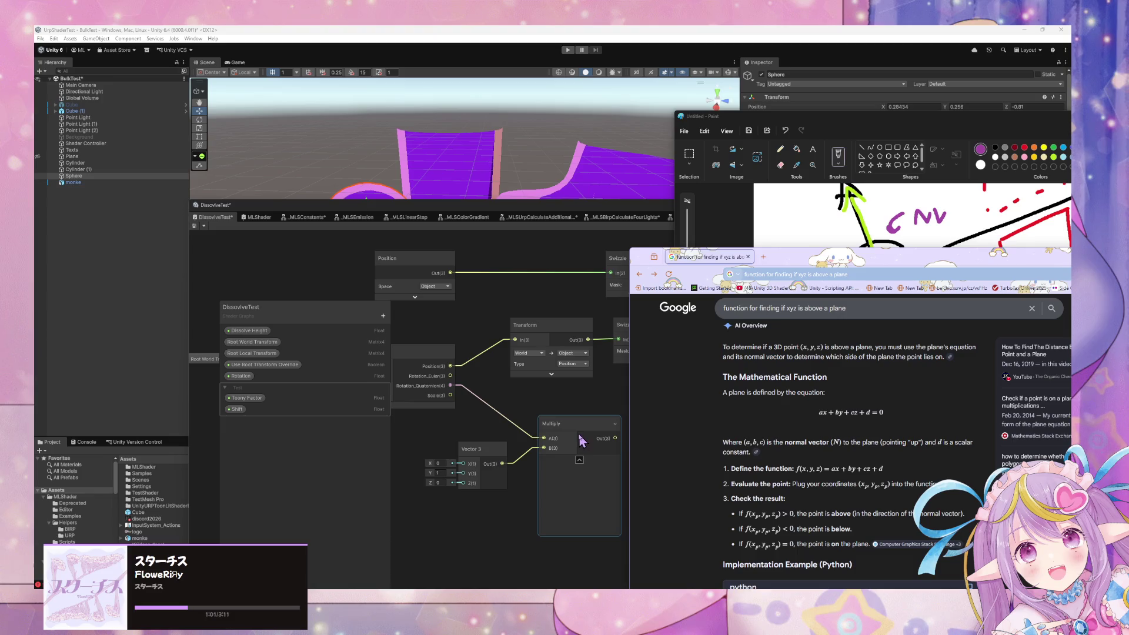
- Delete the Subtract node and the upper Swizzle node
click(580, 437)
drag(580, 437, 570, 442)
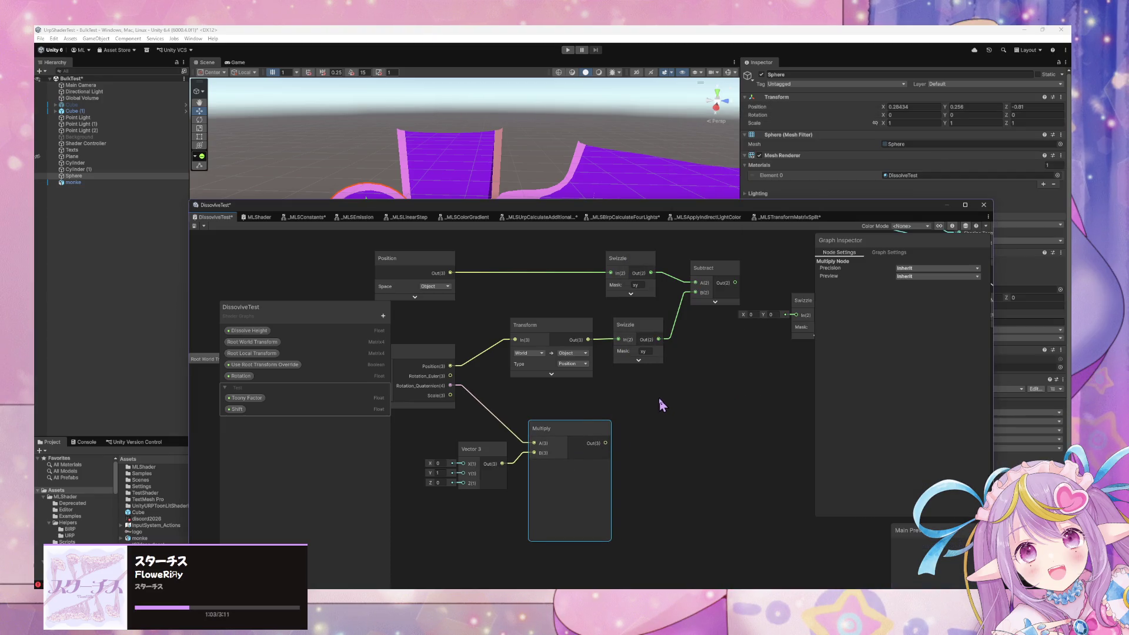
scroll(659, 403, right, 3)
click(676, 285)
scroll(663, 296, up, 2)
key(Delete)
click(624, 301)
key(Delete)
- Rearrange Position and Multiply, and move Transform into the lower Swizzle's place
scroll(673, 307, left, 3)
scroll(673, 306, right, 2)
mouse_move(451, 292)
mouse_down()
mouse_move(594, 288)
mouse_move(582, 288)
mouse_up()
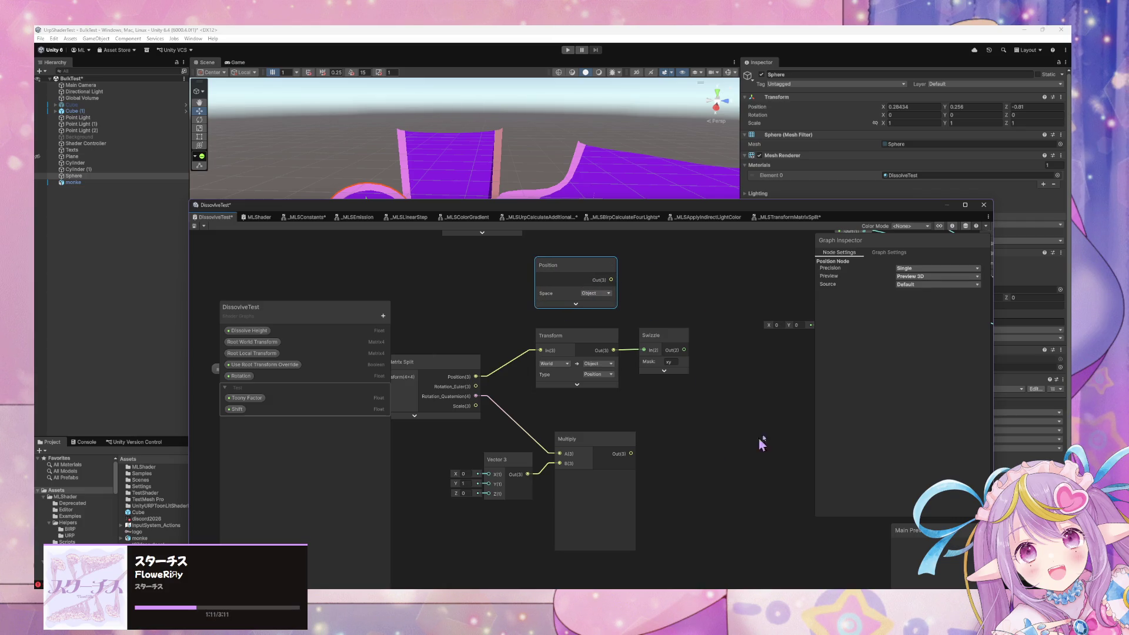
scroll(738, 449, right, 3)
drag(573, 468, 610, 459)
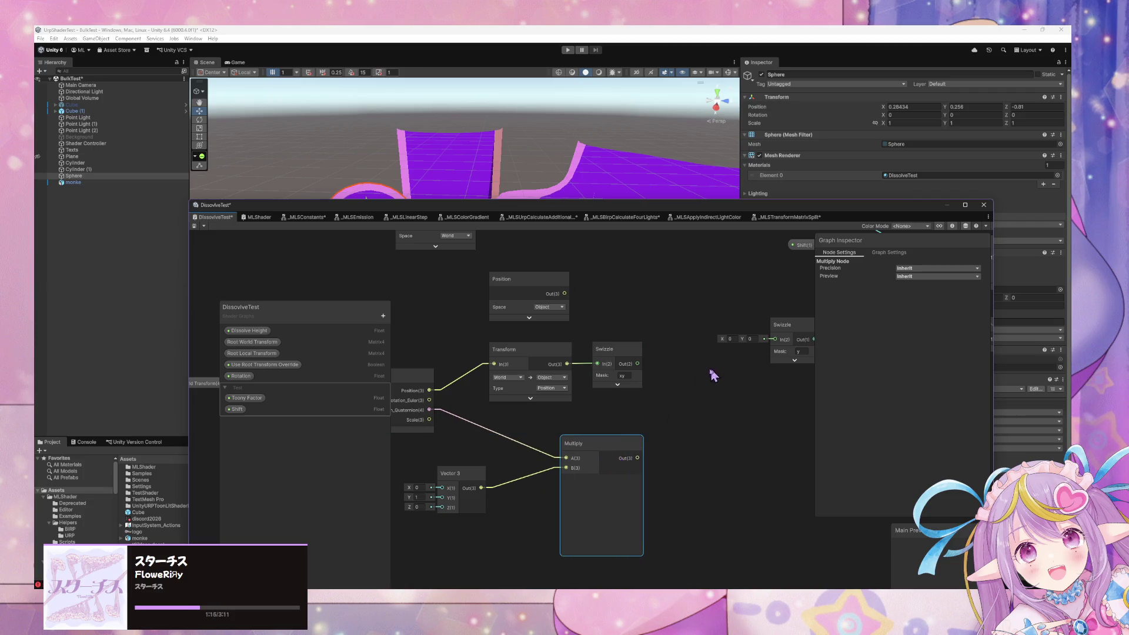
right_click(696, 383)
click(669, 380)
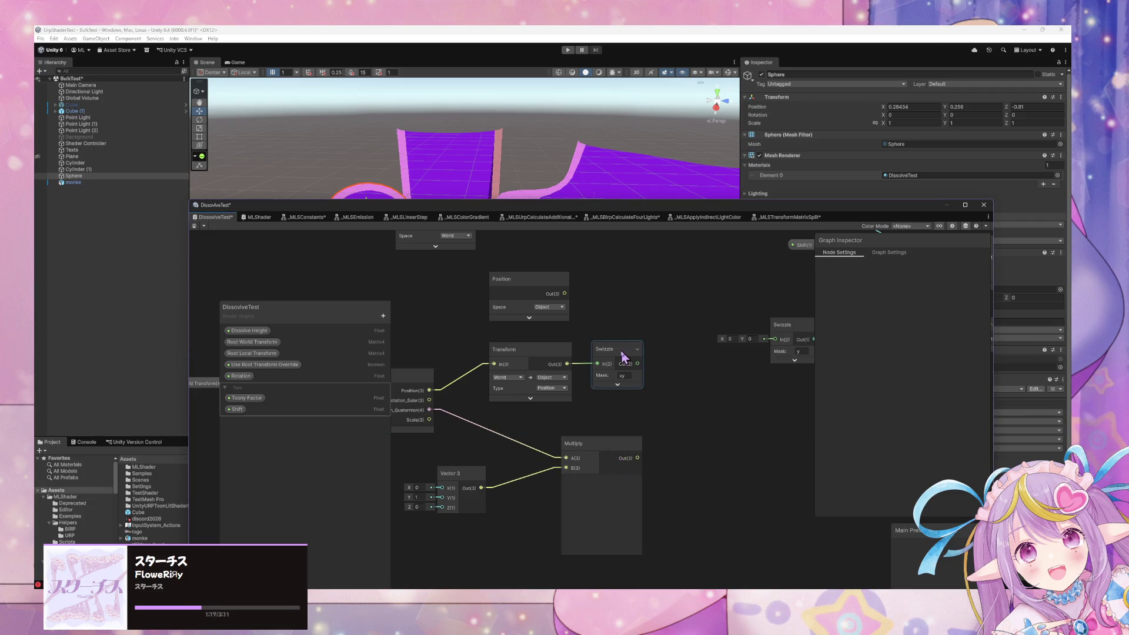
key(ctrl+z)
drag(532, 350, 622, 357)
click(682, 383)
mouse_move(733, 371)
mouse_down()
mouse_move(688, 371)
mouse_move(668, 390)
mouse_up()
- Add a new Multiply node with the Transform output in input A
key(space)
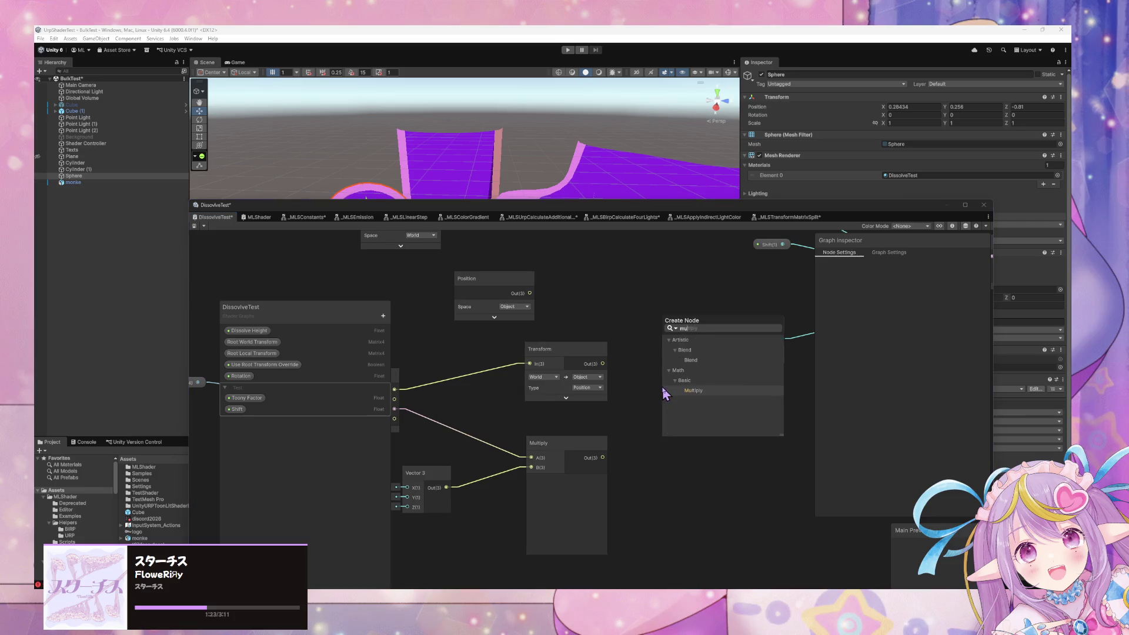
text(multiply)
key(Return)
click(608, 366)
drag(609, 370, 668, 420)
mouse_move(607, 464)
mouse_down()
mouse_move(701, 409)
mouse_move(663, 411)
mouse_move(661, 393)
mouse_up()
drag(574, 438, 547, 443)
click(747, 406)
- Delete the remaining Swizzle, Saturate and One Minus nodes
key(space)
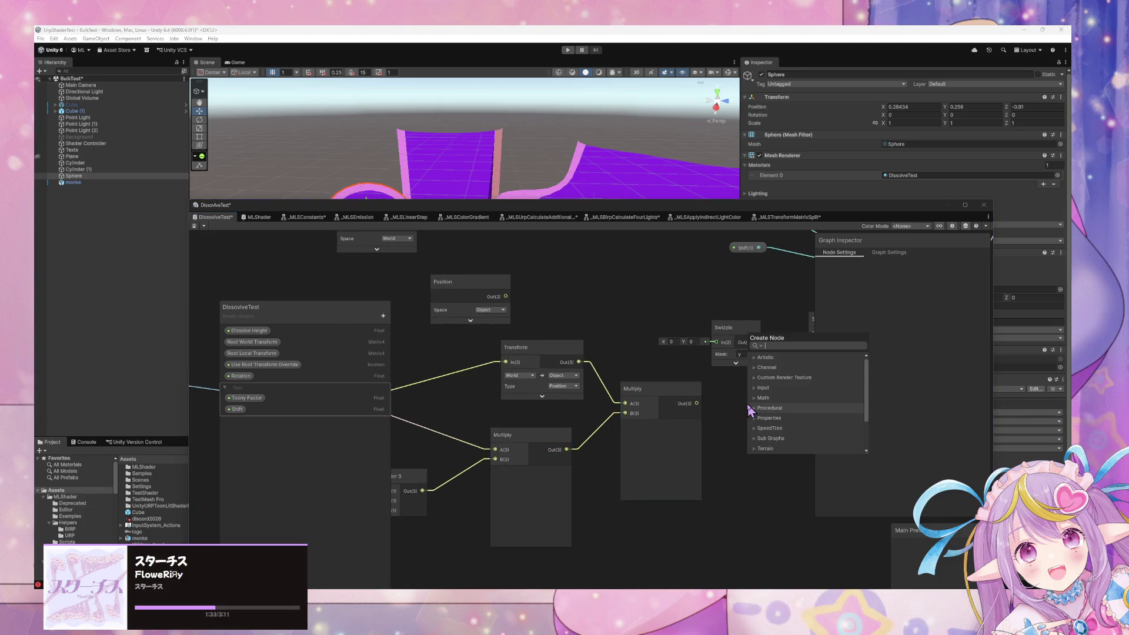
text(one)
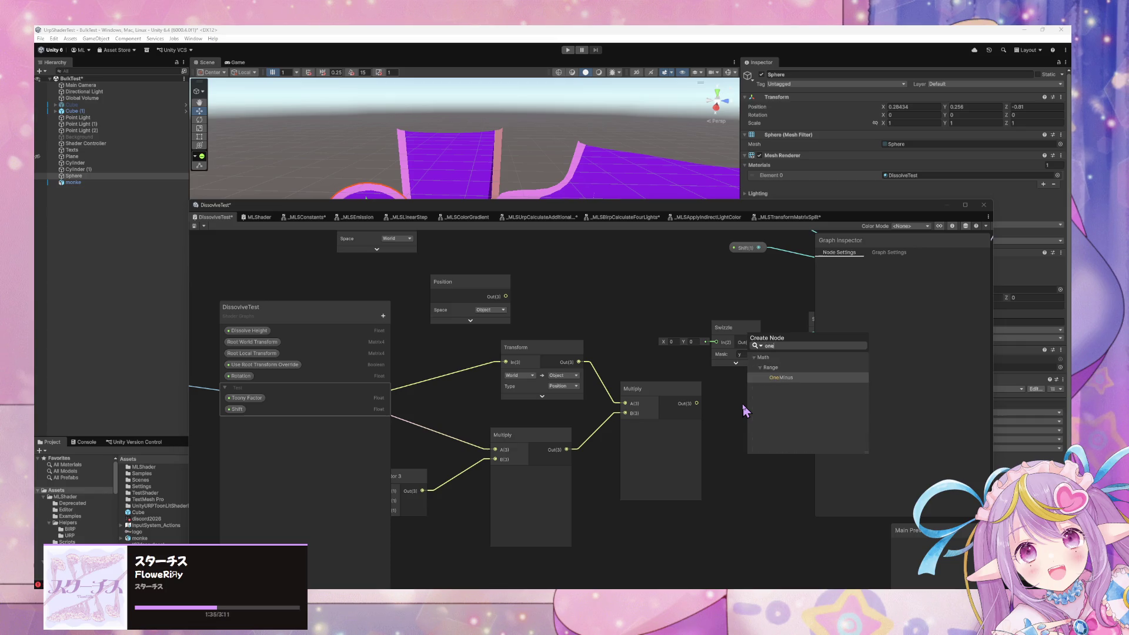
key(BackSpace)
key(BackSpace)
key(BackSpace)
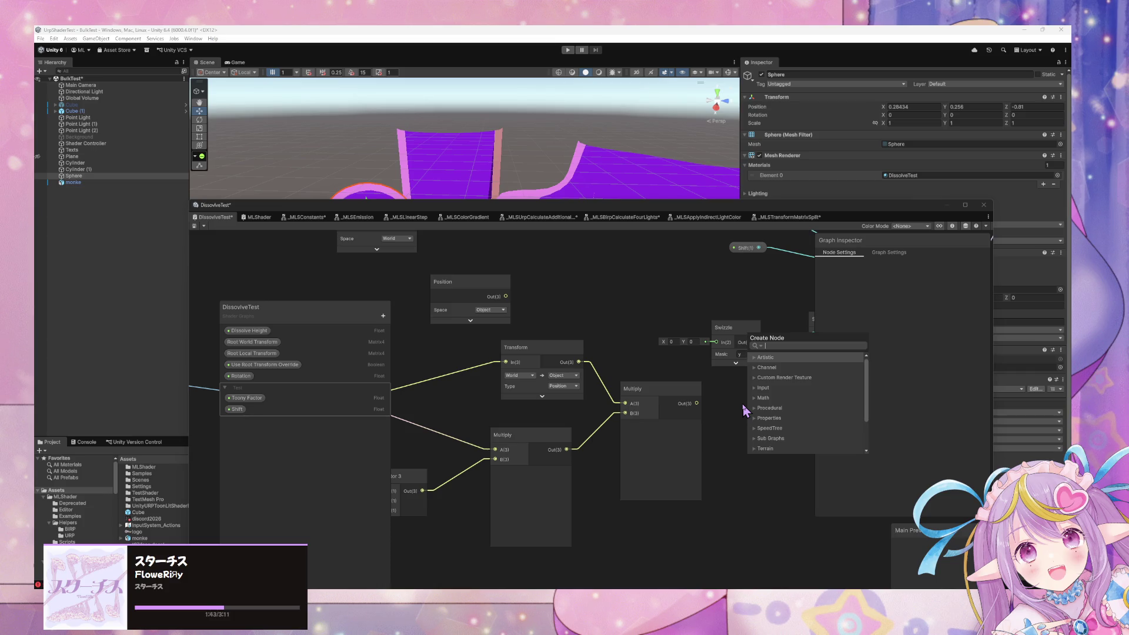
click(720, 397)
drag(761, 292, 653, 325)
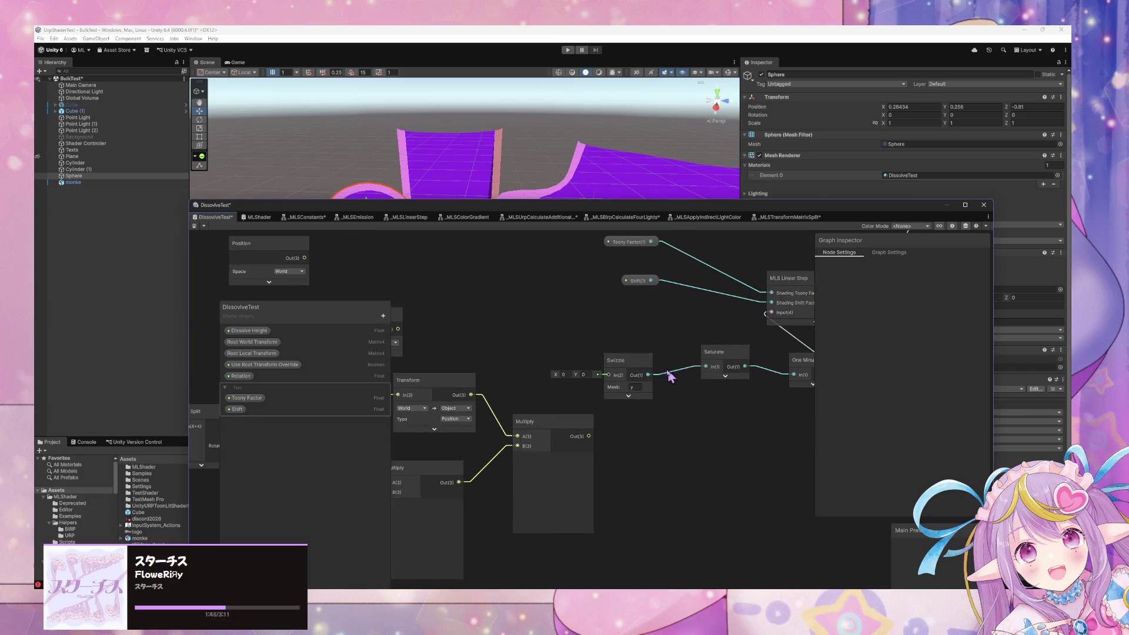
click(646, 393)
key(Delete)
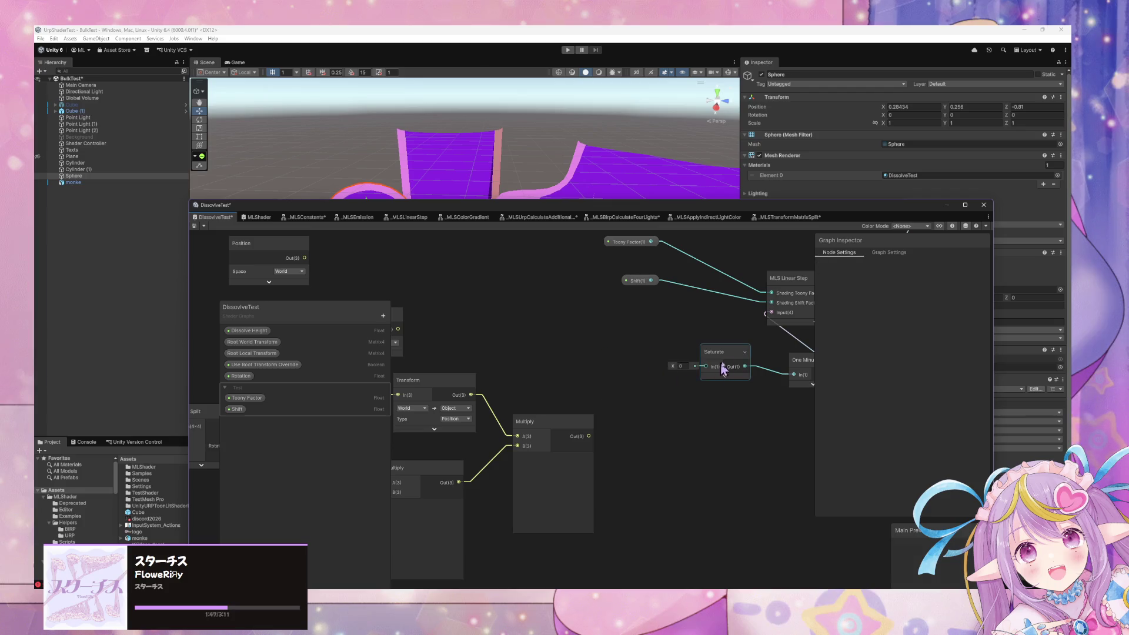
key(Delete)
click(799, 366)
key(Delete)
- Move the Fragment node down and add a Branch node via the 'if' search
mouse_move(733, 373)
mouse_down()
mouse_move(672, 330)
mouse_move(594, 330)
mouse_move(565, 468)
mouse_up()
scroll(594, 329, down, 5)
mouse_move(356, 455)
mouse_down()
mouse_move(517, 390)
mouse_move(591, 388)
mouse_move(794, 347)
mouse_move(740, 319)
mouse_move(663, 329)
mouse_up()
scroll(635, 365, up, 2)
click(658, 354)
key(space)
text(if)
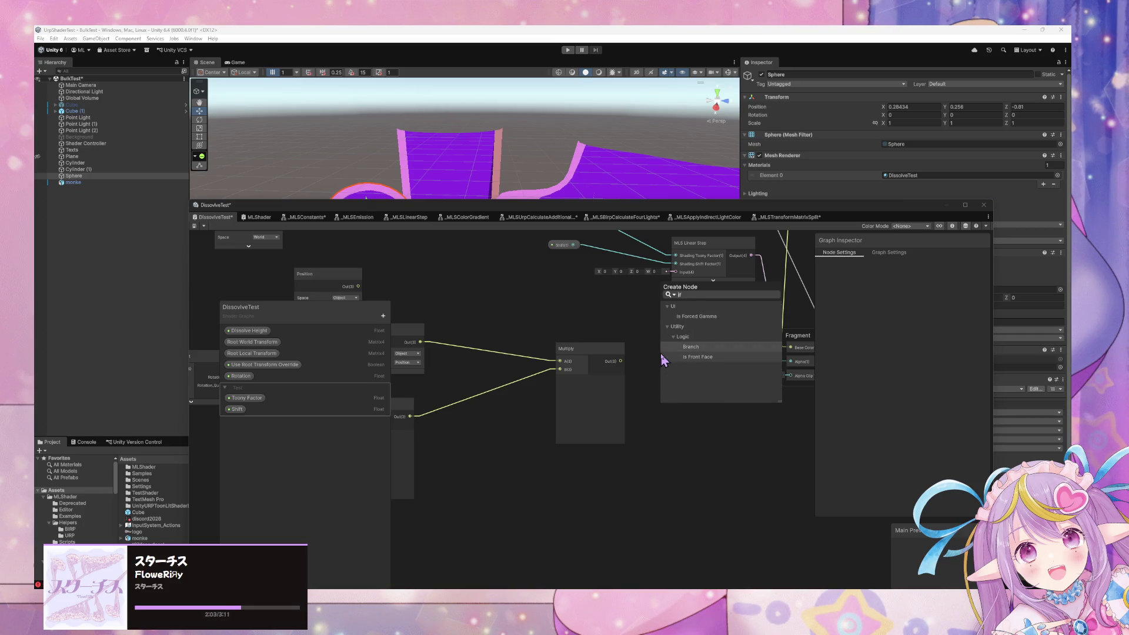
key(Return)
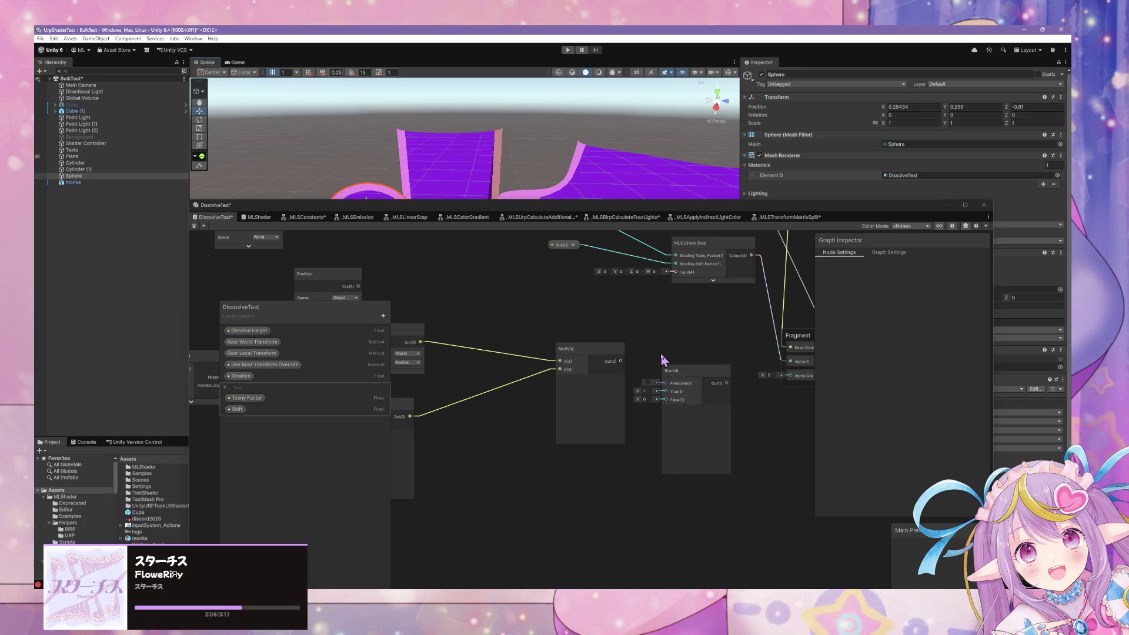
drag(673, 377, 682, 335)
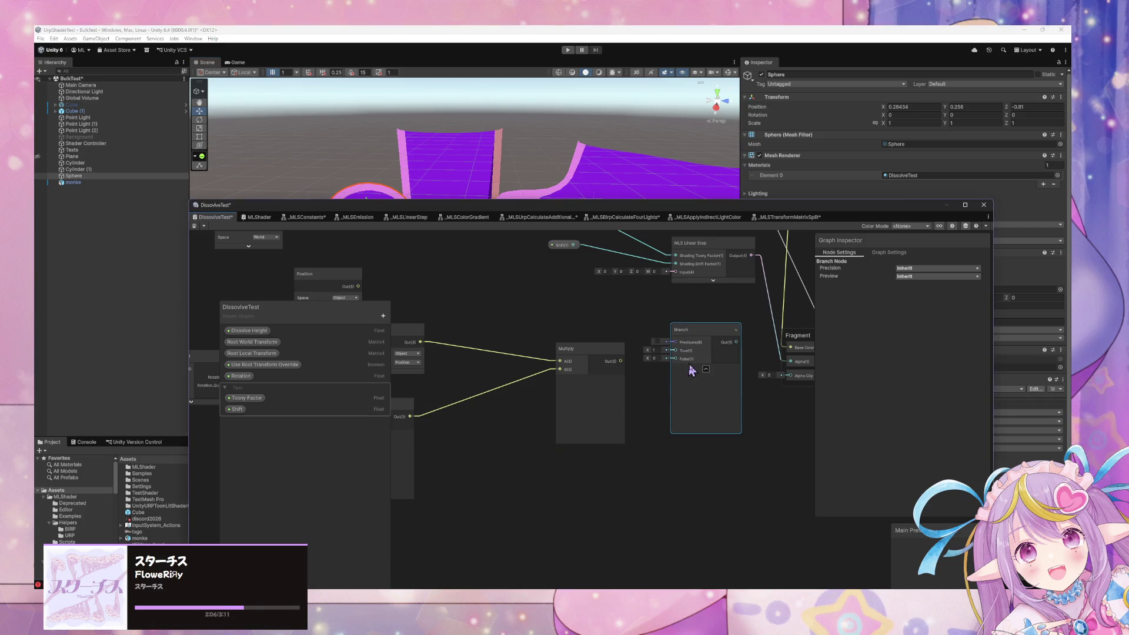
- Add a Comparison node and set its type to Greater
drag(595, 353, 552, 370)
click(605, 391)
key(space)
text(greater)
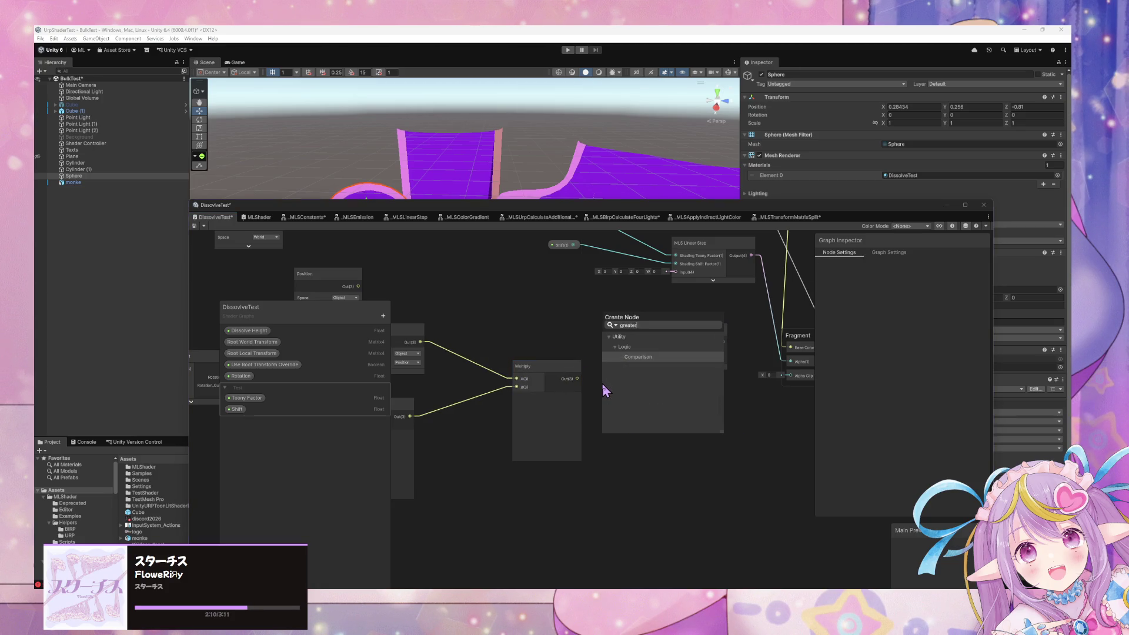
key(Return)
click(634, 433)
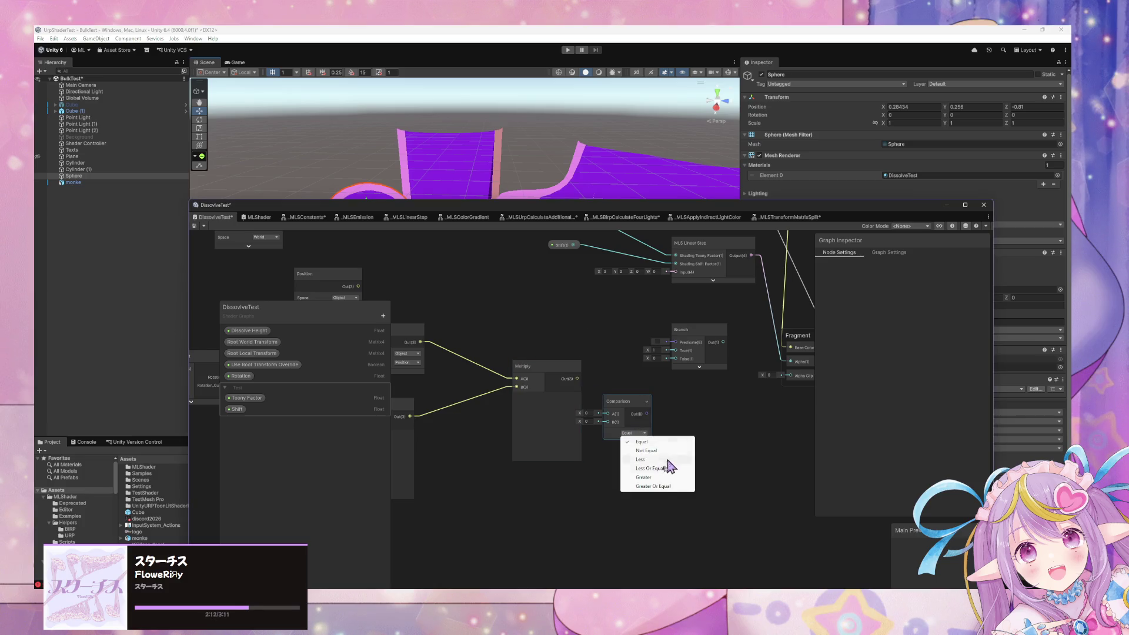
click(643, 476)
- Wire Multiply into Comparison A and B, enter 1, and delete the Fragment Alpha link
mouse_move(577, 378)
mouse_down()
mouse_move(607, 414)
mouse_move(673, 391)
mouse_move(538, 424)
mouse_up()
drag(657, 389, 660, 418)
mouse_move(558, 421)
mouse_down()
mouse_move(660, 443)
mouse_move(645, 428)
mouse_move(663, 399)
mouse_move(656, 382)
mouse_up()
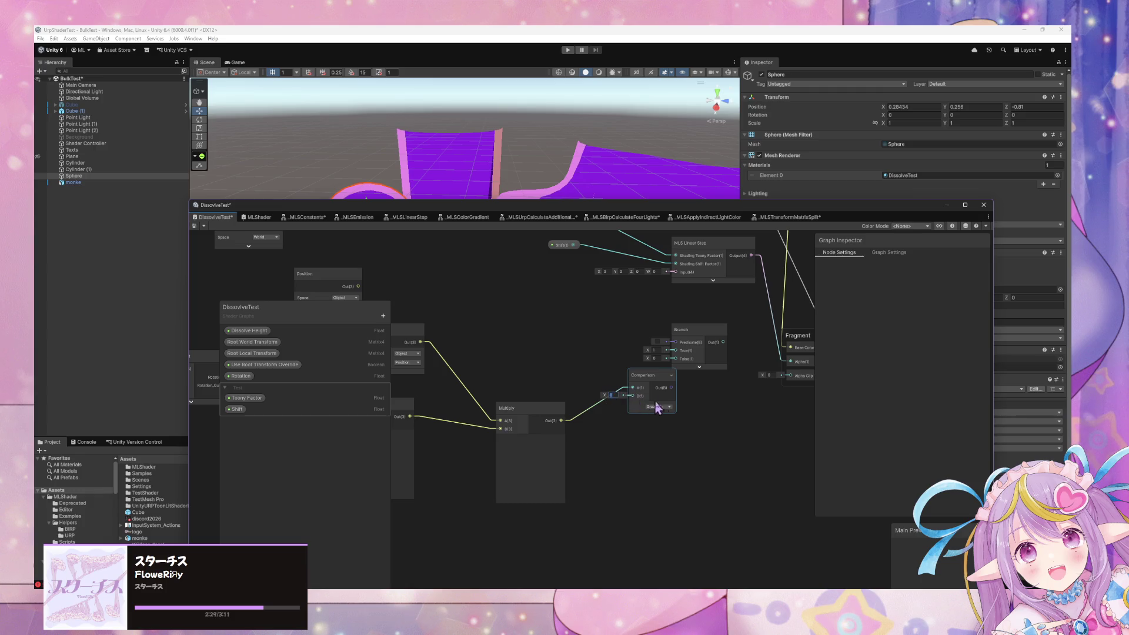
drag(657, 383, 661, 421)
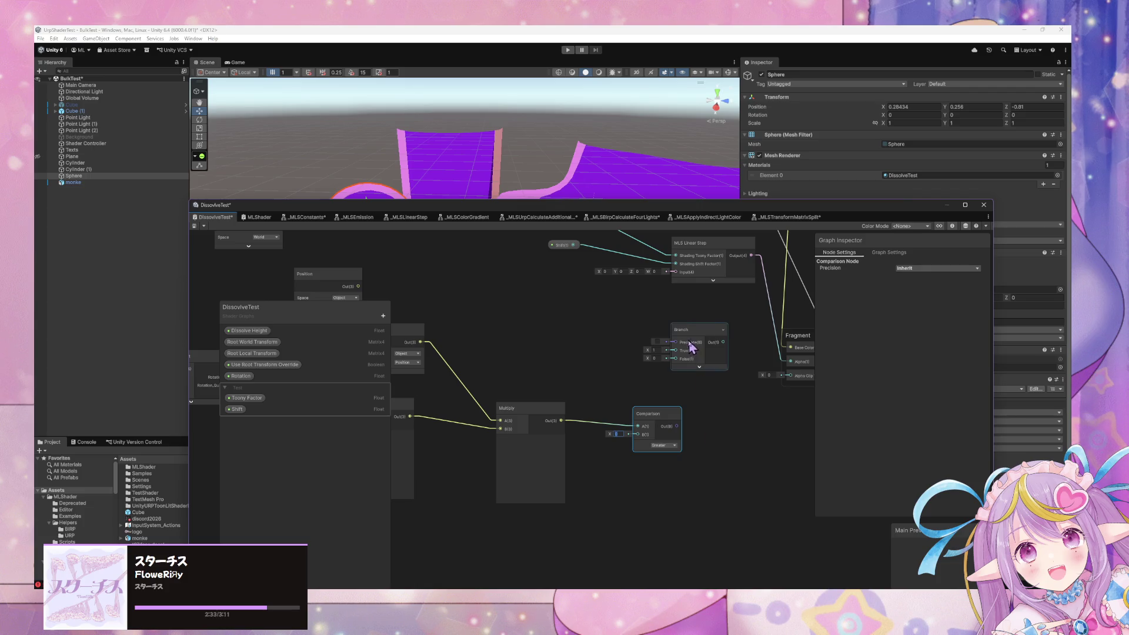
scroll(694, 348, up, 3)
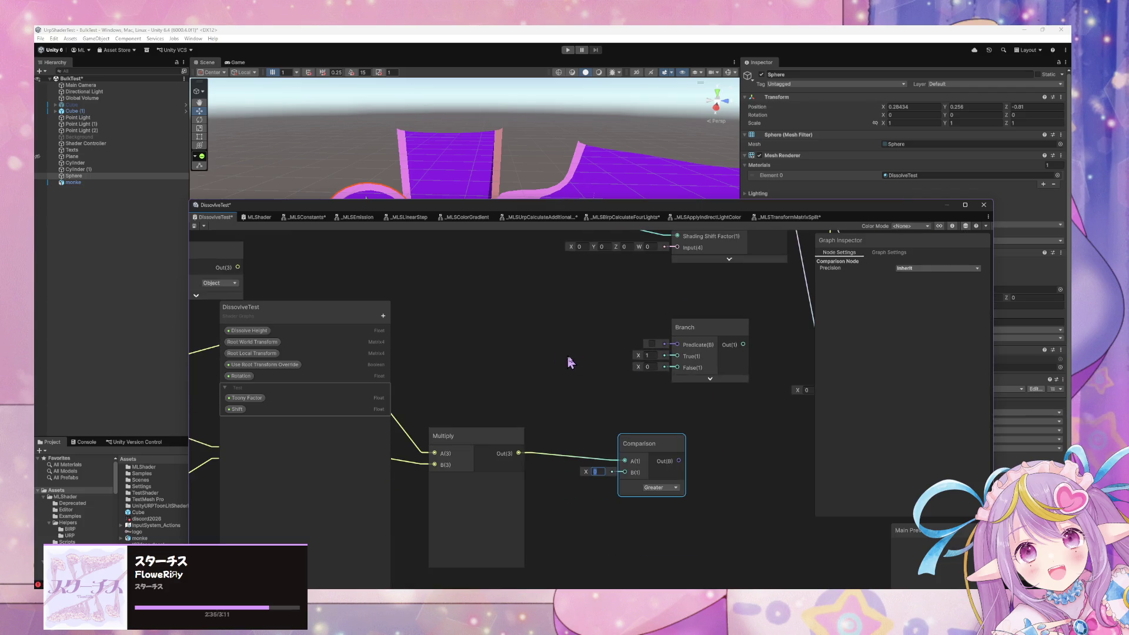
text(1)
mouse_move(641, 453)
mouse_down()
mouse_move(653, 346)
mouse_move(726, 362)
mouse_up()
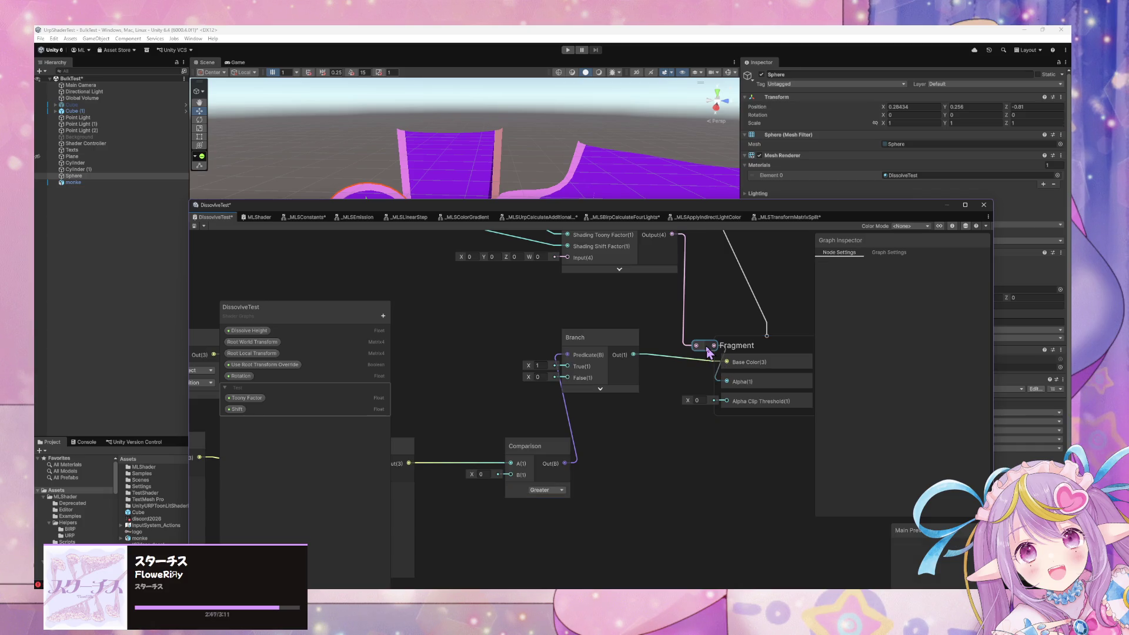
click(704, 325)
key(Delete)
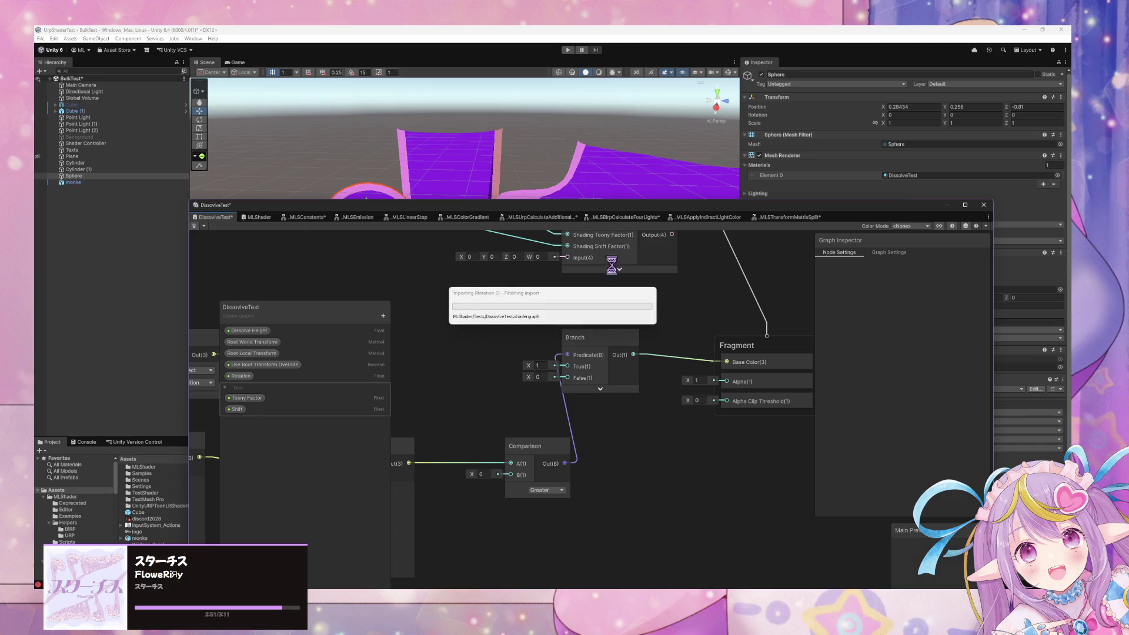
- Move the graph window aside to see the scene, then discard a stray Add node
drag(553, 211, 912, 215)
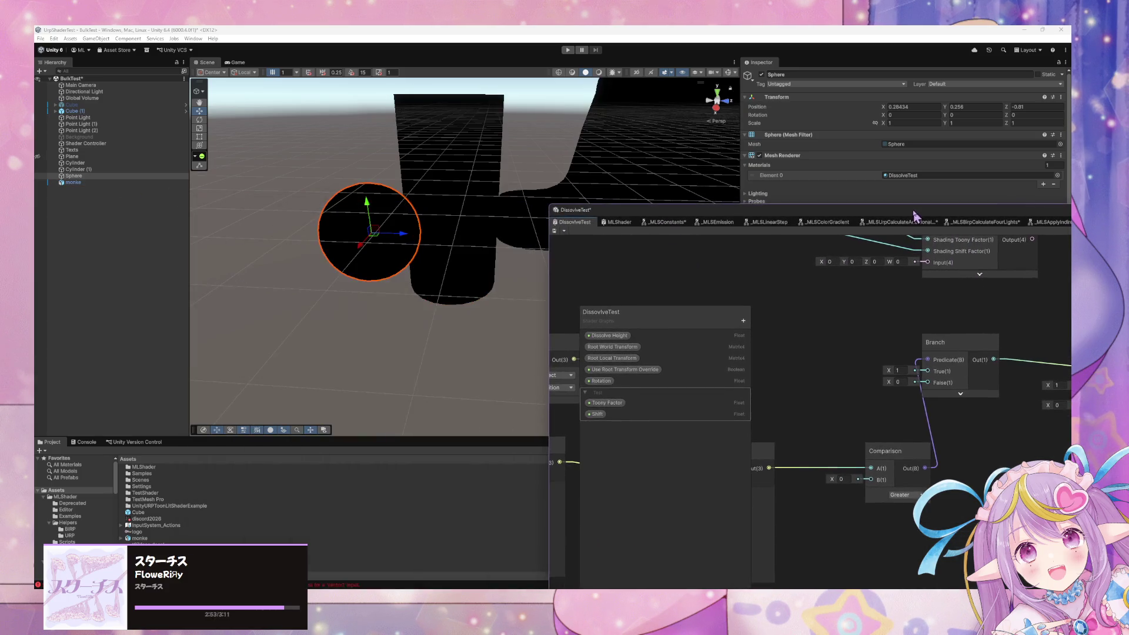
scroll(539, 176, down, 5)
scroll(894, 459, down, 3)
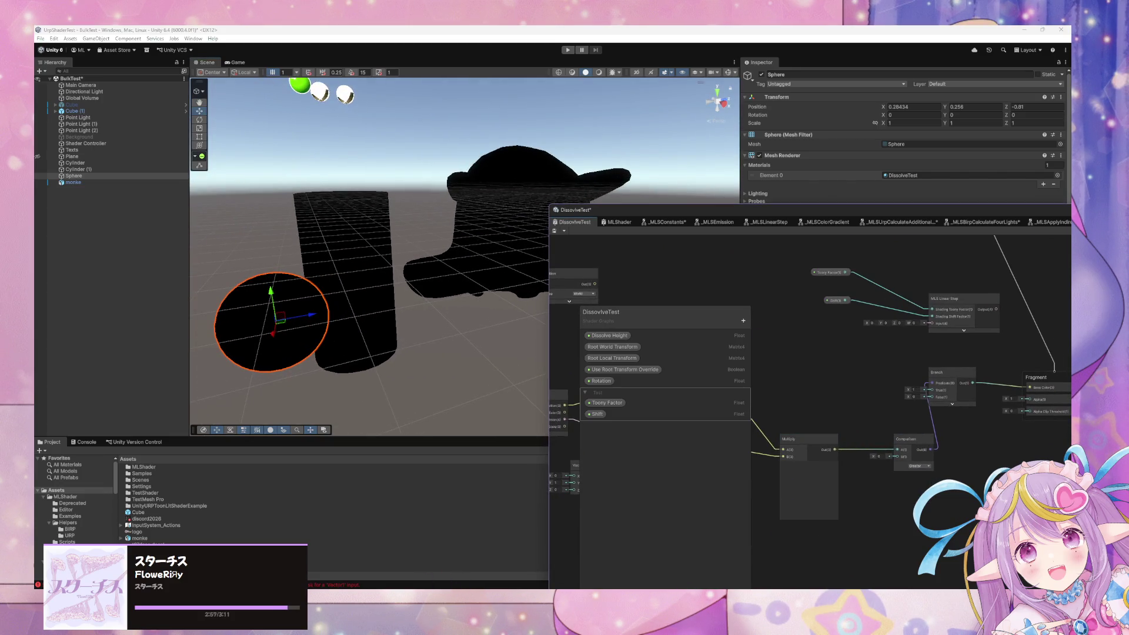
mouse_move(585, 568)
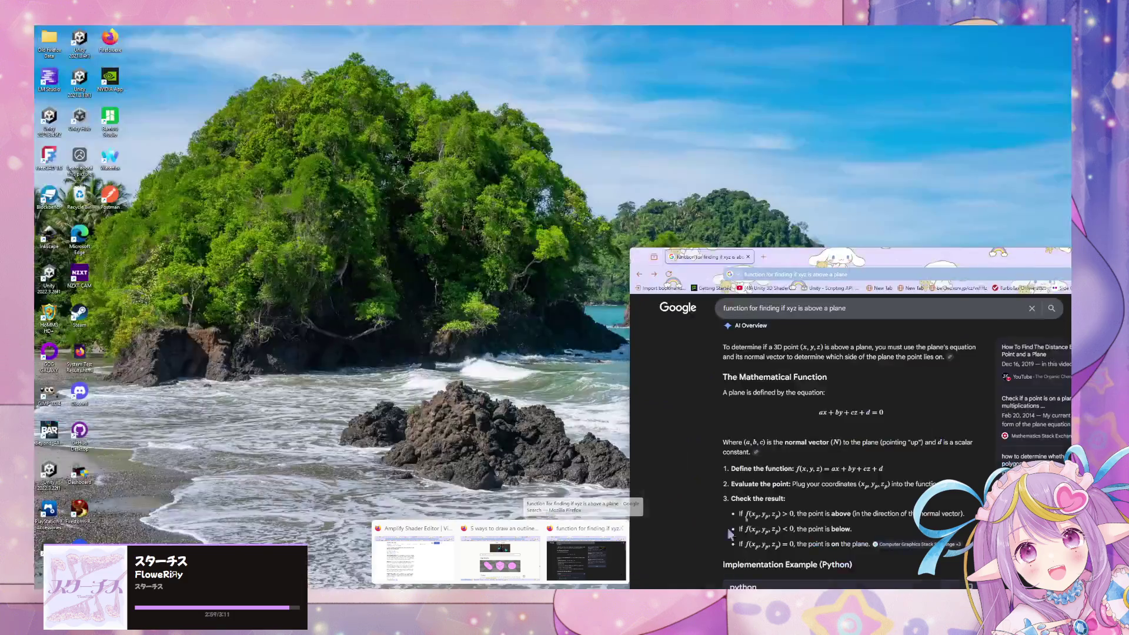
scroll(882, 465, down, 2)
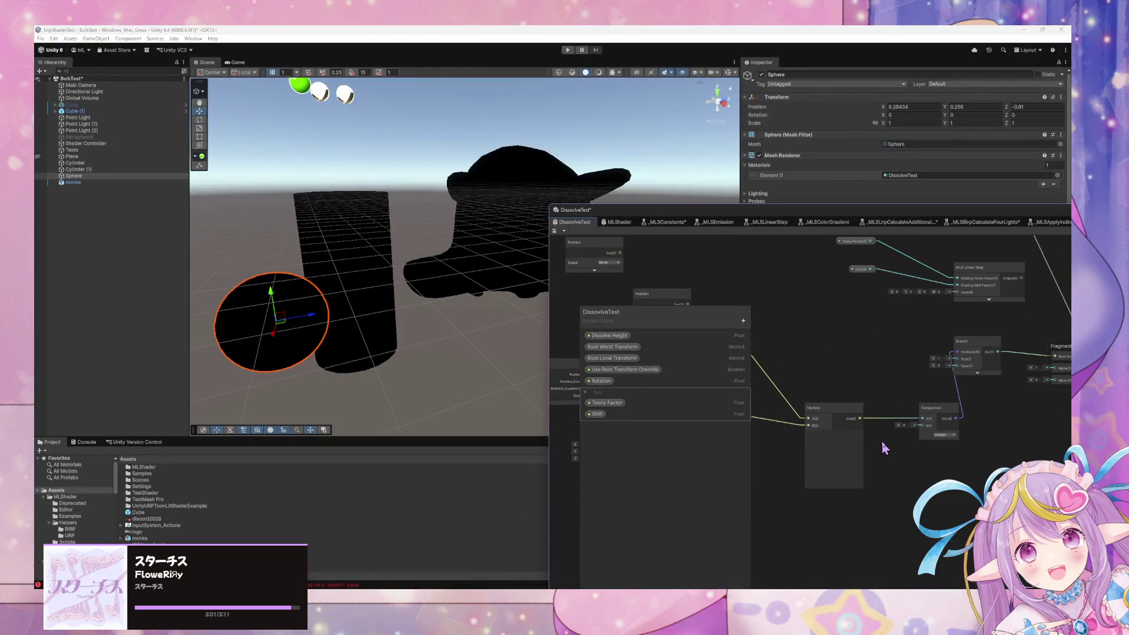
key(space)
text(add)
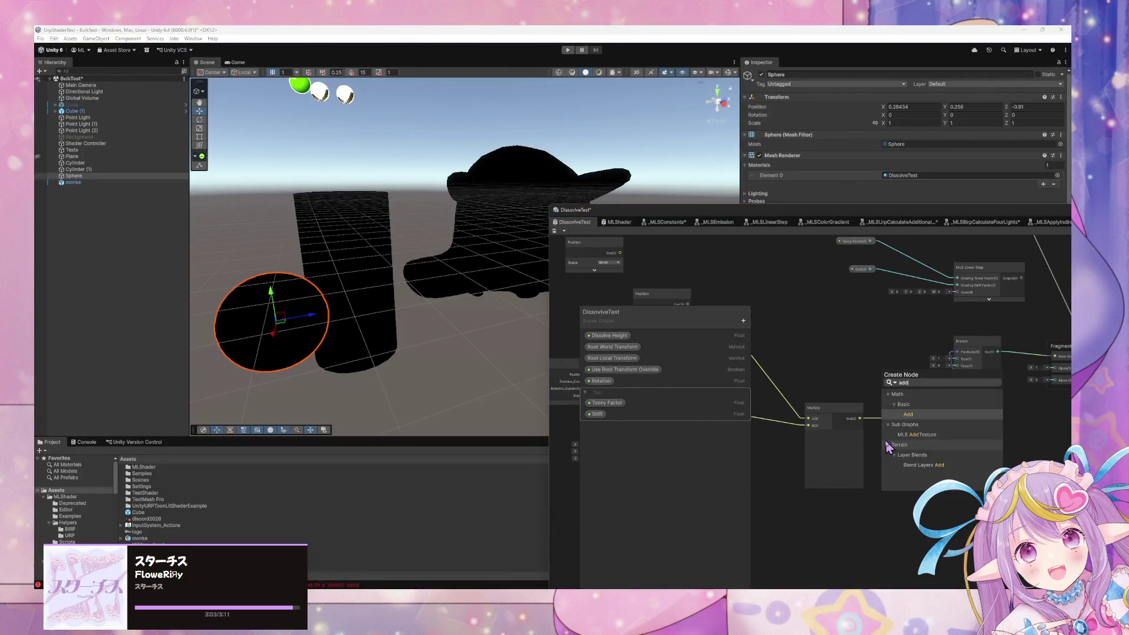
key(Return)
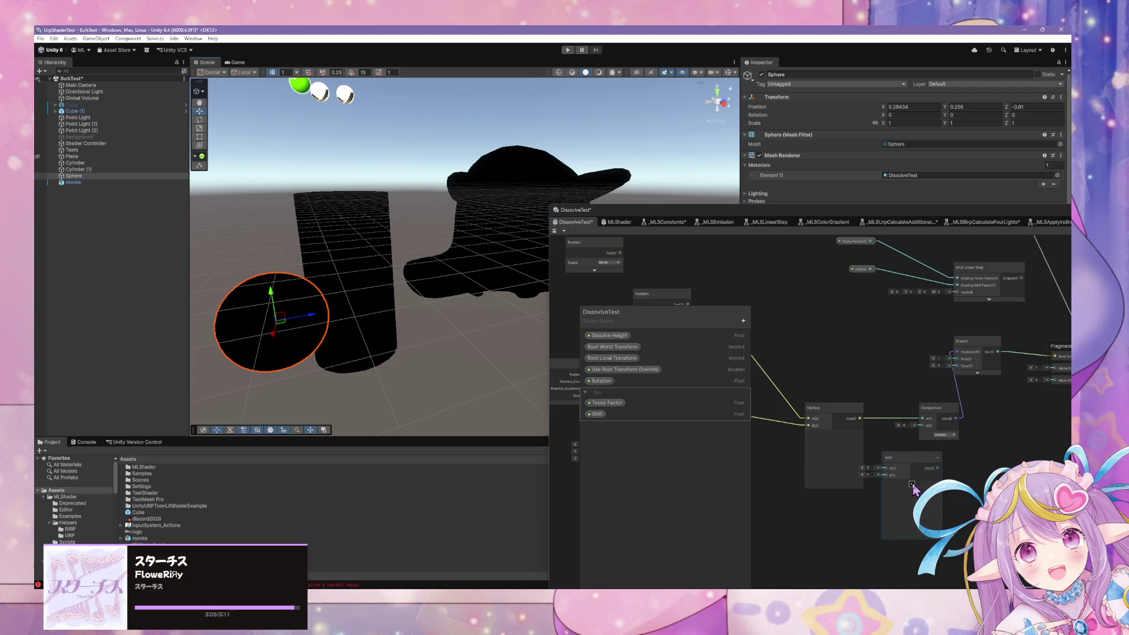
key(Delete)
- Add a Split node beside Multiply, clear the Comparison wiring, and focus Chrome's address bar
key(space)
text(spl)
key(Return)
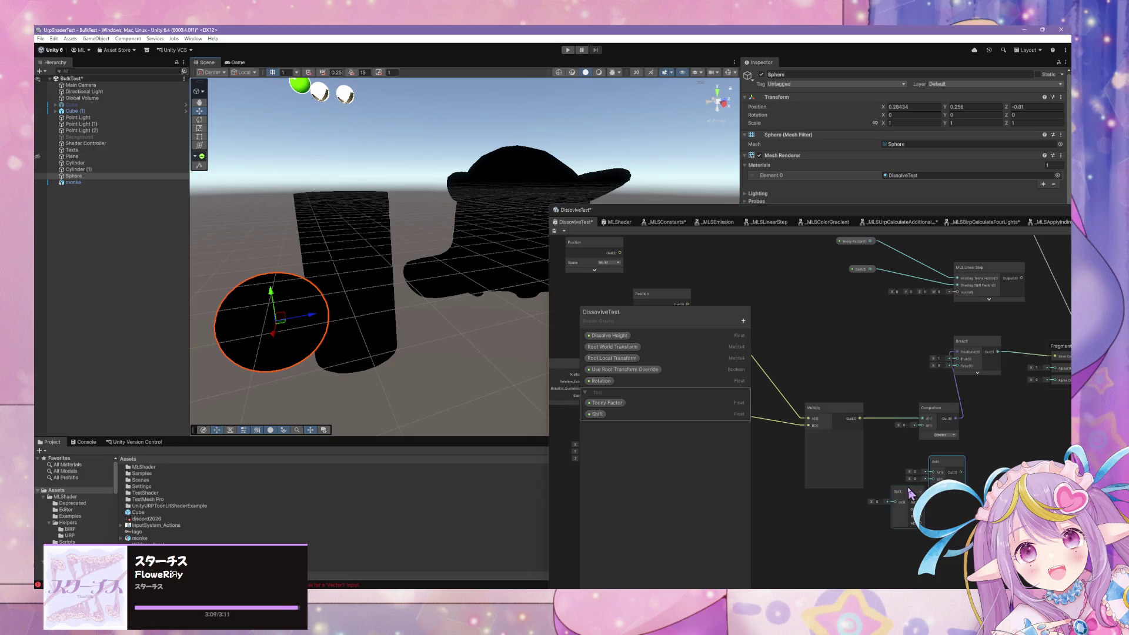
drag(910, 494, 831, 347)
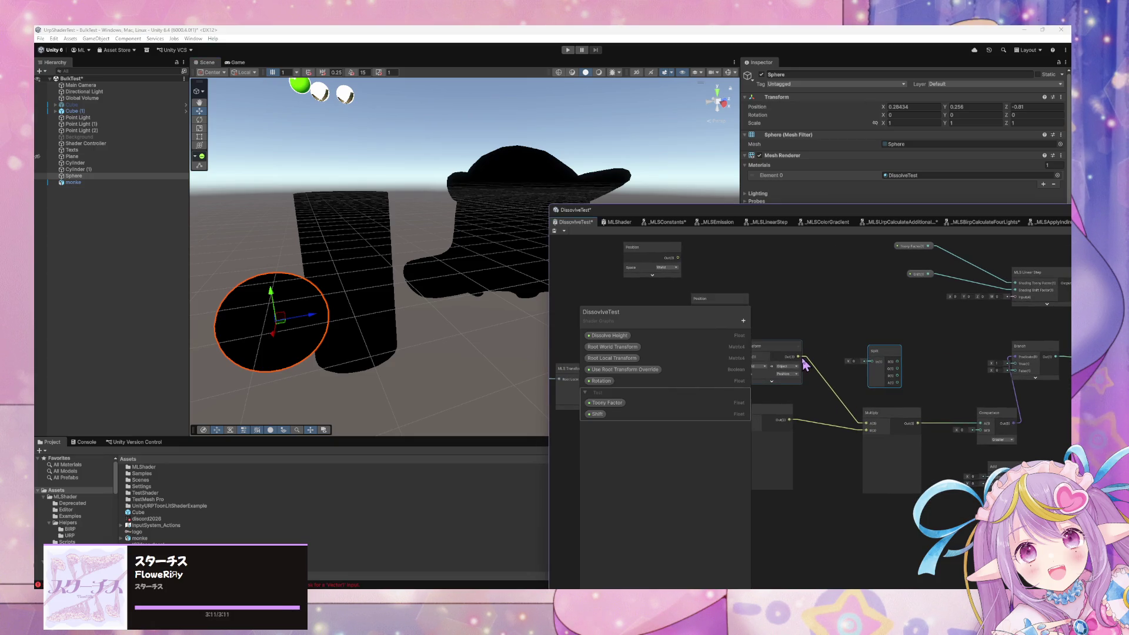
click(808, 421)
drag(880, 369, 862, 373)
click(908, 419)
key(Delete)
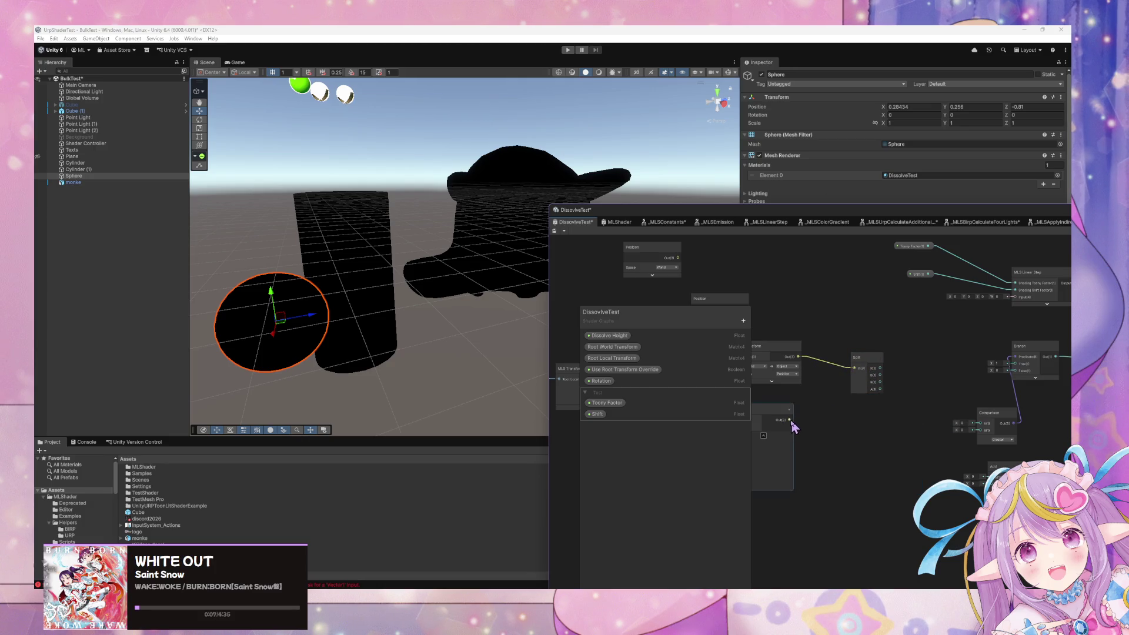
click(458, 565)
key(ctrl+l)
- Search Google for 'dot product' and view an example image
text(dot product)
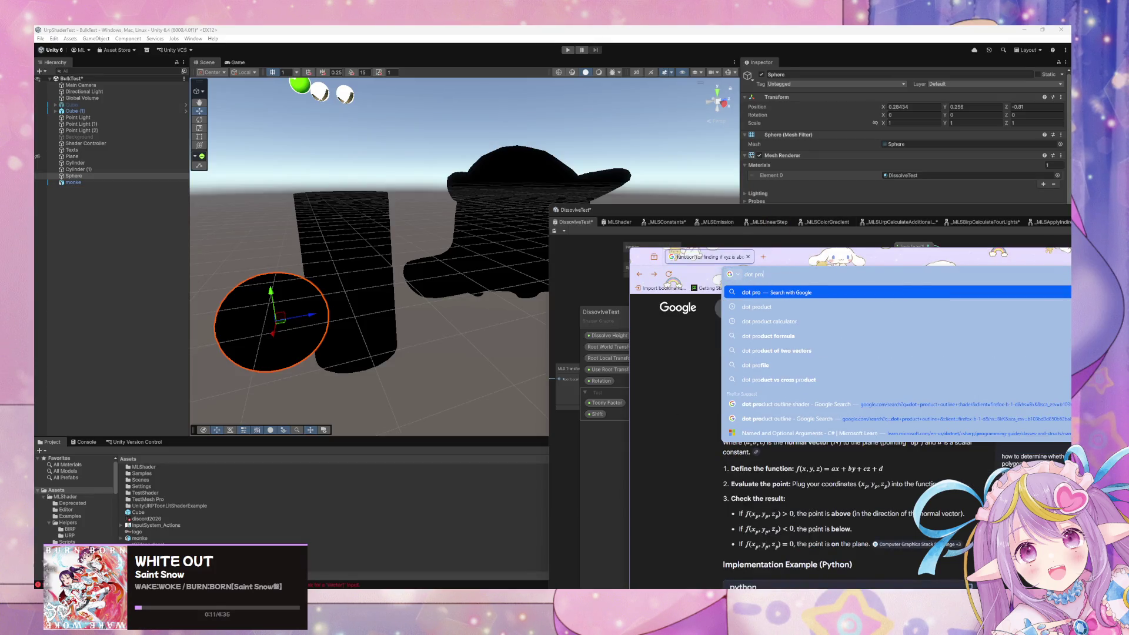
key(Return)
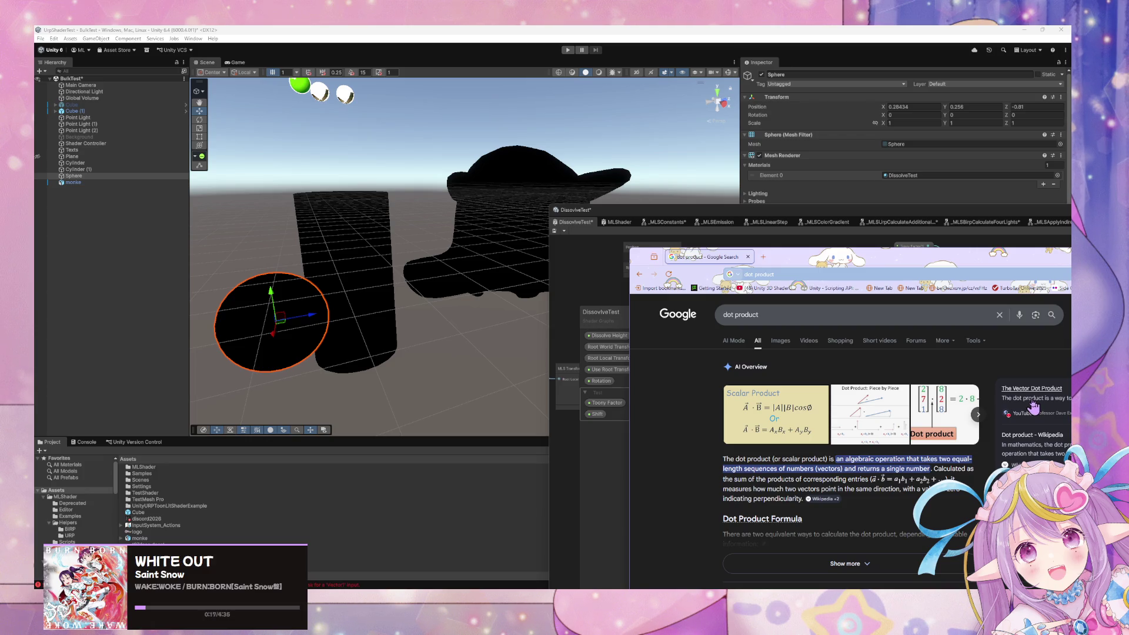
drag(881, 259, 553, 185)
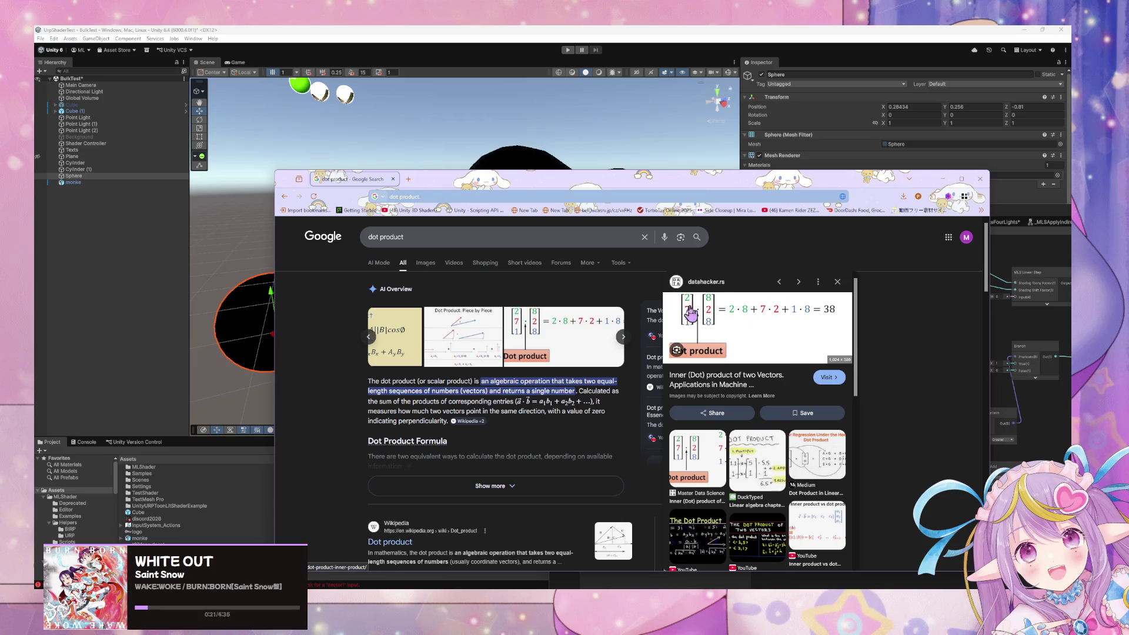
mouse_move(733, 187)
mouse_down()
mouse_move(731, 415)
mouse_move(531, 303)
mouse_up()
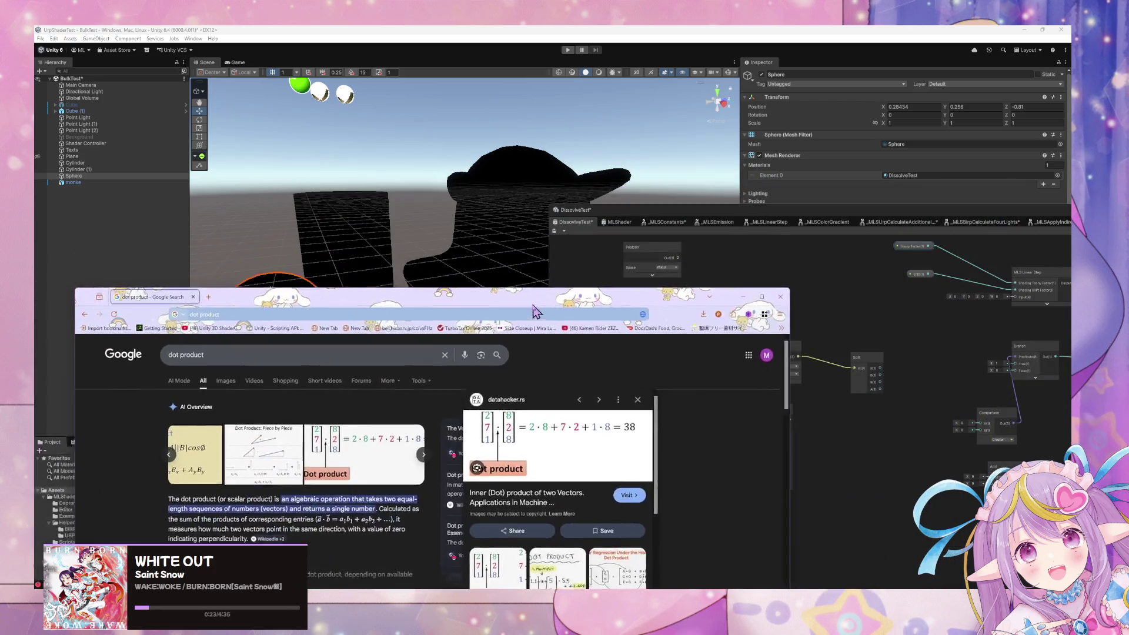
- Add a Dot Product node to the DissolveTest graph
click(832, 426)
key(space)
text(dot)
key(Return)
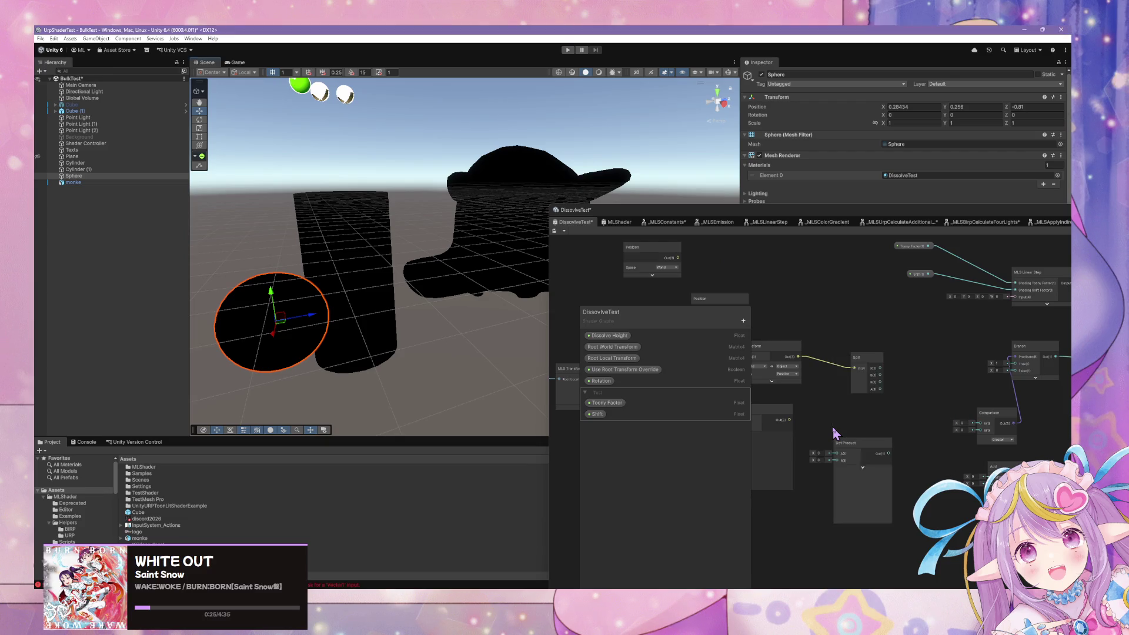
- Wire Transform into Dot Product A and Dot Product into Comparison A, delete the Split node, and save
mouse_move(800, 357)
mouse_down()
mouse_move(859, 466)
mouse_move(837, 459)
mouse_move(885, 423)
mouse_up()
key(Delete)
click(862, 421)
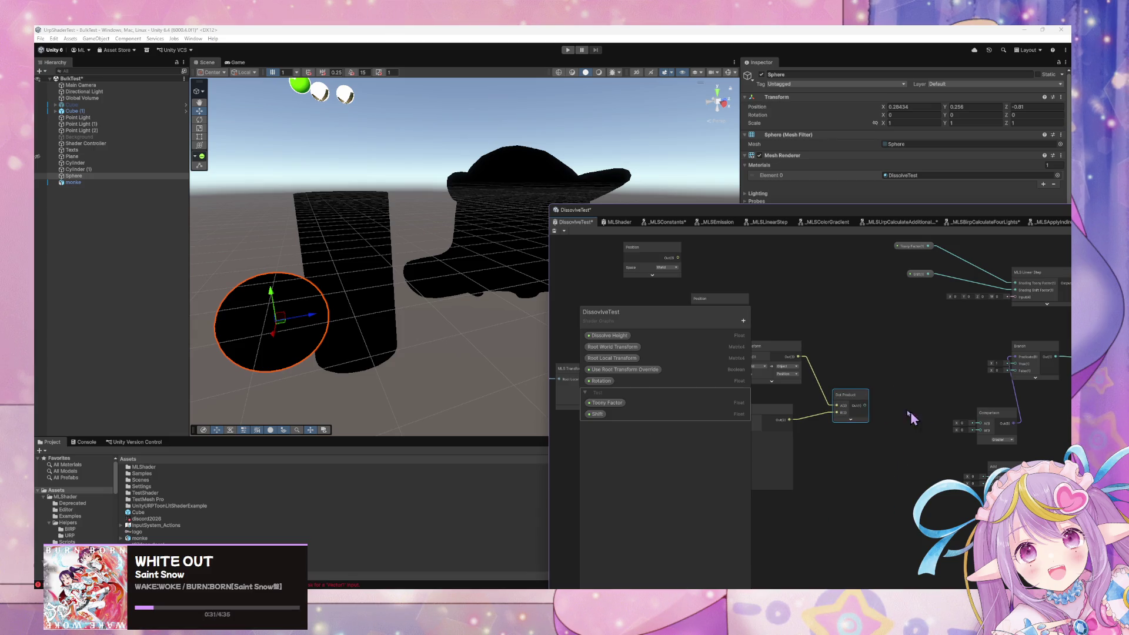
mouse_move(866, 405)
mouse_down()
mouse_move(975, 423)
mouse_move(948, 406)
mouse_up()
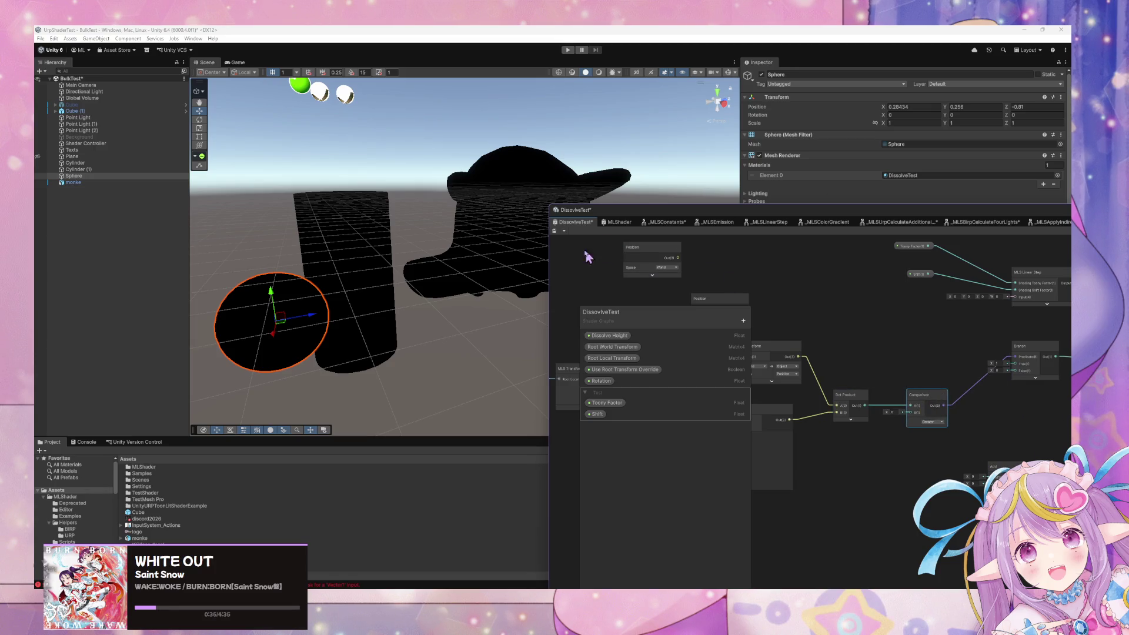
click(555, 231)
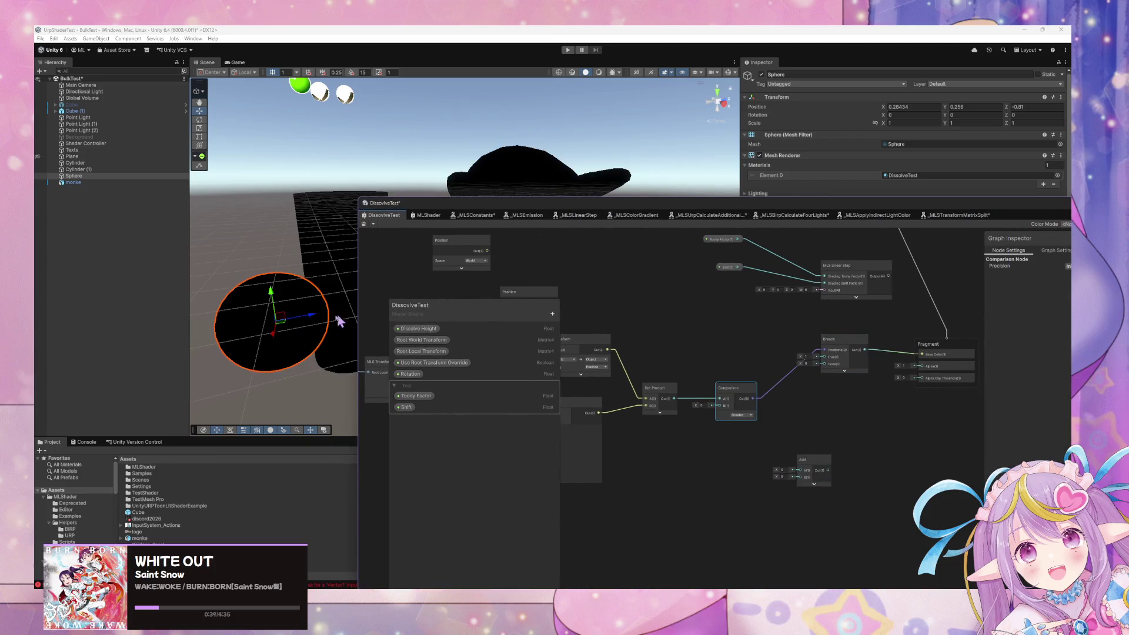
key(e)
mouse_move(283, 306)
mouse_down()
mouse_move(304, 292)
mouse_move(274, 321)
mouse_move(277, 305)
mouse_move(262, 312)
mouse_move(262, 327)
mouse_up()
- Set the Position node to World space, wire it into Comparison B, and rotate the sphere slightly
drag(788, 382, 835, 377)
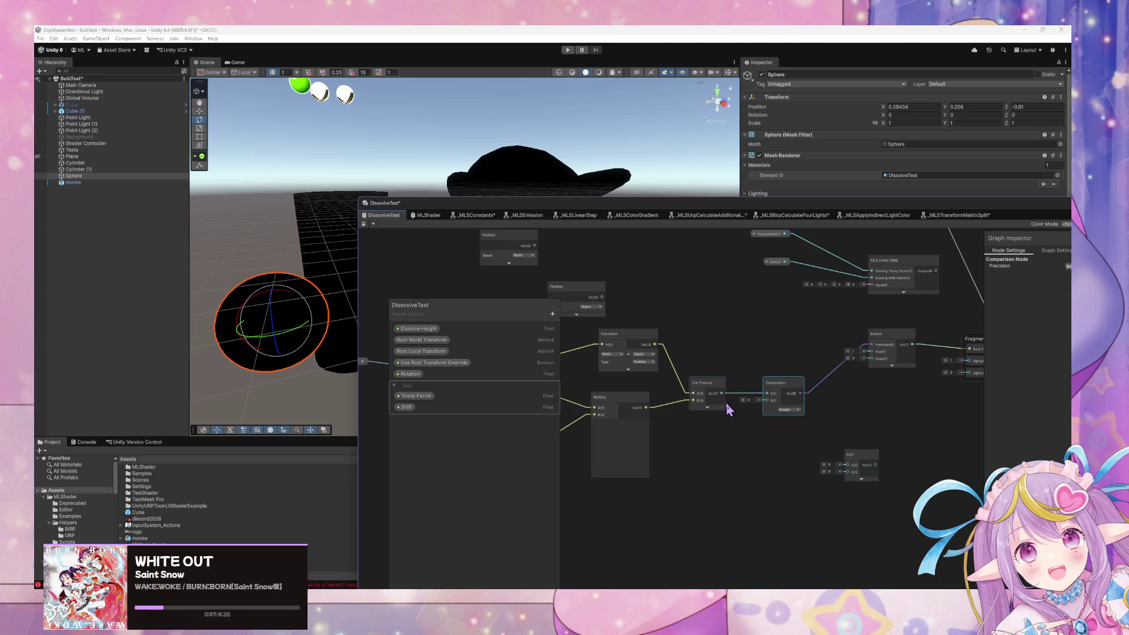
mouse_move(743, 396)
mouse_down()
mouse_move(789, 356)
mouse_move(845, 338)
mouse_up()
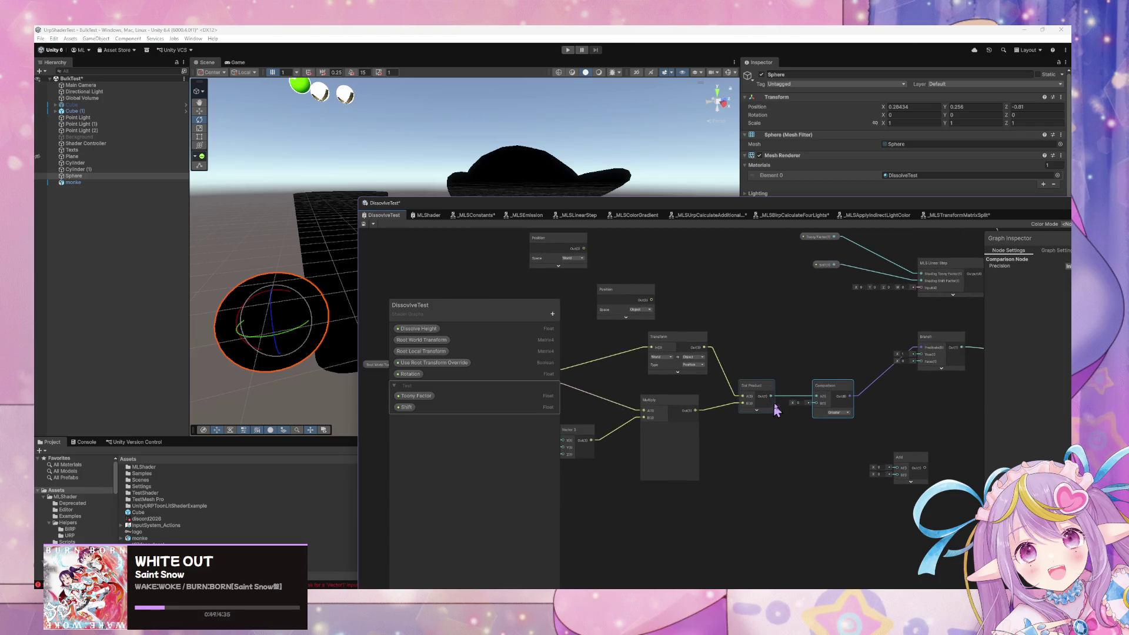
scroll(776, 412, up, 3)
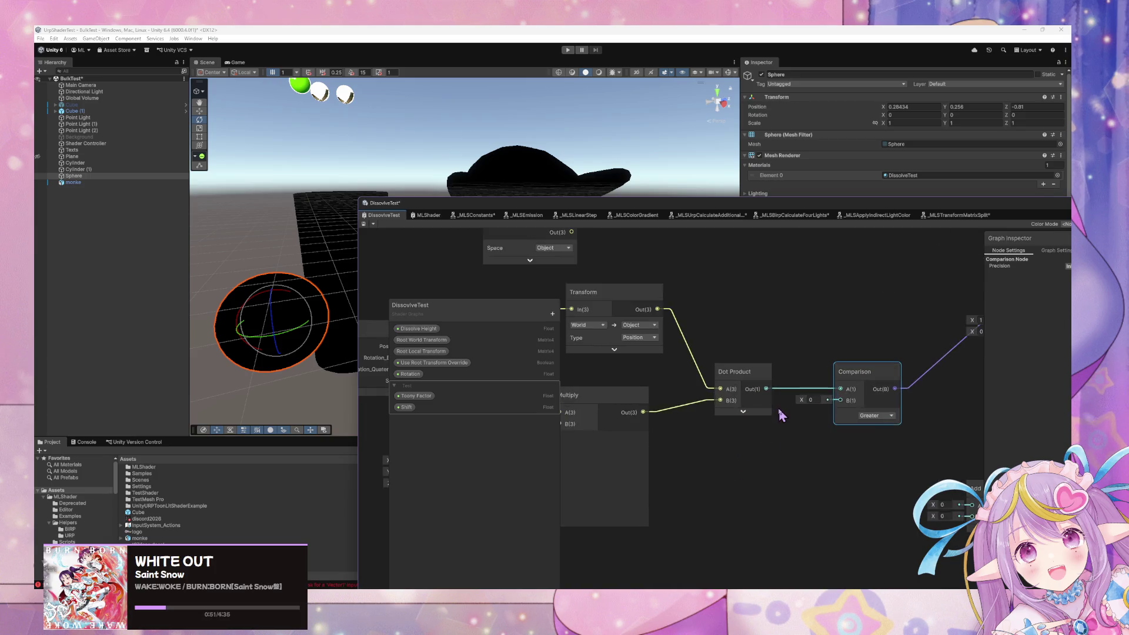
mouse_move(625, 295)
mouse_down()
mouse_move(672, 335)
mouse_move(774, 485)
mouse_up()
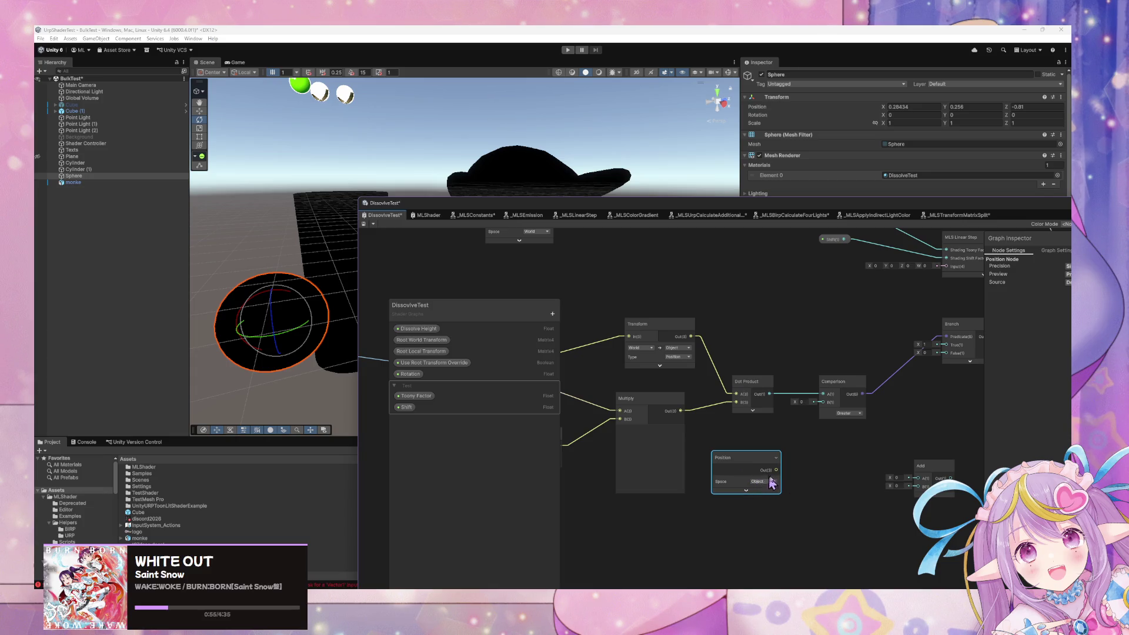
click(770, 482)
click(782, 508)
drag(776, 469, 822, 403)
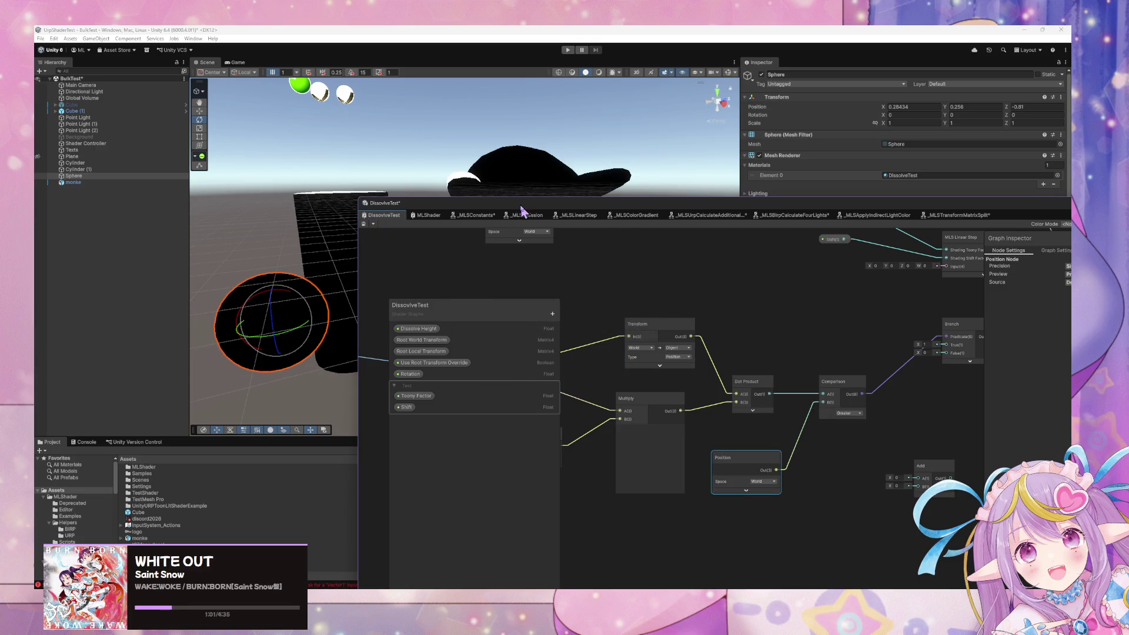
drag(522, 210, 563, 344)
mouse_move(273, 315)
mouse_down()
mouse_move(236, 319)
mouse_move(261, 303)
mouse_move(297, 344)
mouse_move(345, 352)
mouse_up()
- Undo the sphere's rotations, try rotating it around Z, then undo again
key(ctrl+z)
key(ctrl+z)
key(ctrl+z)
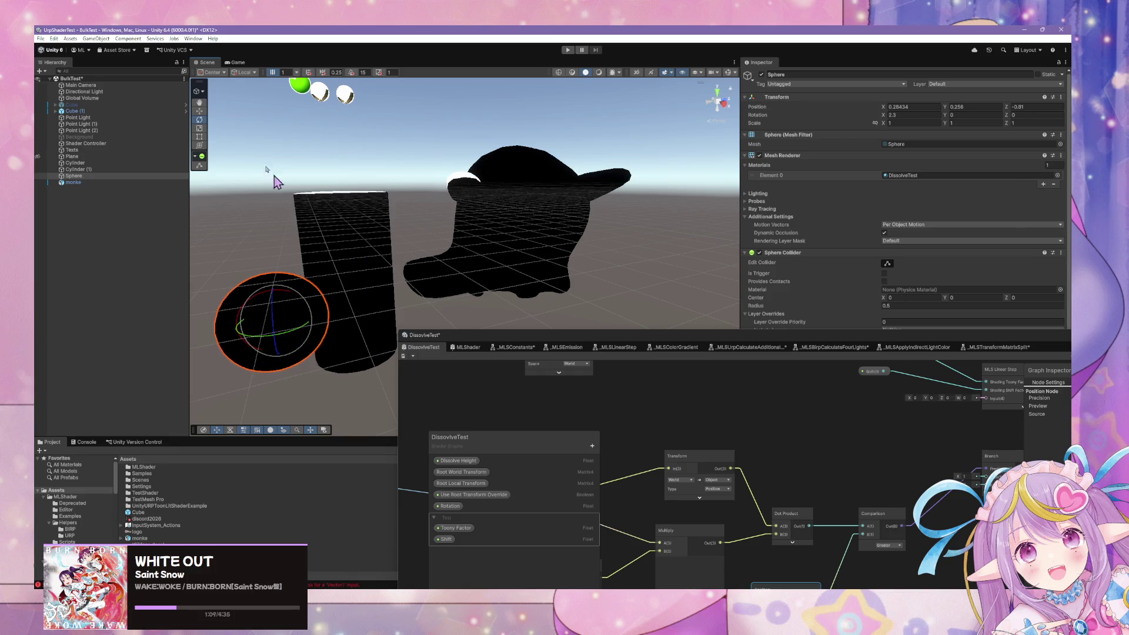
mouse_move(376, 218)
mouse_down()
mouse_move(585, 237)
mouse_move(411, 251)
mouse_move(424, 222)
mouse_move(468, 259)
mouse_move(453, 219)
mouse_move(376, 210)
mouse_move(388, 205)
mouse_up()
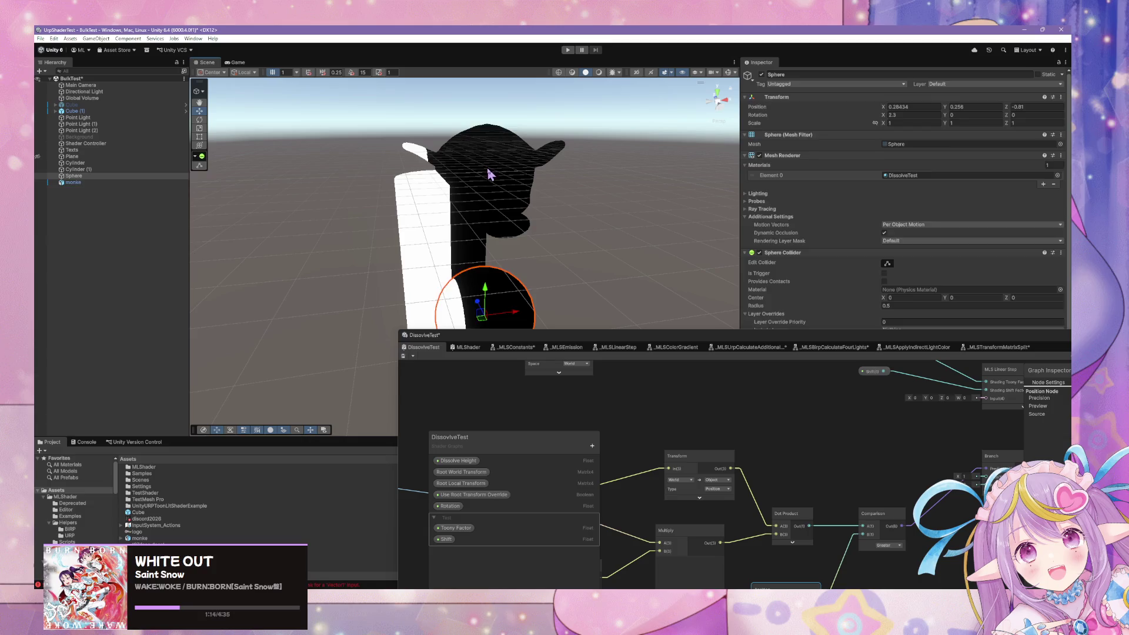
click(488, 172)
mouse_move(520, 185)
mouse_down()
mouse_move(498, 283)
mouse_move(536, 237)
mouse_move(401, 186)
mouse_up()
click(200, 120)
click(491, 268)
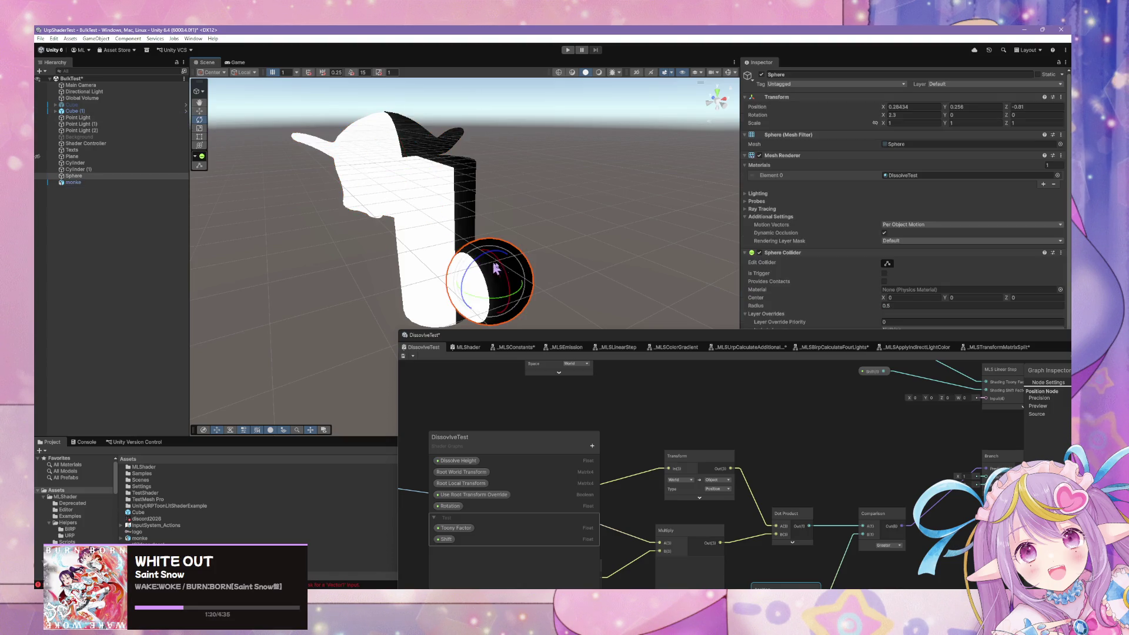
drag(476, 266, 484, 263)
mouse_move(529, 263)
mouse_down()
mouse_move(588, 262)
mouse_move(493, 263)
mouse_move(510, 281)
mouse_move(527, 273)
mouse_move(459, 264)
mouse_up()
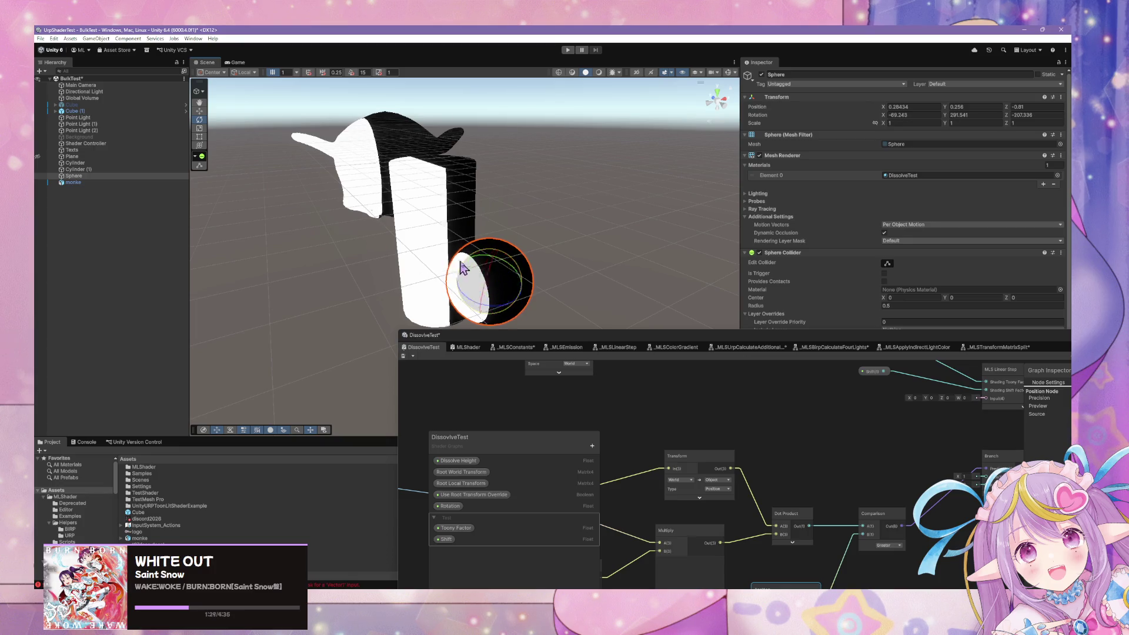
key(ctrl+z)
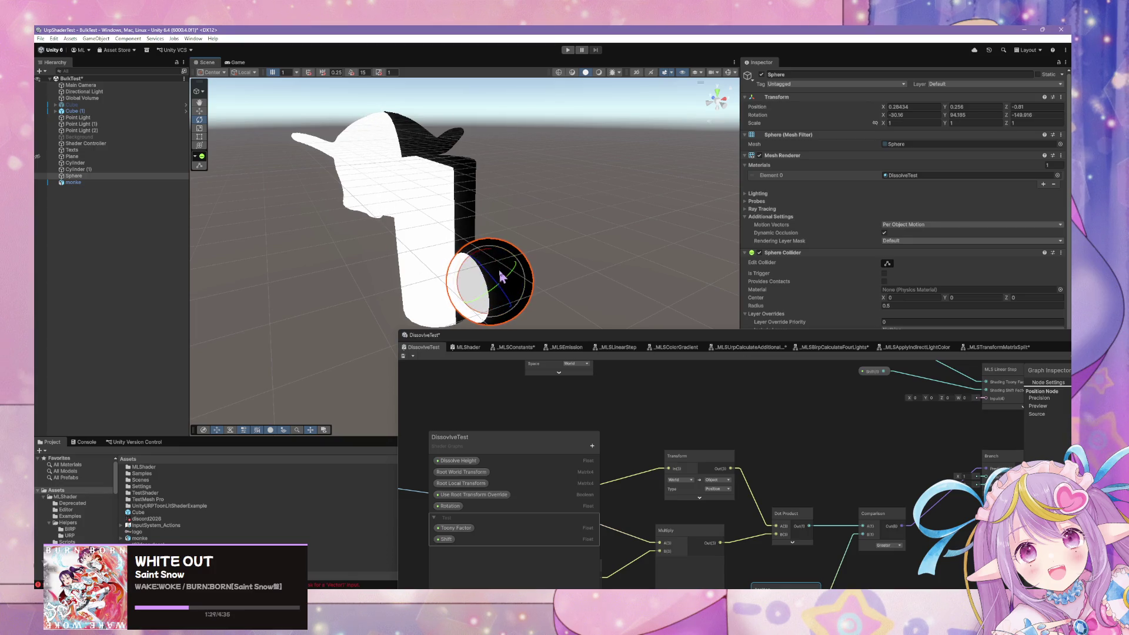
key(w)
- Reset the sphere's X and Z rotation values to 0 in the Inspector
mouse_move(542, 266)
mouse_down()
mouse_move(504, 280)
mouse_move(467, 257)
mouse_up()
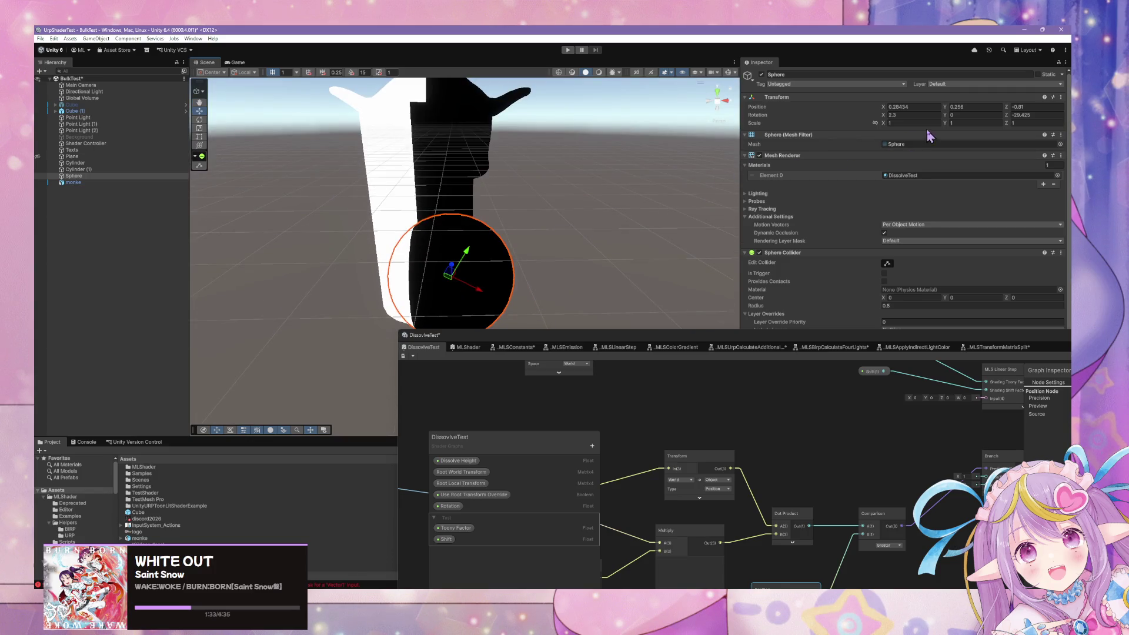
click(915, 116)
click(1029, 115)
text(0)
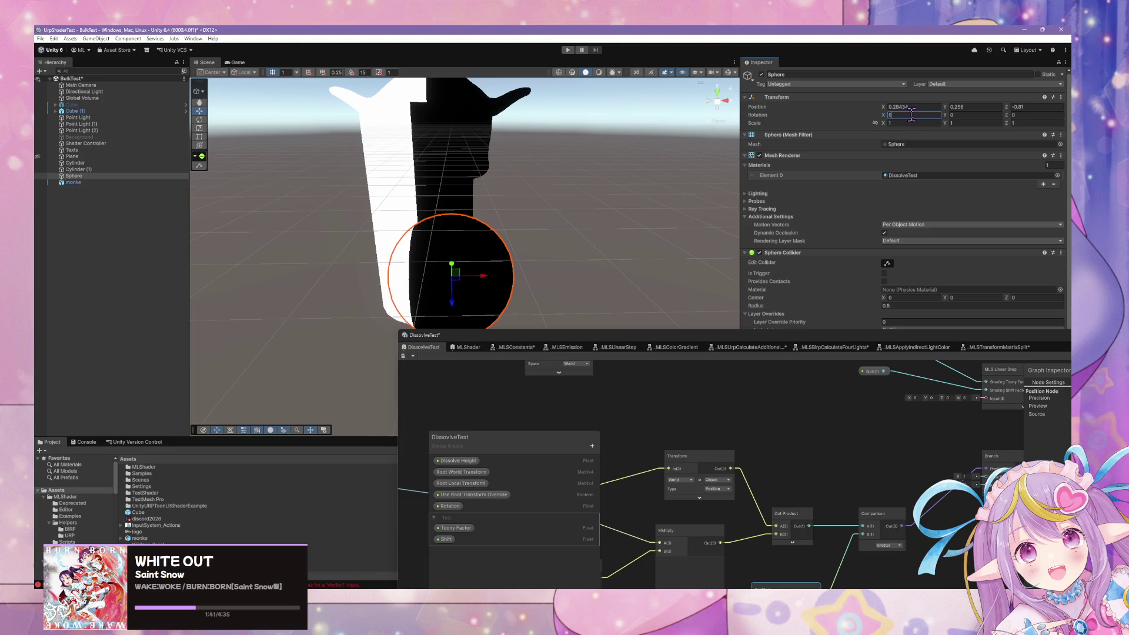
- Feed Rotation_Euler into Multiply A, then test by tilting the sphere and sliding it to X 0.165
mouse_move(744, 424)
mouse_down()
mouse_move(911, 438)
mouse_move(826, 444)
mouse_up()
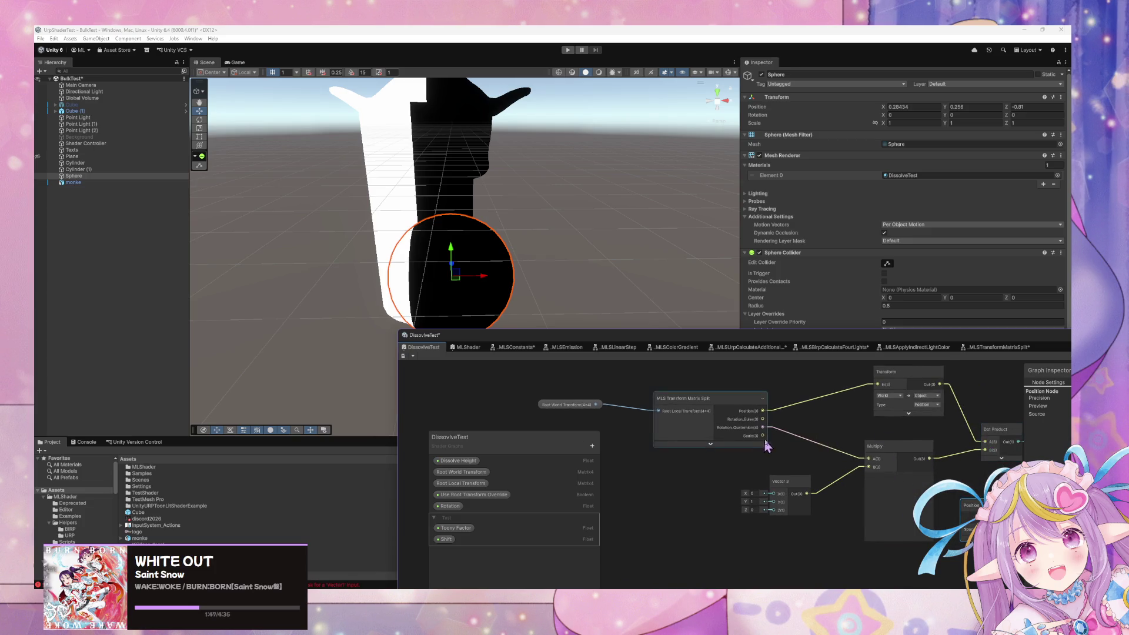
drag(762, 419, 869, 459)
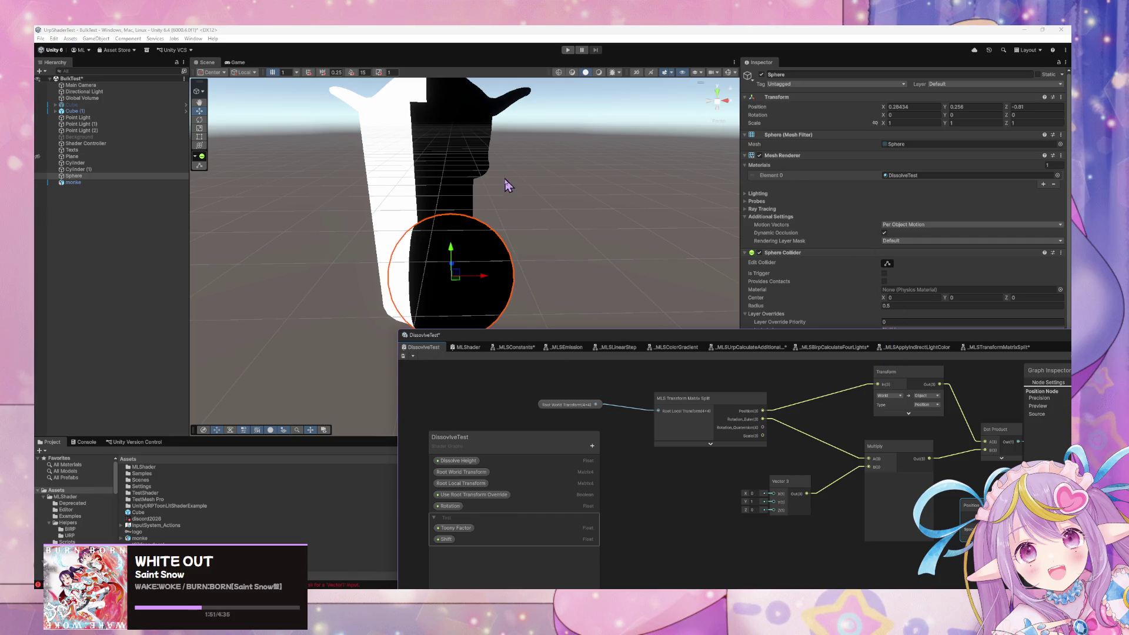
click(199, 120)
mouse_move(502, 278)
mouse_down()
mouse_move(500, 260)
mouse_move(458, 266)
mouse_up()
key(ctrl+z)
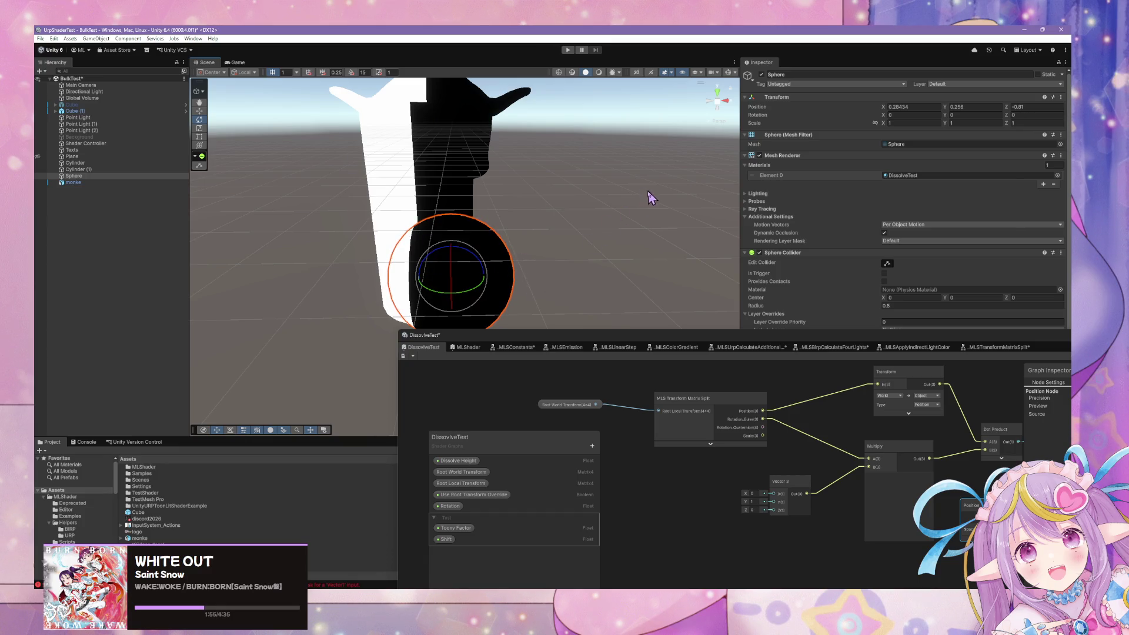
click(199, 111)
mouse_move(476, 277)
mouse_down()
mouse_move(368, 252)
mouse_move(510, 298)
mouse_move(437, 281)
mouse_move(503, 295)
mouse_move(447, 283)
mouse_up()
- Connect the split Position output to Dot Product A and delete the Transform node
scroll(746, 427, down, 1)
scroll(746, 428, down, 1)
mouse_move(506, 221)
mouse_down()
mouse_move(497, 187)
mouse_move(560, 184)
mouse_up()
scroll(561, 184, up, 3)
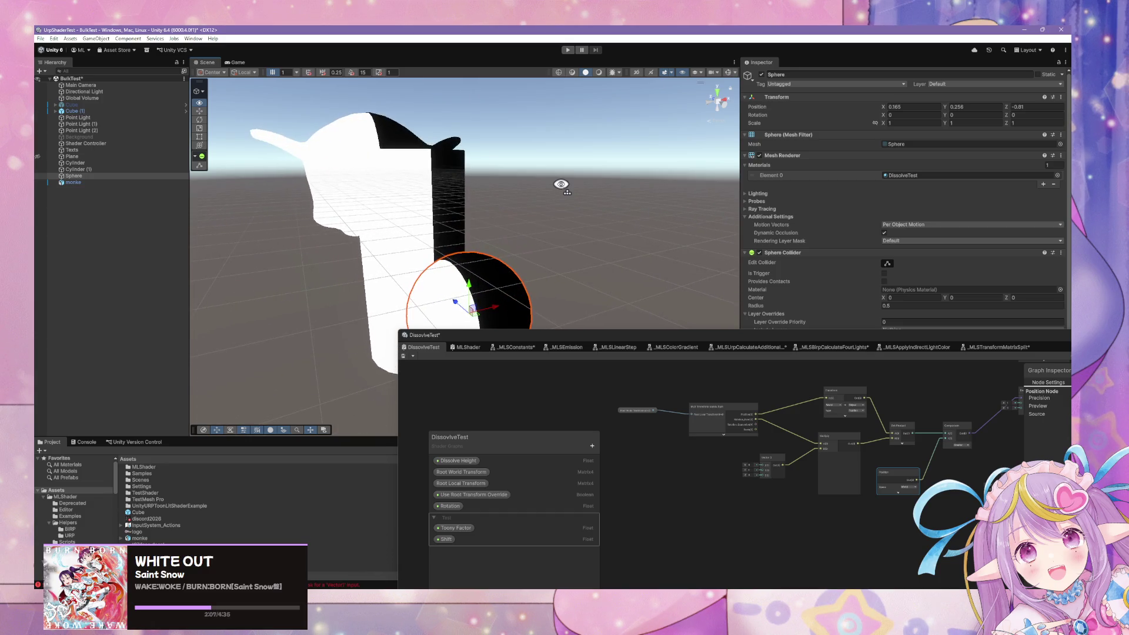
scroll(908, 417, up, 2)
mouse_move(826, 389)
mouse_down()
mouse_move(799, 385)
mouse_move(802, 425)
mouse_up()
drag(729, 412, 763, 400)
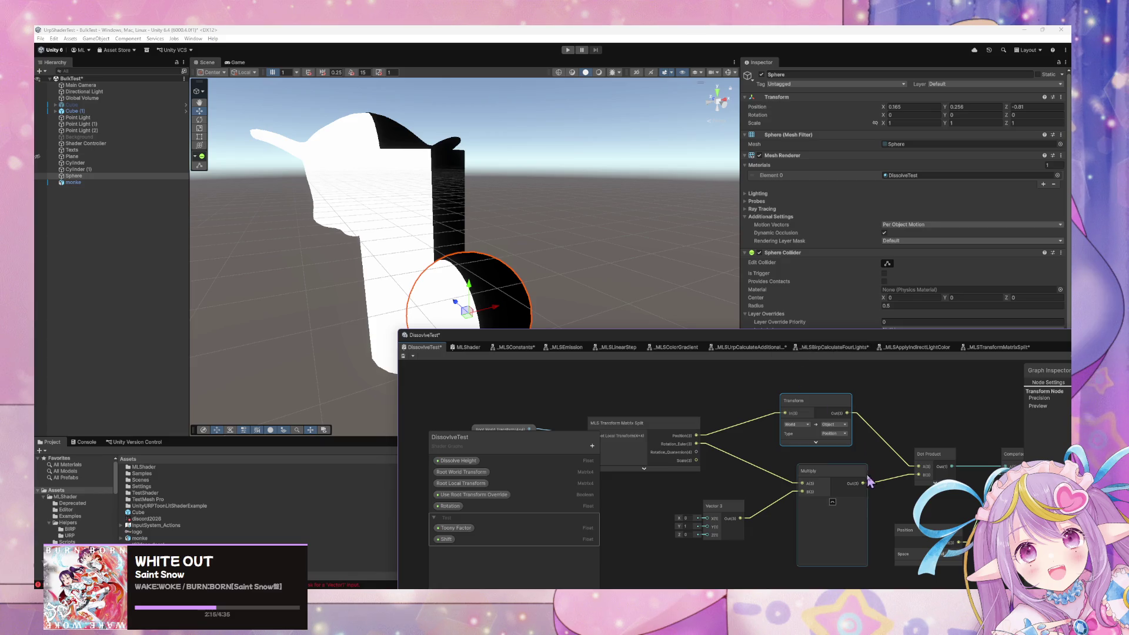
mouse_move(750, 483)
mouse_down()
mouse_move(772, 456)
mouse_move(755, 479)
mouse_up()
drag(780, 383, 789, 416)
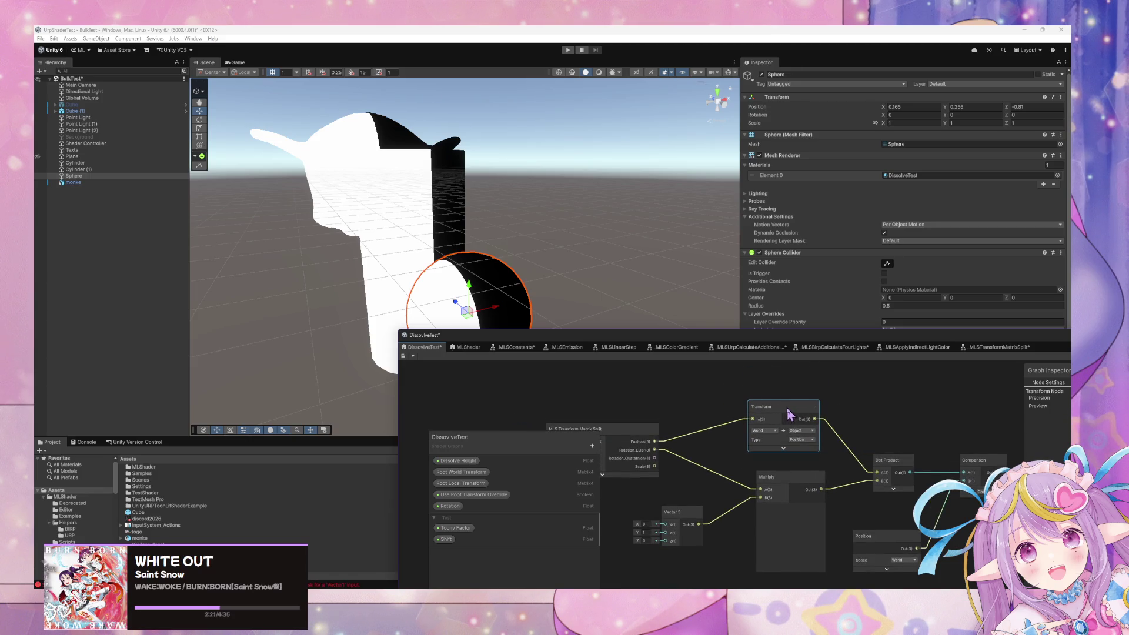
drag(654, 442, 876, 472)
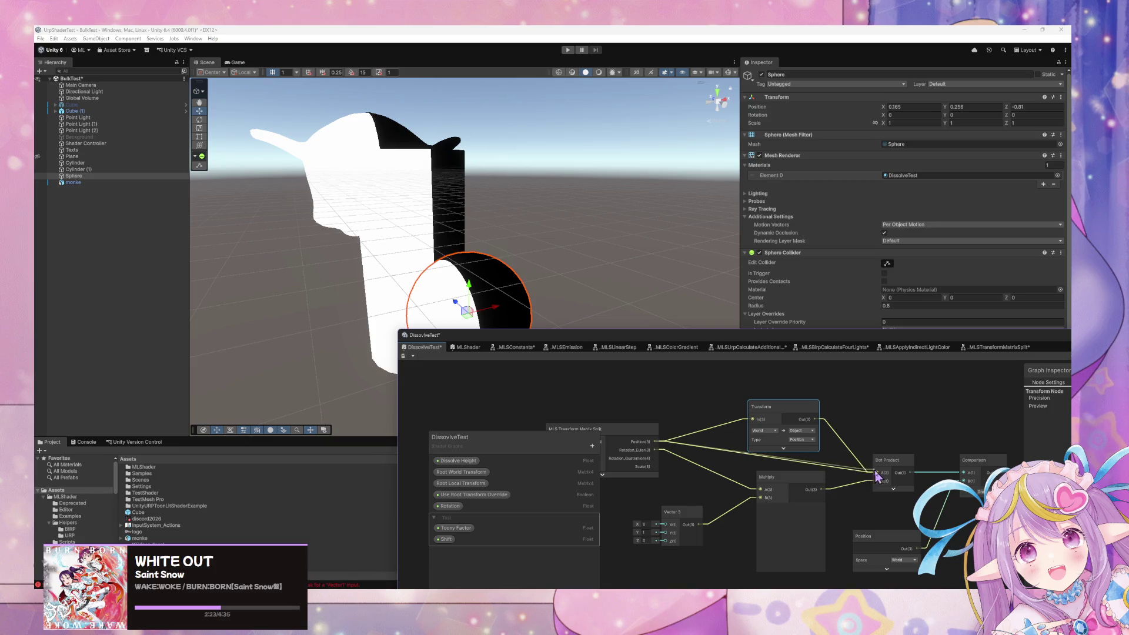
key(Delete)
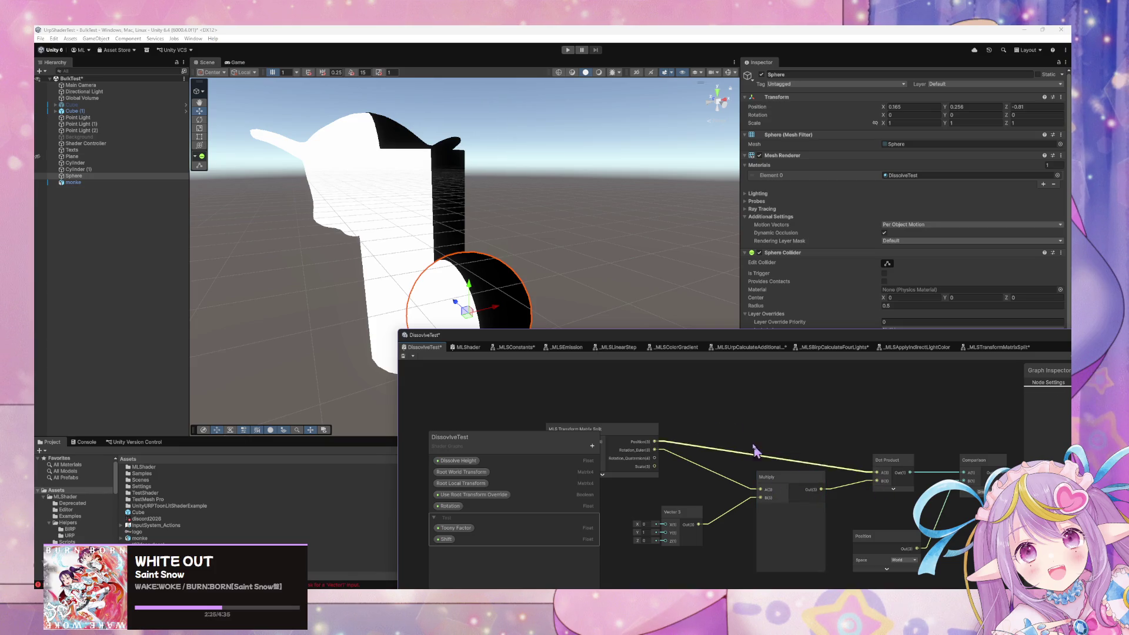
- Reconnect Rotation_Quaternion into Multiply A and rotate the sphere around Z to test
drag(853, 452, 912, 400)
drag(801, 448, 722, 440)
drag(634, 397, 740, 428)
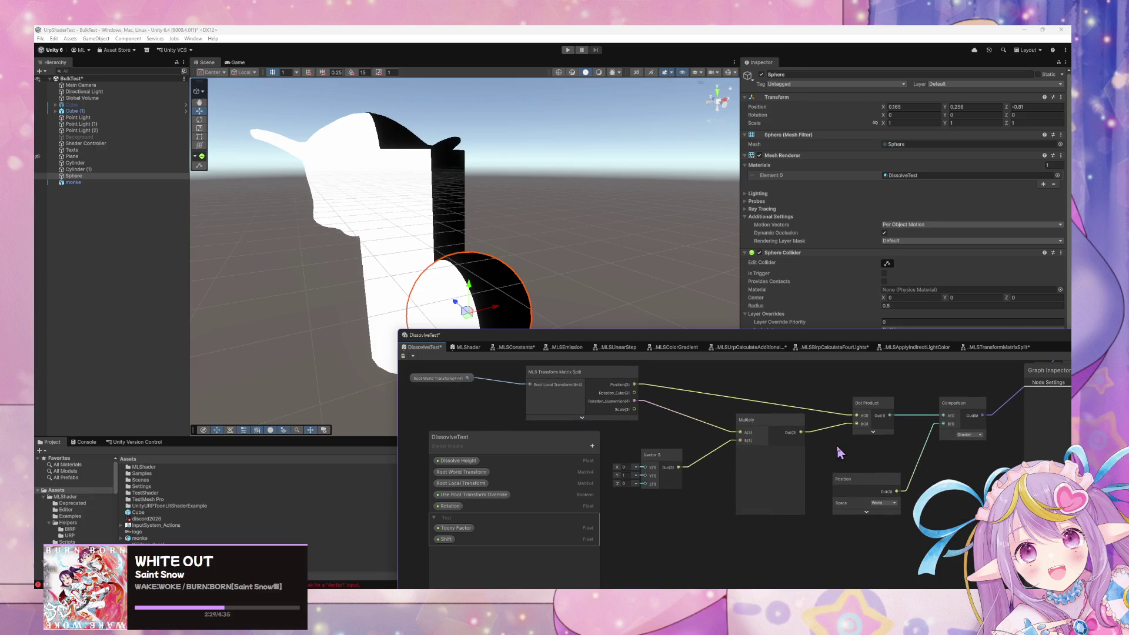
drag(838, 448, 753, 441)
mouse_move(891, 464)
mouse_down()
mouse_move(794, 559)
mouse_move(819, 537)
mouse_move(824, 464)
mouse_move(844, 465)
mouse_move(846, 504)
mouse_move(944, 412)
mouse_move(882, 421)
mouse_move(952, 396)
mouse_up()
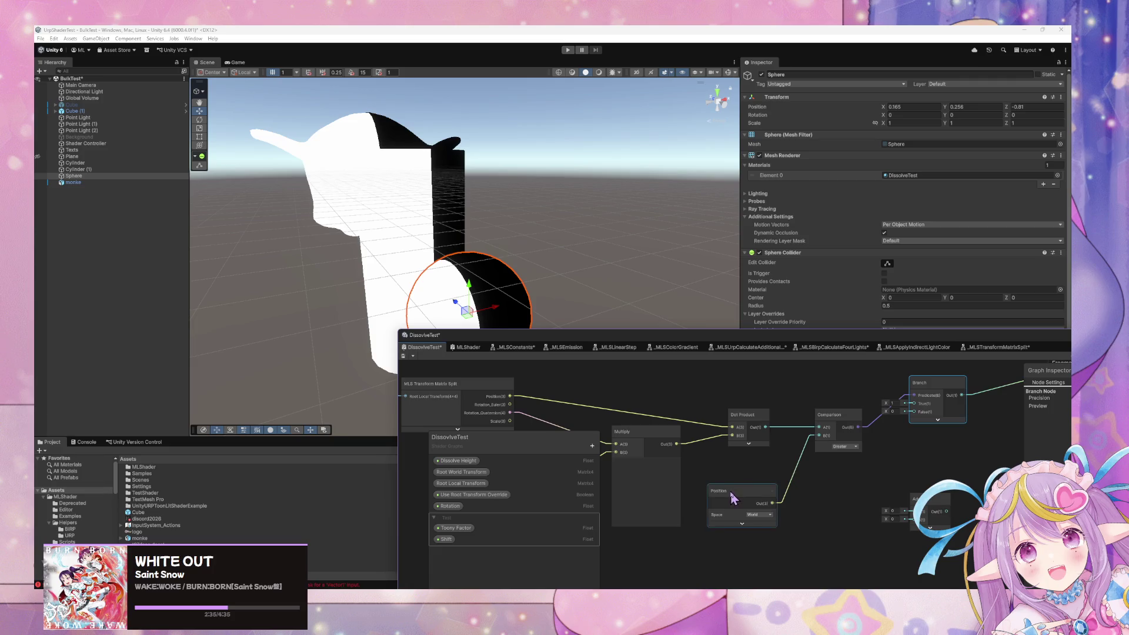
drag(732, 497, 752, 497)
key(e)
mouse_move(454, 299)
mouse_down()
mouse_move(517, 291)
mouse_move(494, 303)
mouse_up()
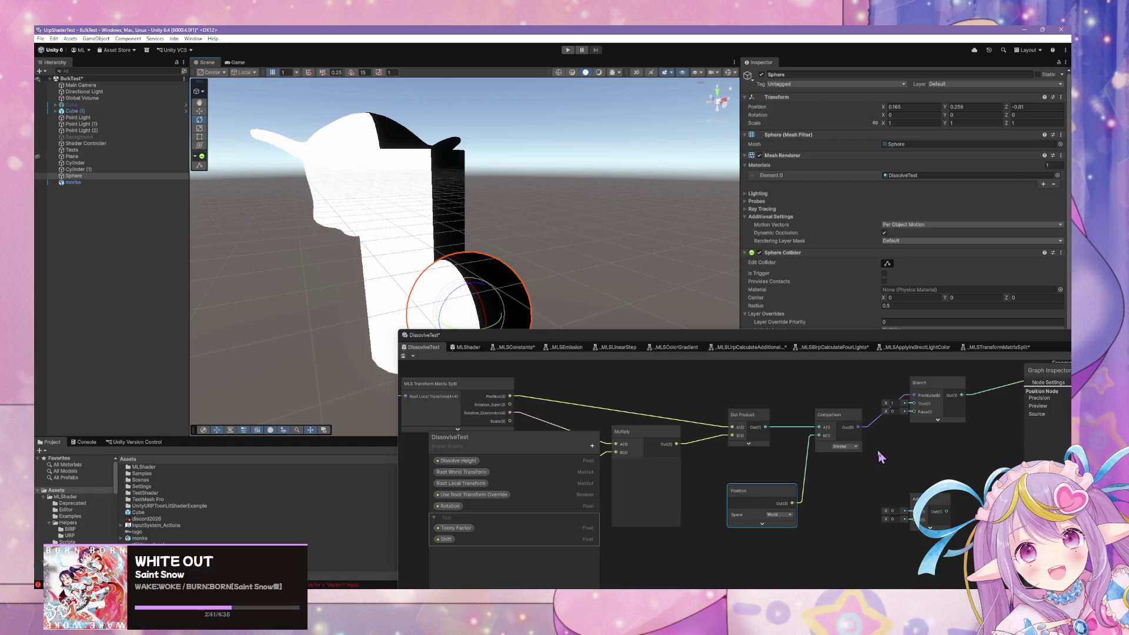
- Rotate the sphere to check the dissolve and set the Vector 3 X value to 10
click(917, 506)
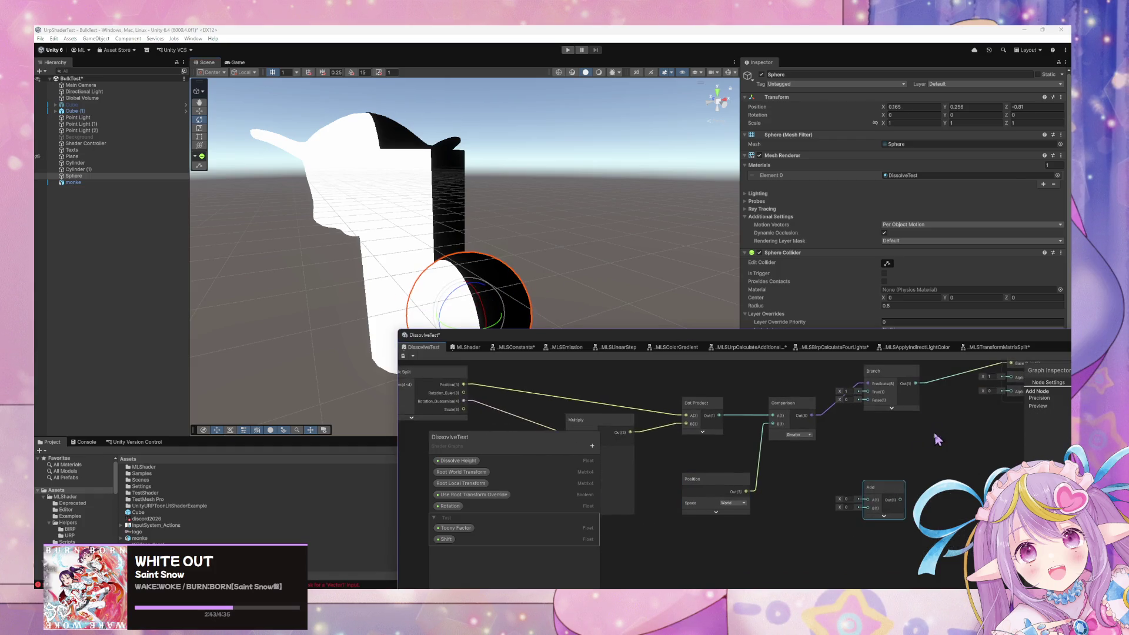
drag(939, 437, 869, 521)
drag(857, 448, 732, 447)
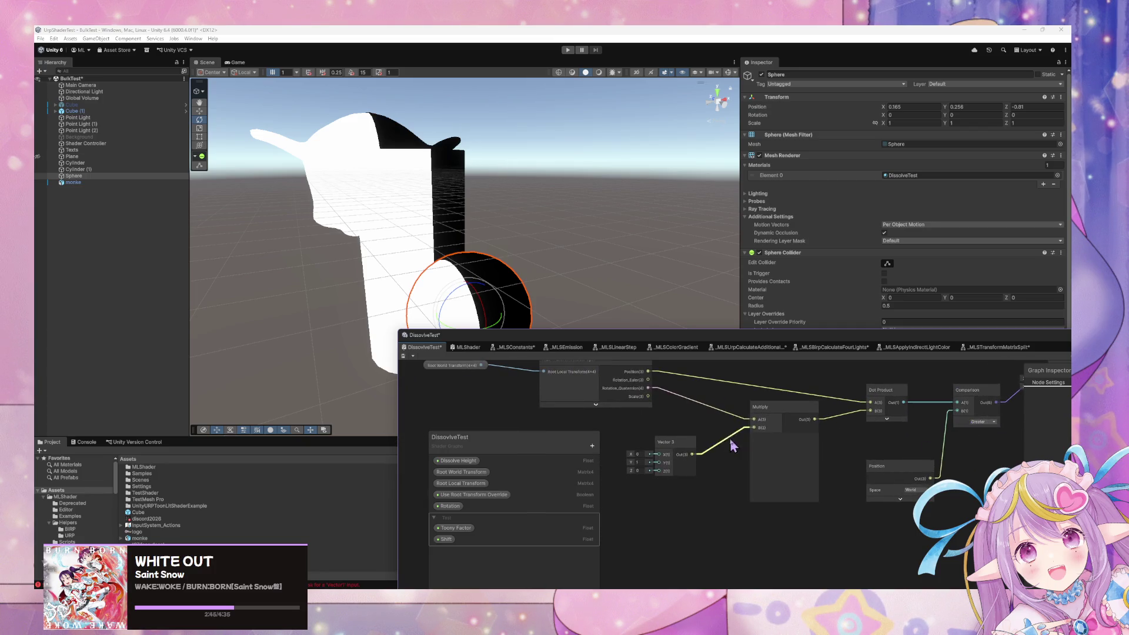
drag(691, 413, 709, 440)
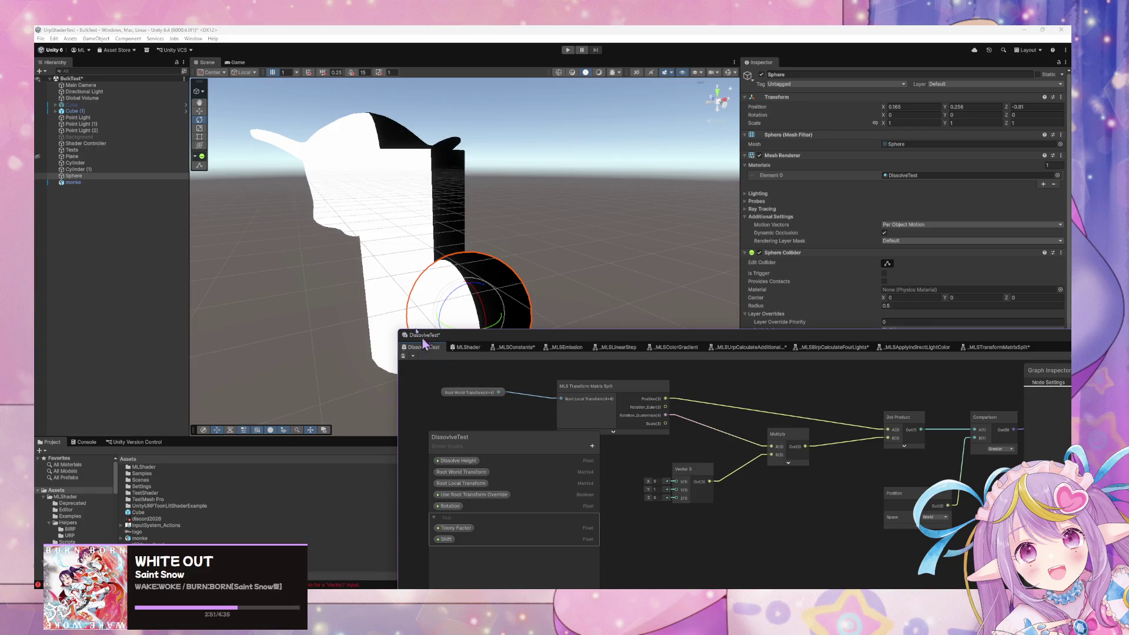
mouse_move(474, 298)
mouse_down()
mouse_move(486, 294)
mouse_move(447, 303)
mouse_move(464, 333)
mouse_move(438, 360)
mouse_move(461, 373)
mouse_move(453, 324)
mouse_up()
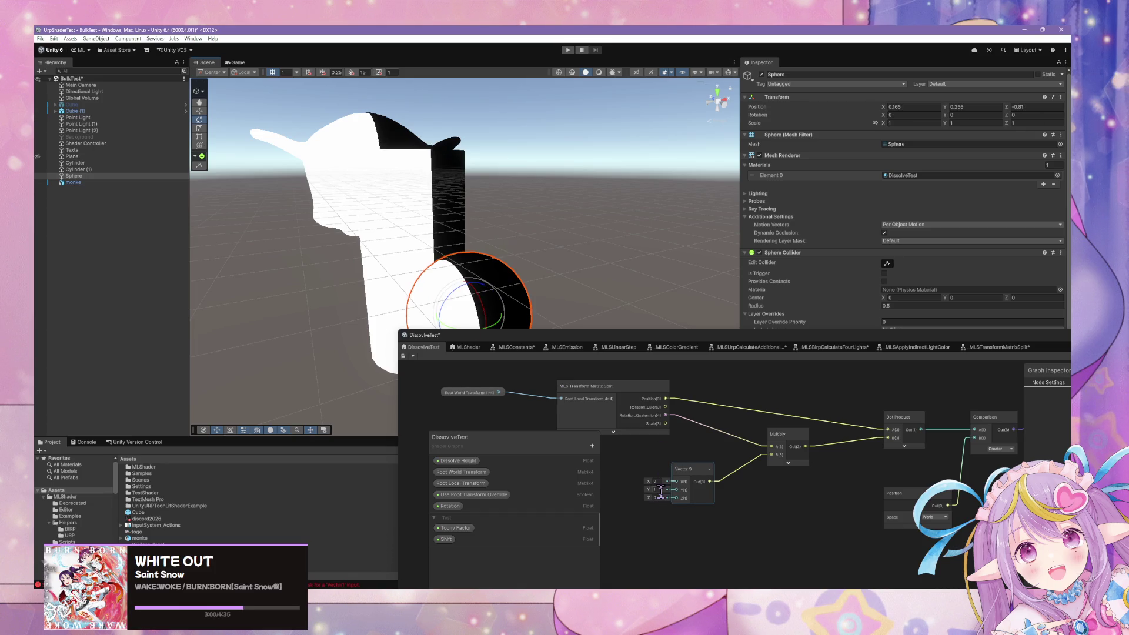
click(658, 489)
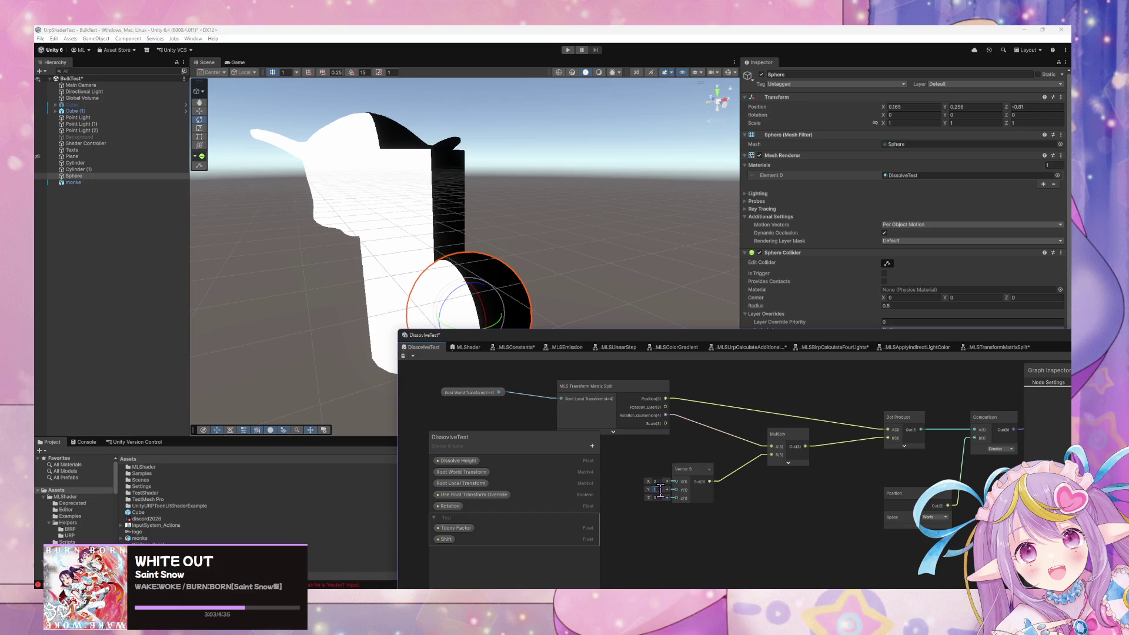
click(656, 481)
text(1)
text(0)
- Rearrange the Branch, Position and Dot Product nodes and delete the Dot Product's input wires
drag(973, 474, 894, 500)
drag(927, 464, 758, 465)
mouse_move(847, 427)
mouse_down()
mouse_move(855, 459)
mouse_move(961, 396)
mouse_up()
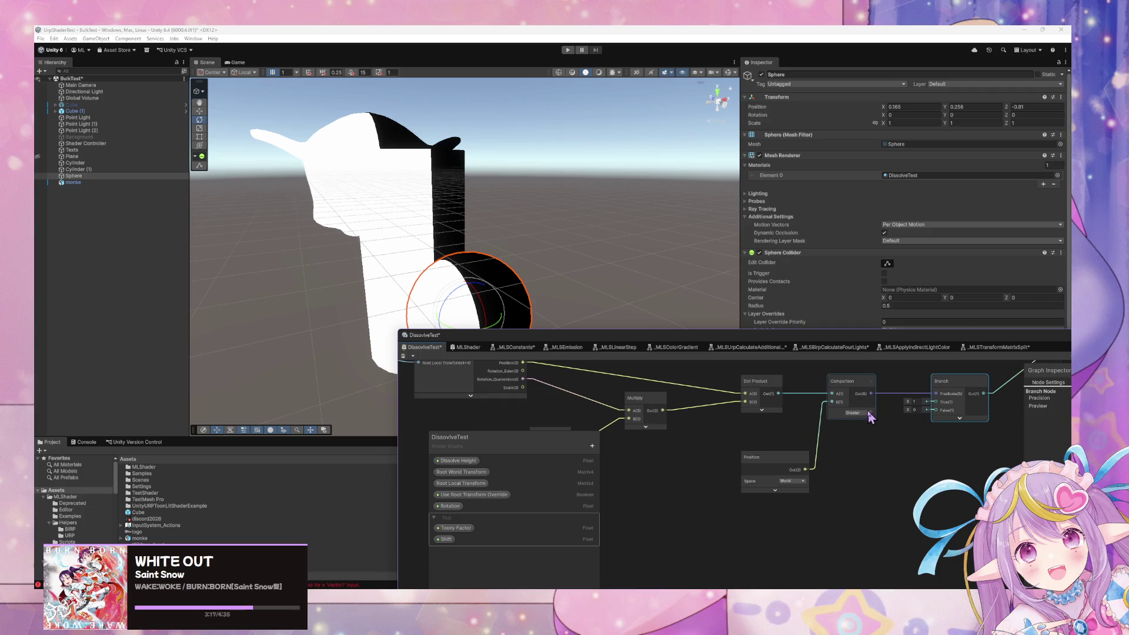
drag(792, 468, 763, 470)
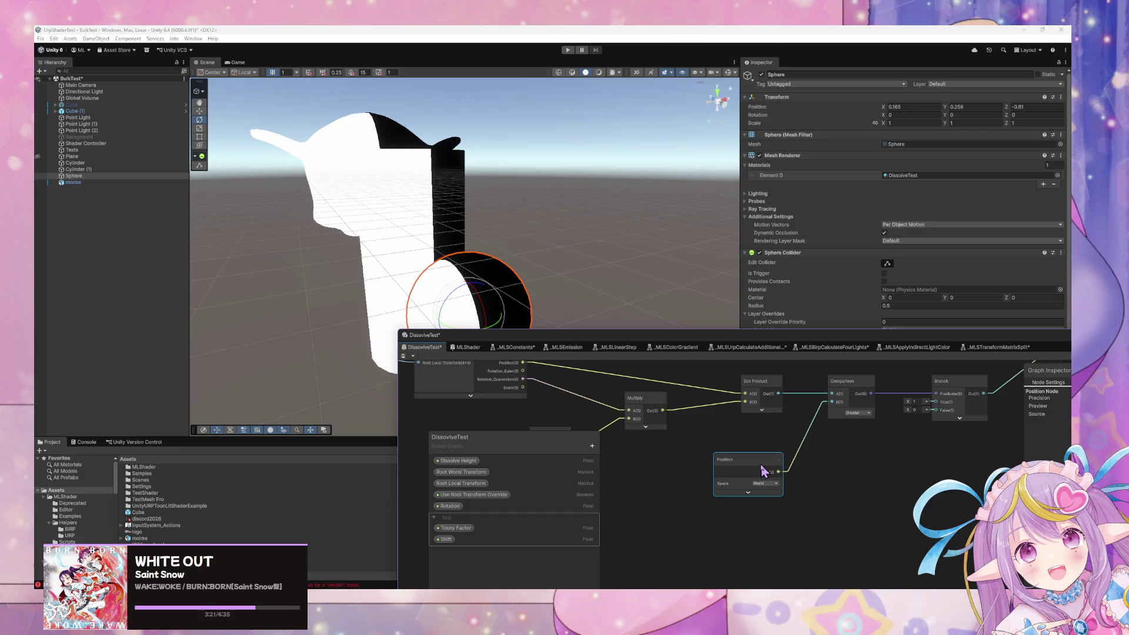
right_click(826, 460)
click(811, 448)
drag(811, 448, 822, 466)
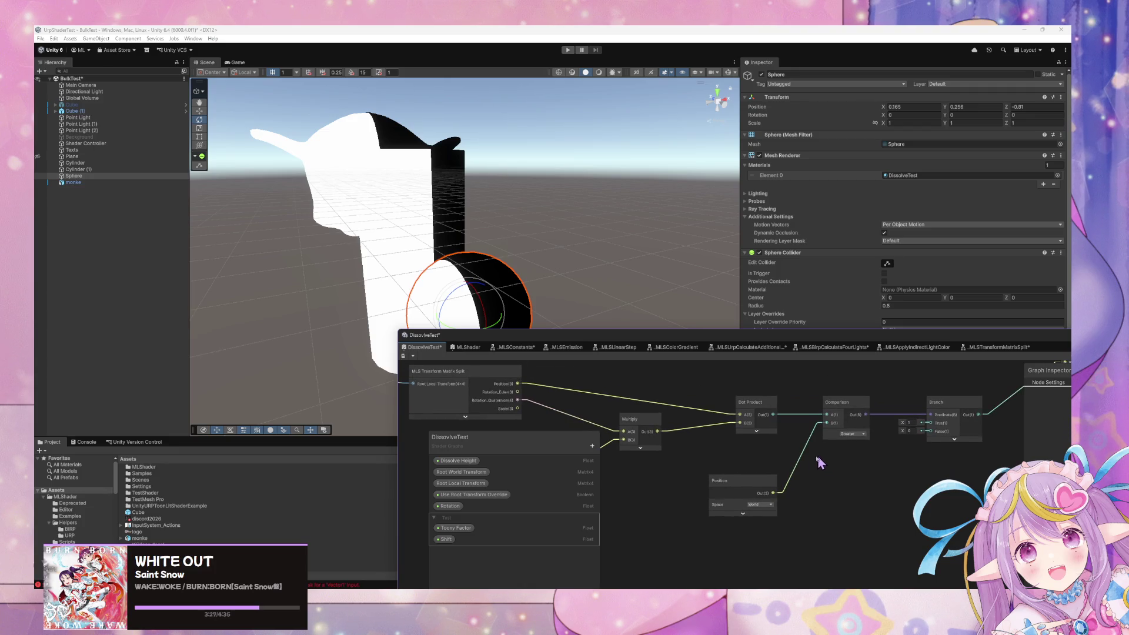
mouse_move(765, 436)
mouse_down()
mouse_move(723, 429)
mouse_move(848, 421)
mouse_up()
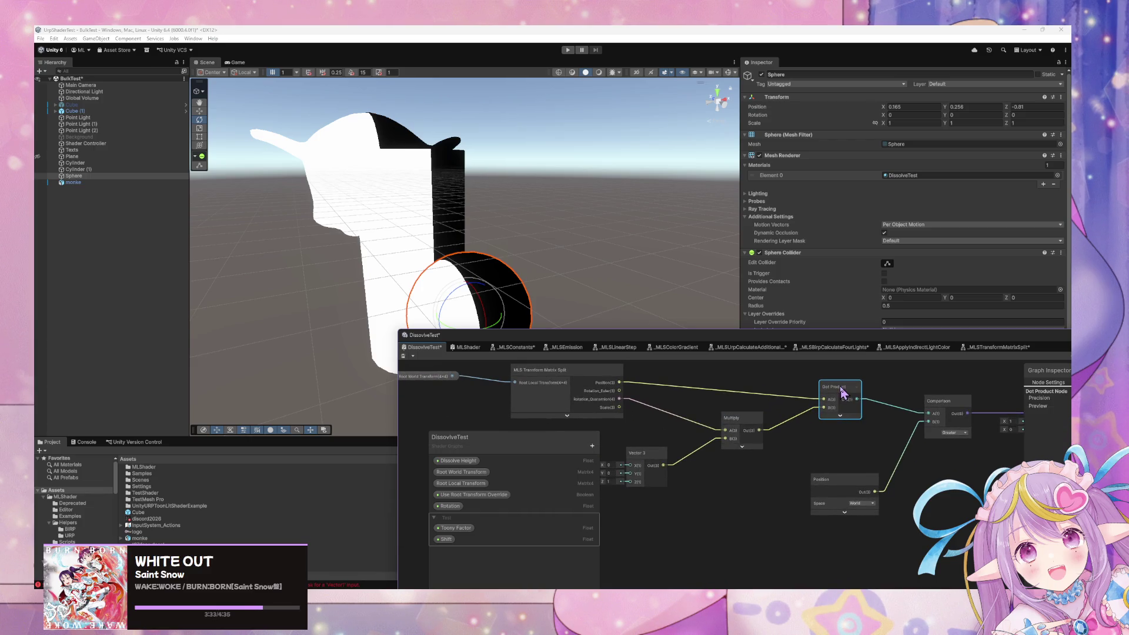
mouse_move(843, 393)
mouse_down()
mouse_move(847, 414)
mouse_move(835, 406)
mouse_move(779, 471)
mouse_up()
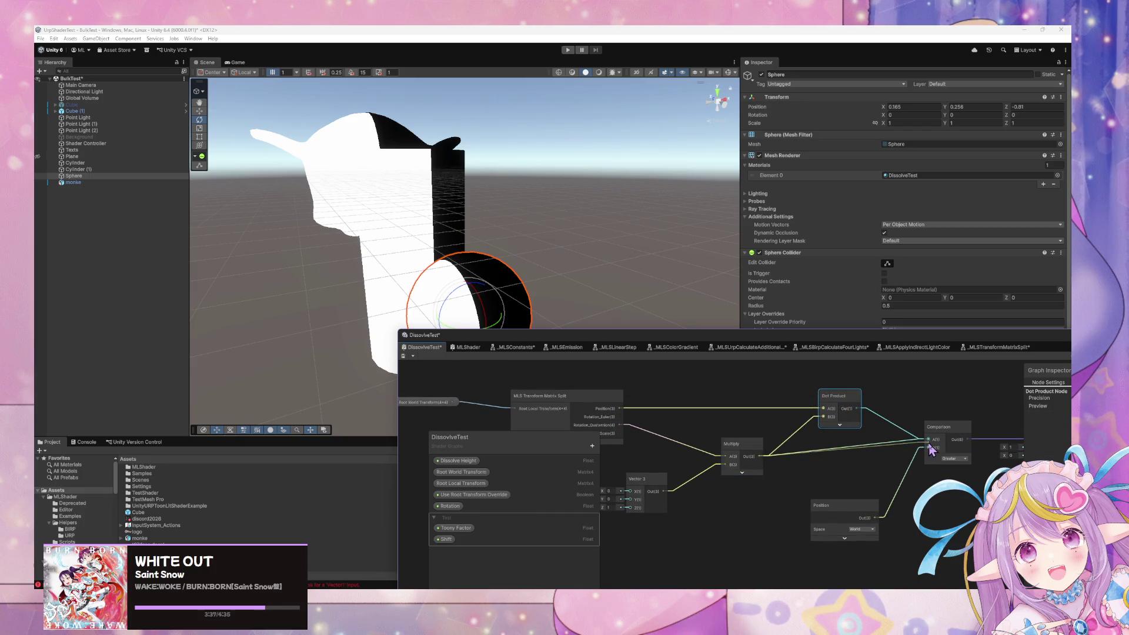
mouse_move(852, 404)
mouse_down()
mouse_move(874, 467)
mouse_move(858, 415)
mouse_move(773, 414)
mouse_move(835, 416)
mouse_up()
key(Delete)
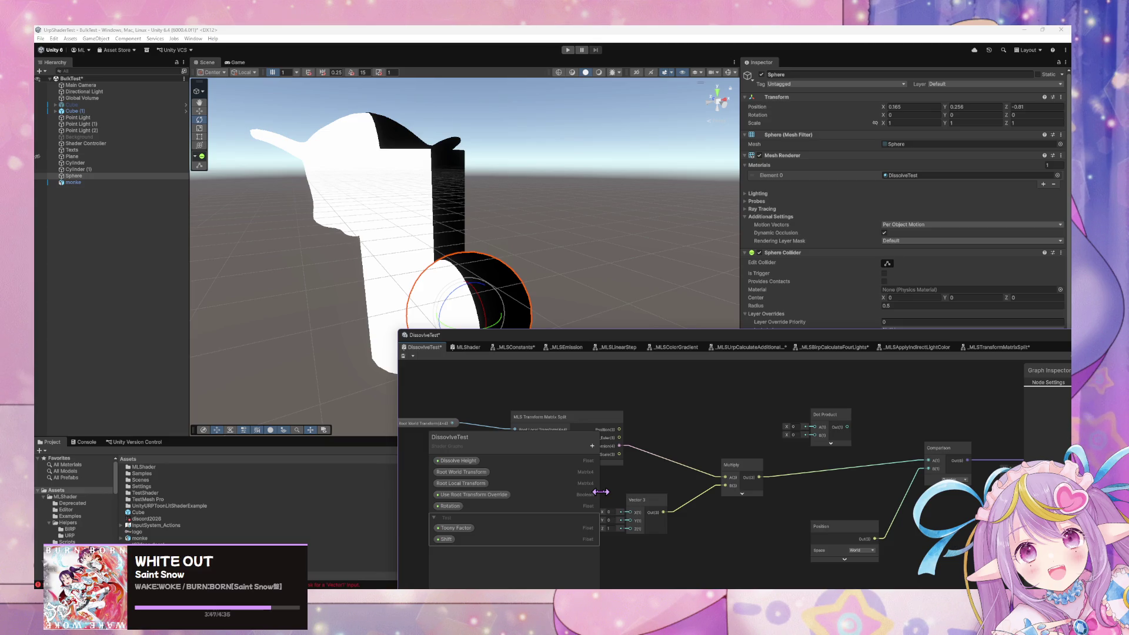
- Reposition the MLS Transform Matrix Split, Root World Transform and Multiply nodes in the graph
drag(826, 504, 908, 483)
drag(621, 413, 668, 412)
click(505, 402)
drag(505, 402, 556, 428)
drag(882, 442, 776, 424)
right_click(785, 400)
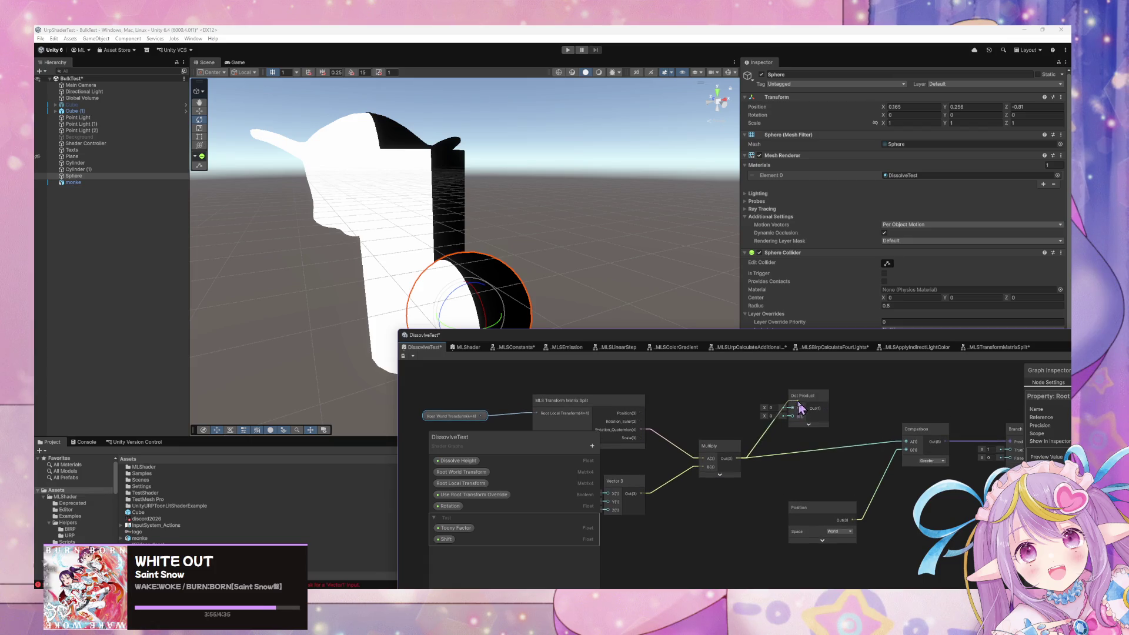
click(801, 406)
click(860, 532)
mouse_move(742, 464)
mouse_down()
mouse_move(725, 468)
mouse_move(792, 408)
mouse_up()
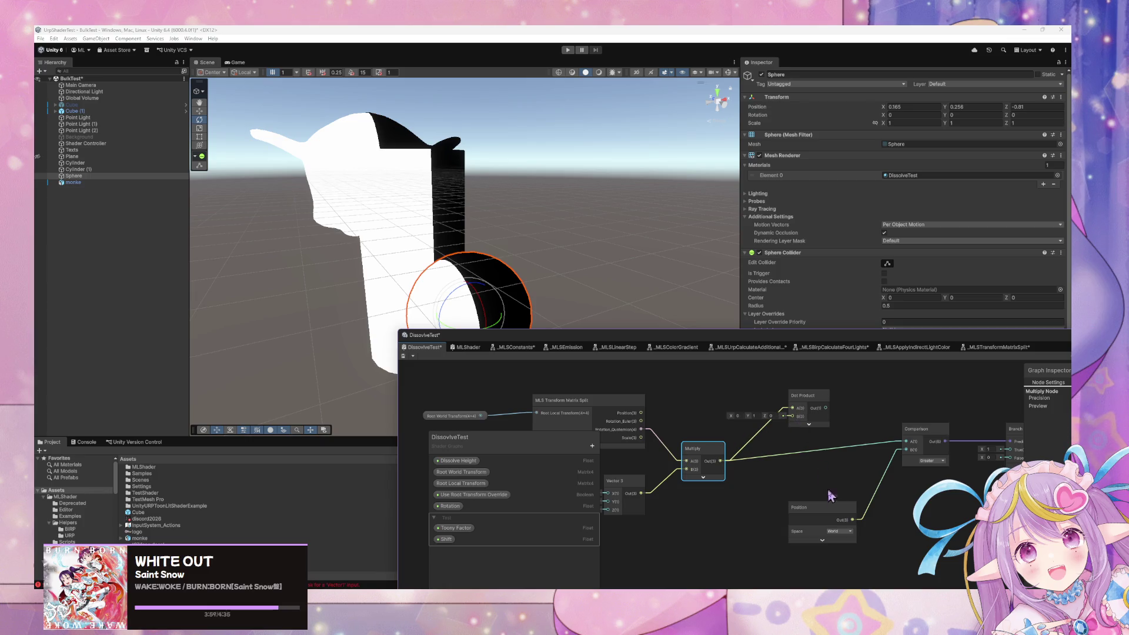
- Wire Position into Dot Product B and Dot Product into Comparison A, then save with Ctrl+S
mouse_move(853, 520)
mouse_down()
mouse_move(792, 416)
mouse_move(906, 450)
mouse_up()
click(878, 505)
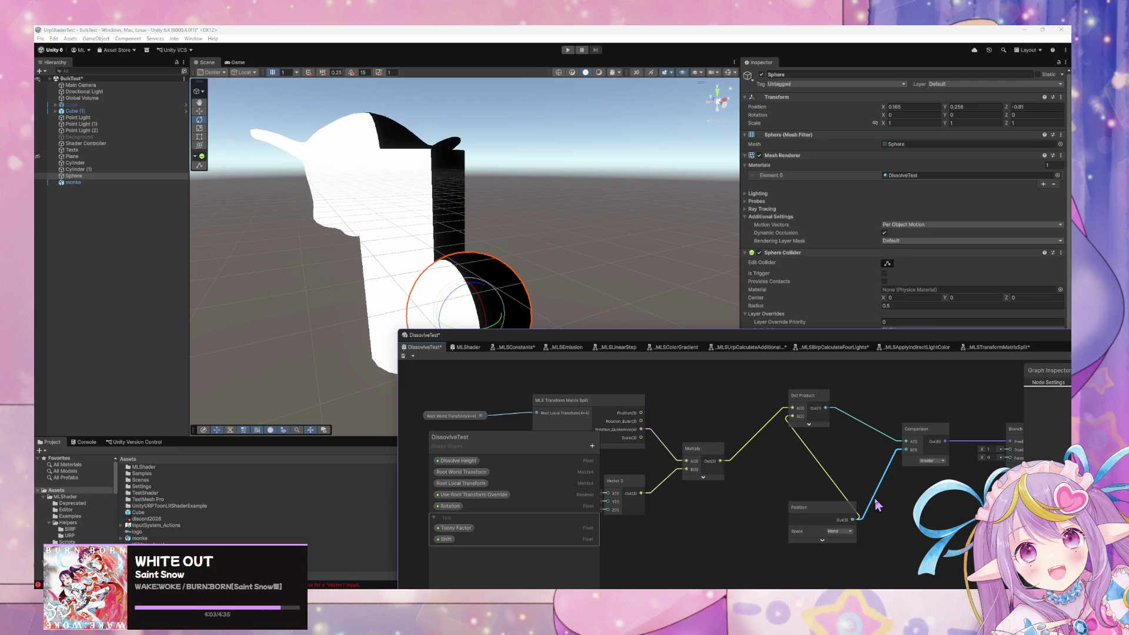
drag(852, 511, 760, 527)
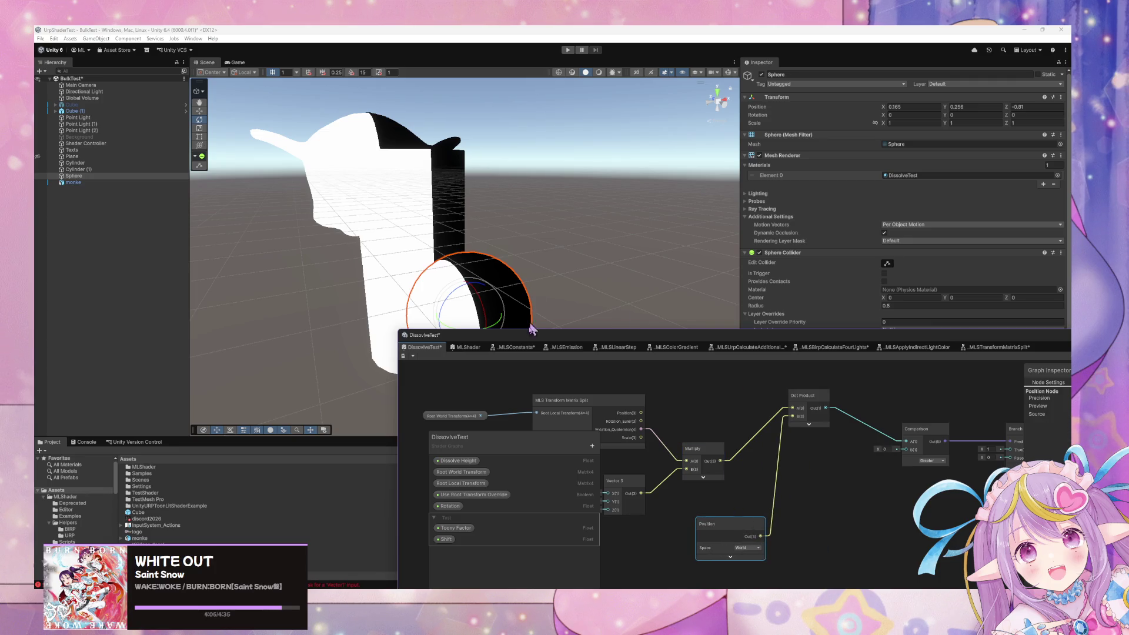
key(ctrl+s)
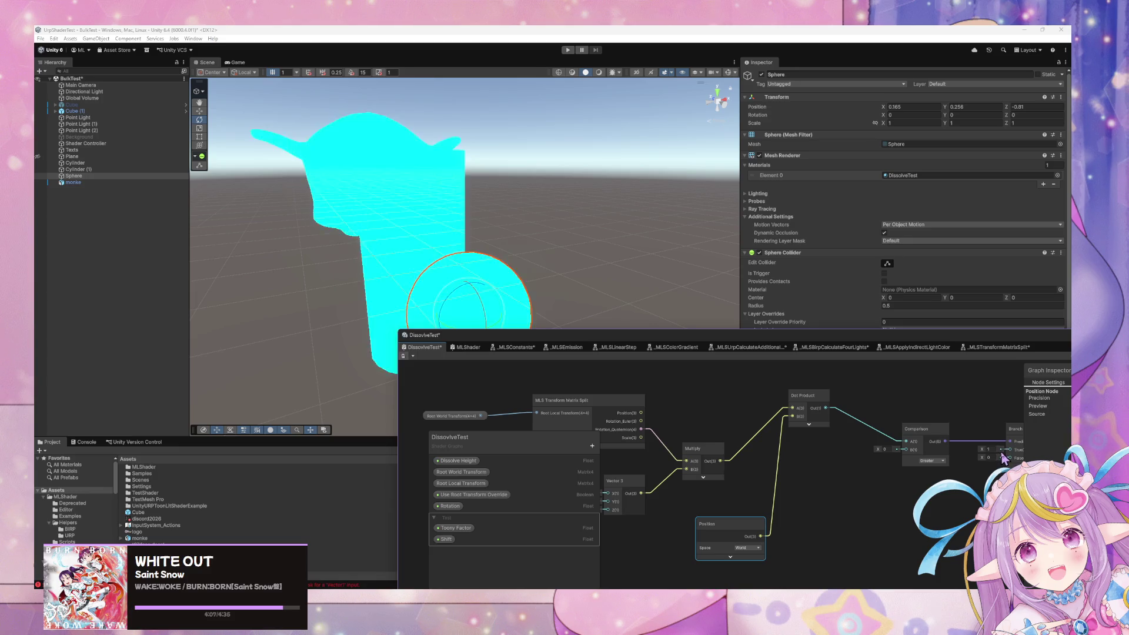
- Set the Vector 3 Y component to 1 while rotating the sphere to test the dissolve
drag(453, 303, 471, 308)
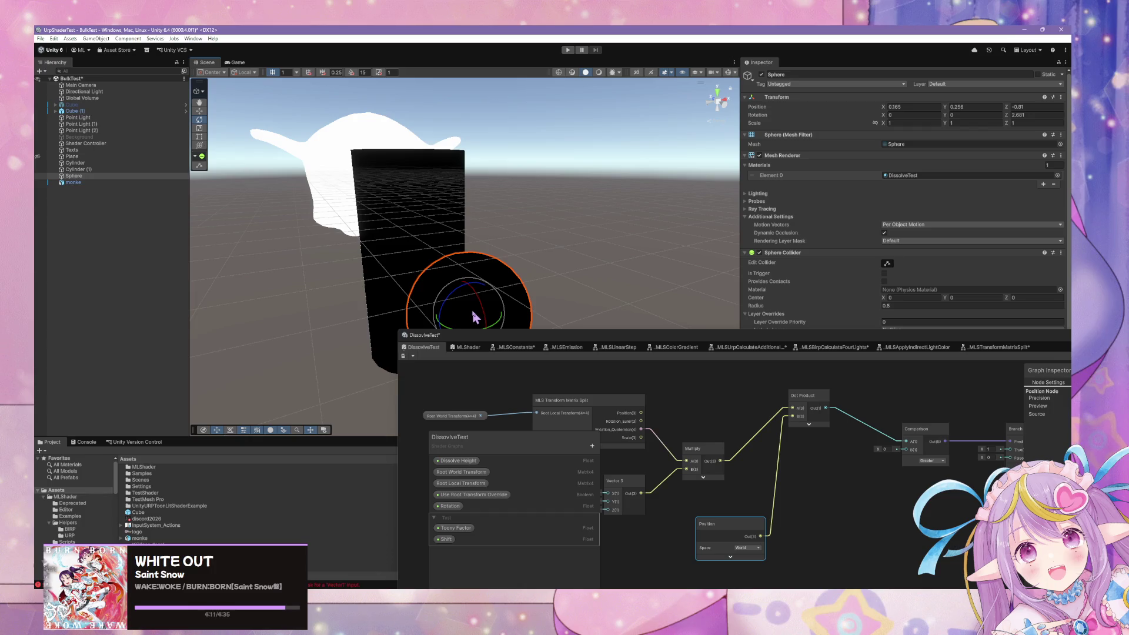
drag(754, 517, 829, 484)
text(1)
key(Tab)
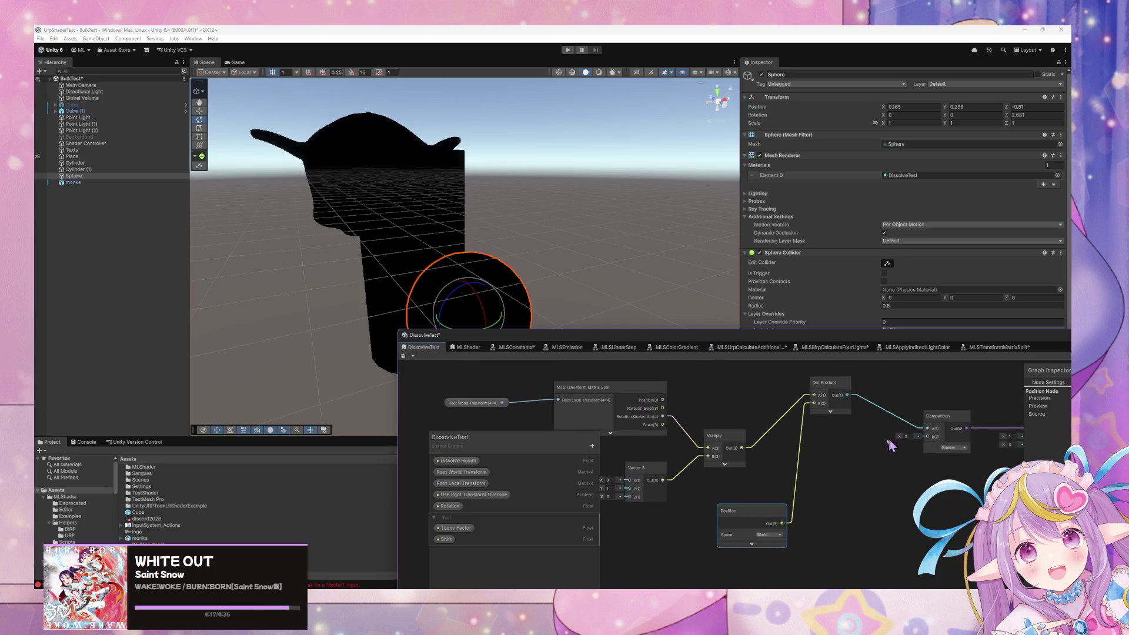
mouse_move(465, 312)
mouse_down()
mouse_move(467, 297)
mouse_move(461, 323)
mouse_move(507, 315)
mouse_move(459, 313)
mouse_up()
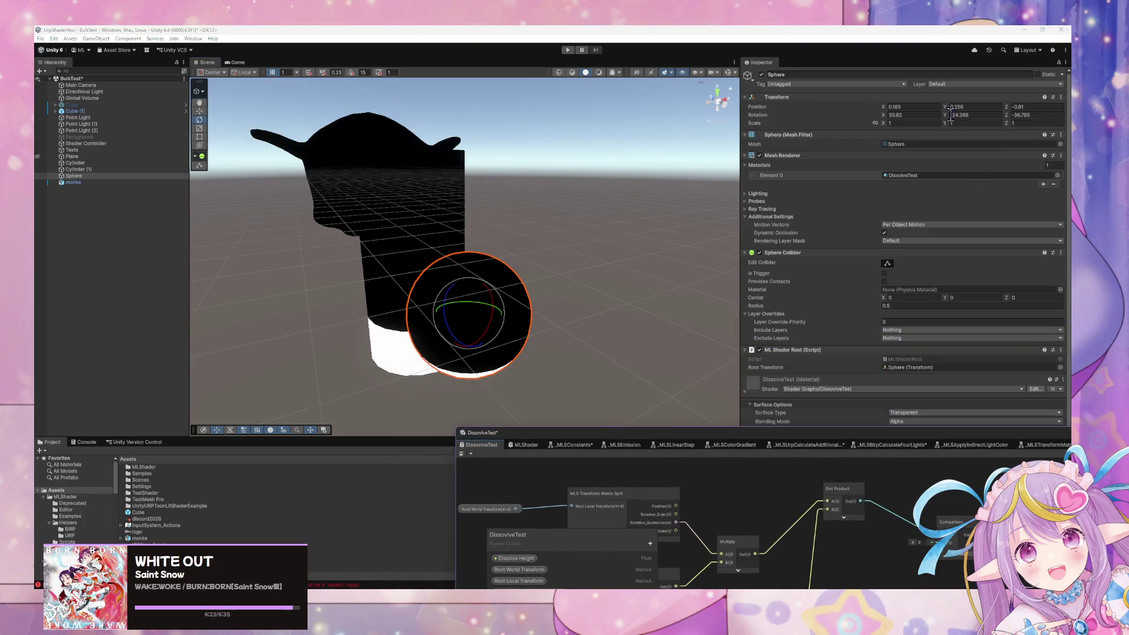
- Reset the sphere's rotation to 0, 0, 0 and tilt it to test the dissolve boundary
click(934, 115)
text(0)
key(Tab)
text(0)
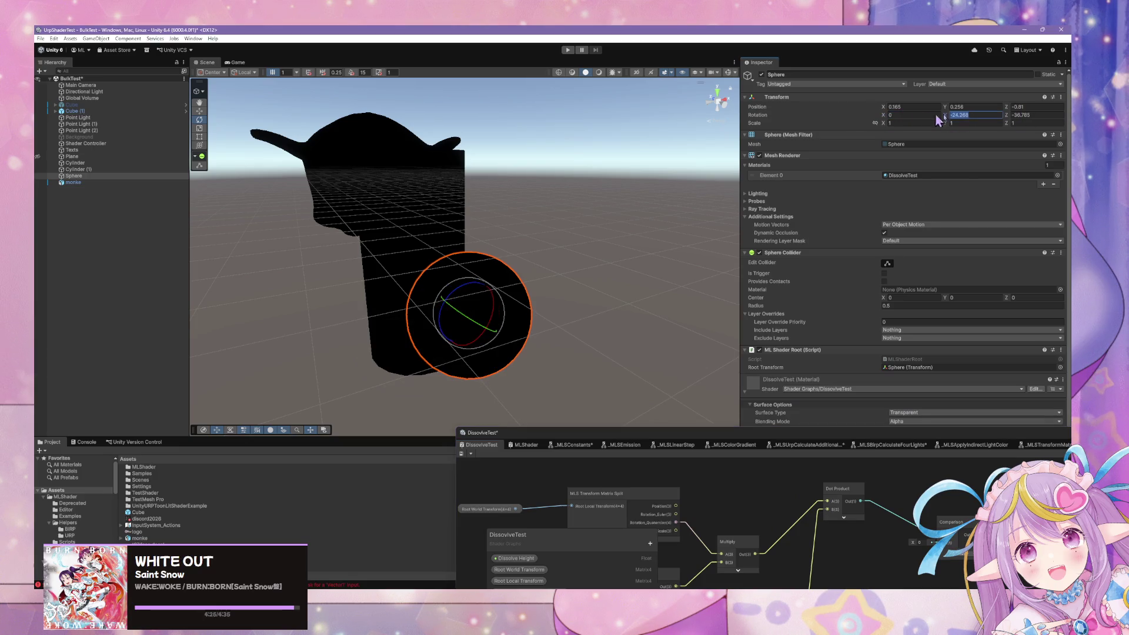
key(Tab)
text(0)
mouse_move(462, 305)
mouse_down()
mouse_move(468, 290)
mouse_move(534, 335)
mouse_move(617, 418)
mouse_move(676, 335)
mouse_move(517, 309)
mouse_up()
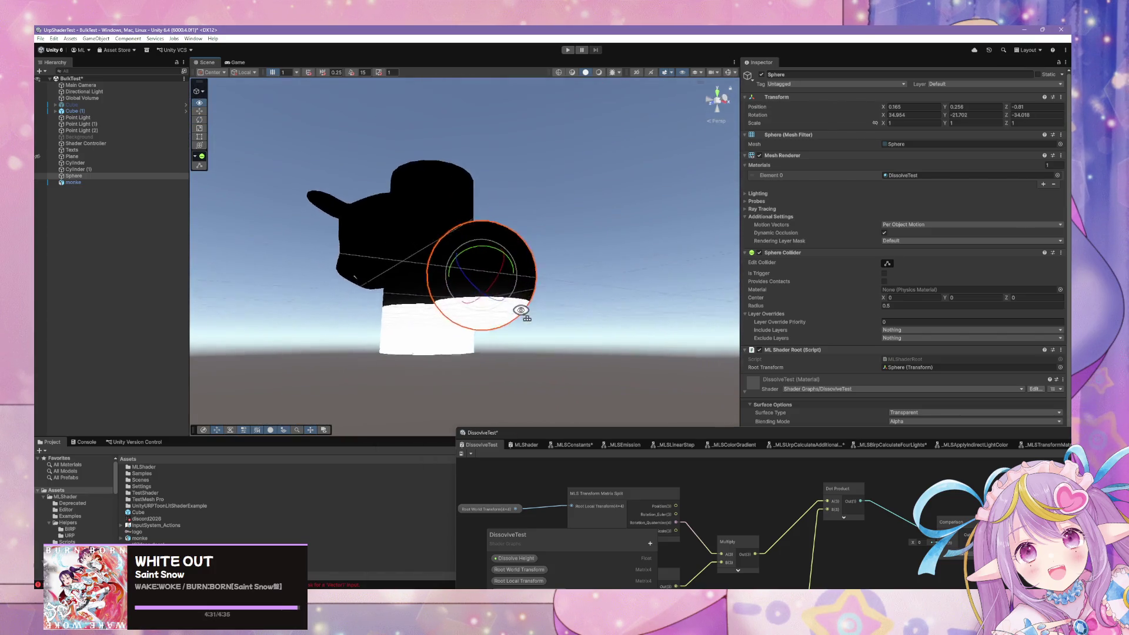
- Switch handles to Global and lower the sphere along the world Y axis
click(199, 113)
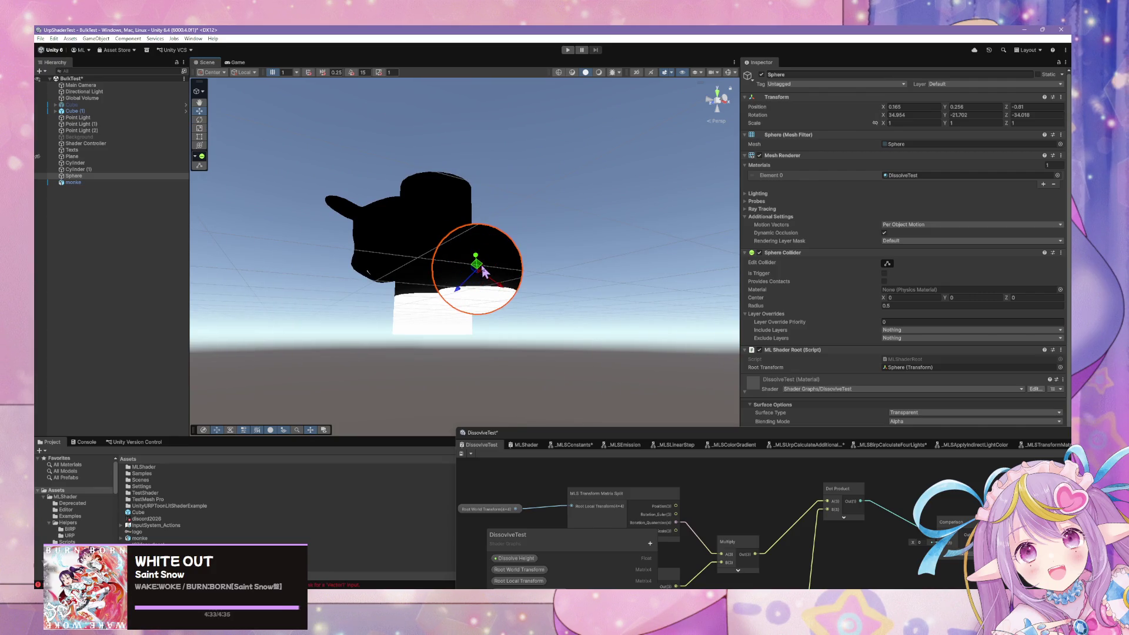
click(244, 73)
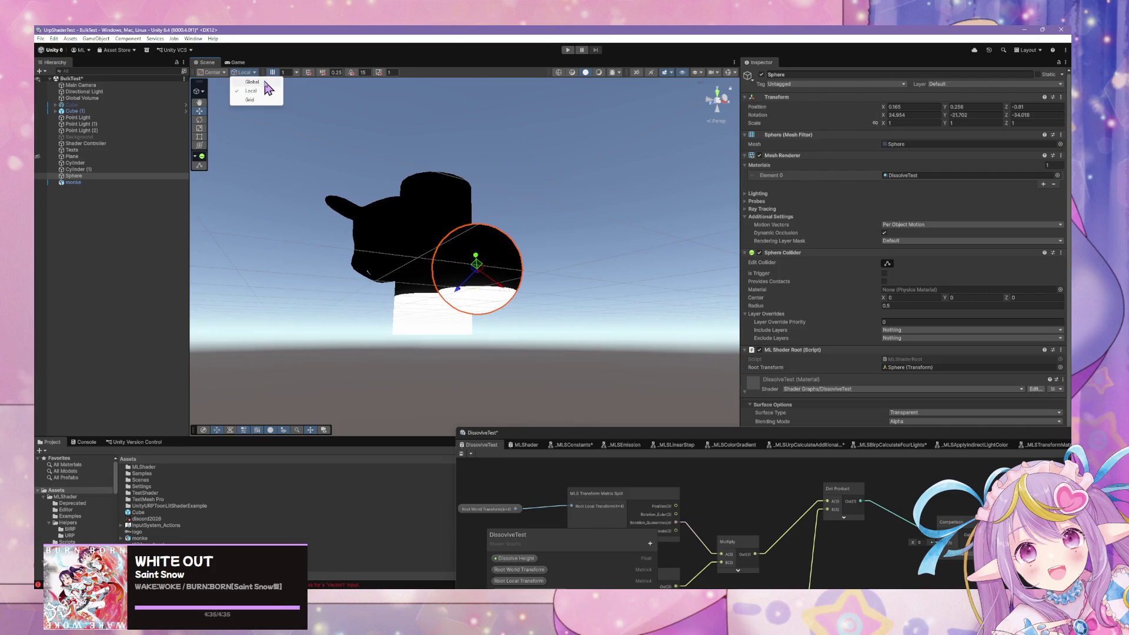
mouse_move(478, 244)
mouse_down()
mouse_move(476, 165)
mouse_move(471, 312)
mouse_move(478, 290)
mouse_up()
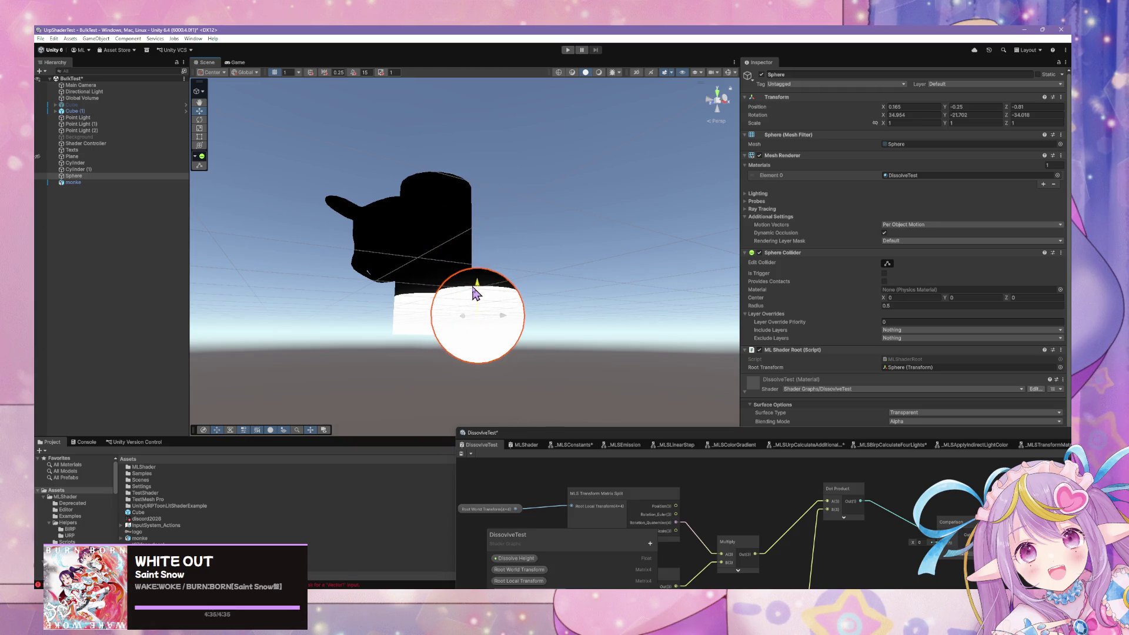
click(470, 294)
click(494, 297)
- Tilt the sphere to a new rotation, undo, and orbit the view around the objects
click(202, 120)
mouse_move(480, 306)
mouse_down()
mouse_move(468, 371)
mouse_move(476, 298)
mouse_move(478, 330)
mouse_up()
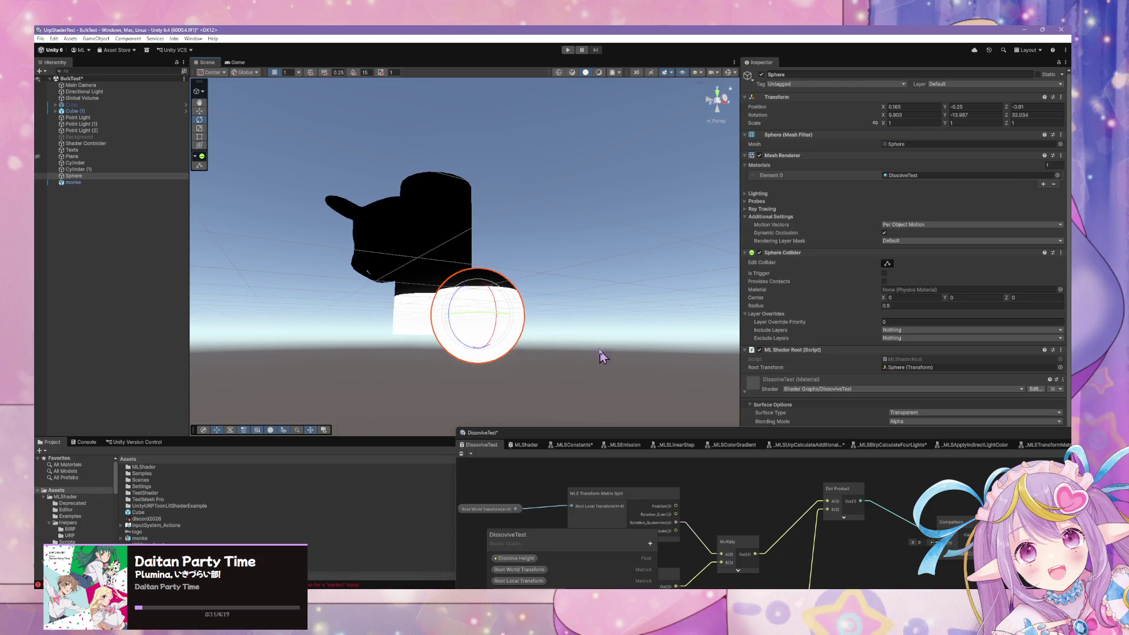
key(ctrl+z)
mouse_move(552, 277)
mouse_down()
mouse_move(541, 335)
mouse_move(598, 423)
mouse_move(697, 255)
mouse_up()
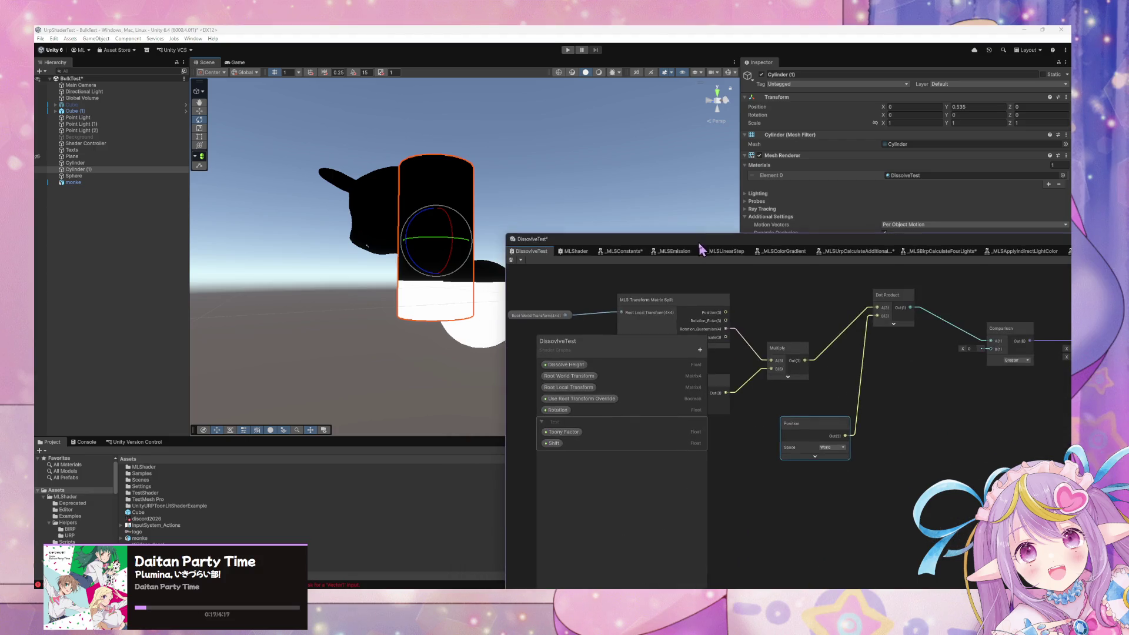
click(591, 563)
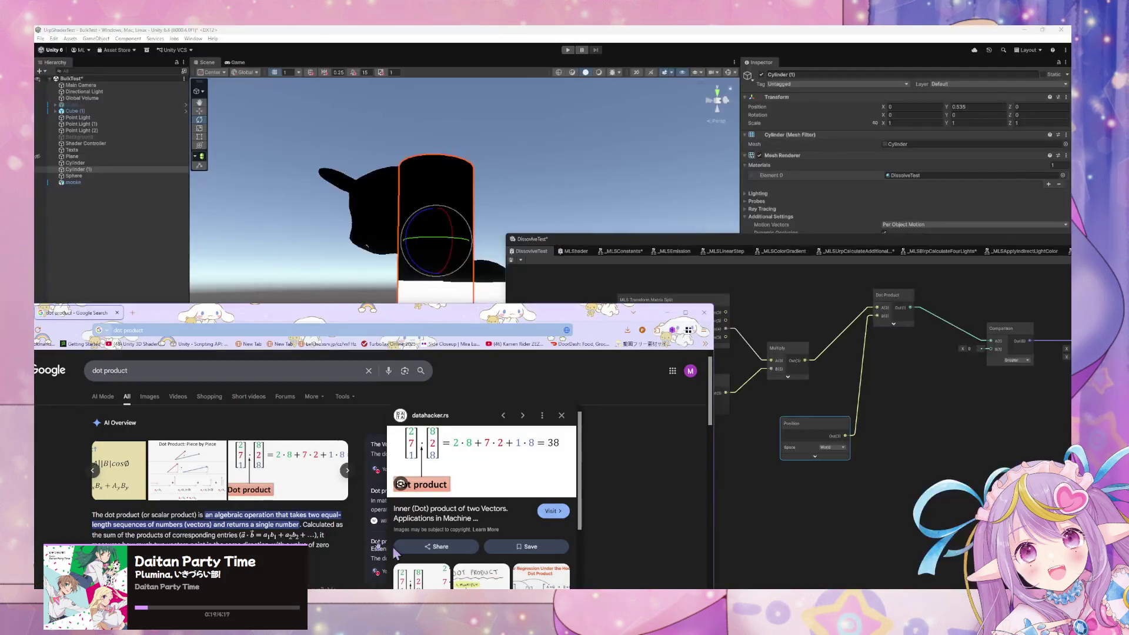
- Replace the dot product query with a suggested search on whether a point lies above a plane
drag(400, 312, 752, 276)
click(594, 332)
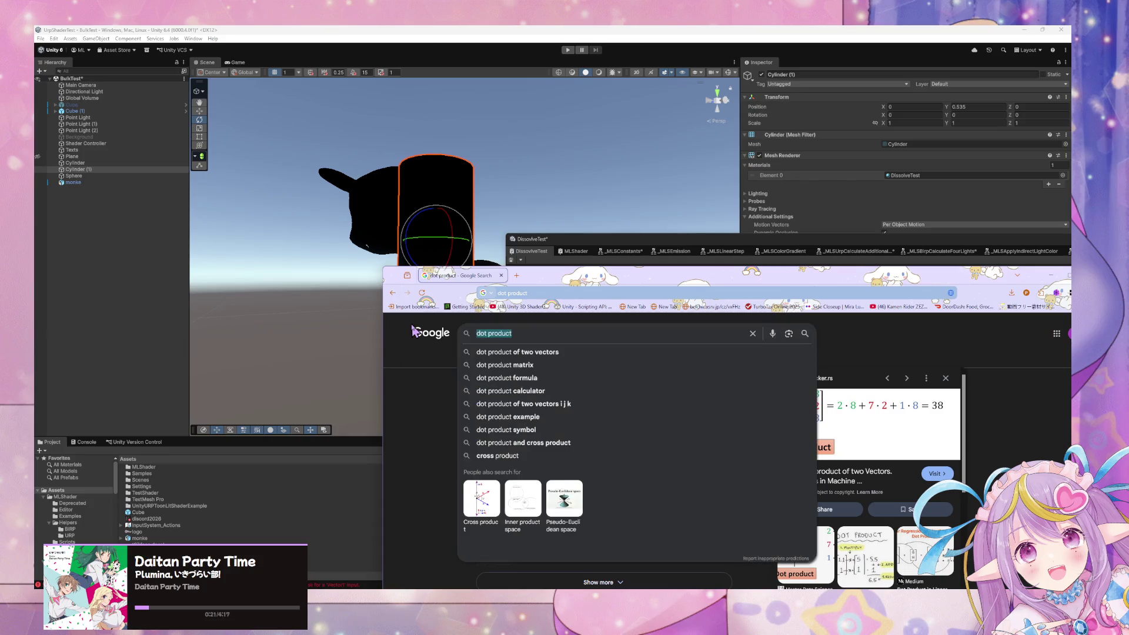
key(BackSpace)
text(function)
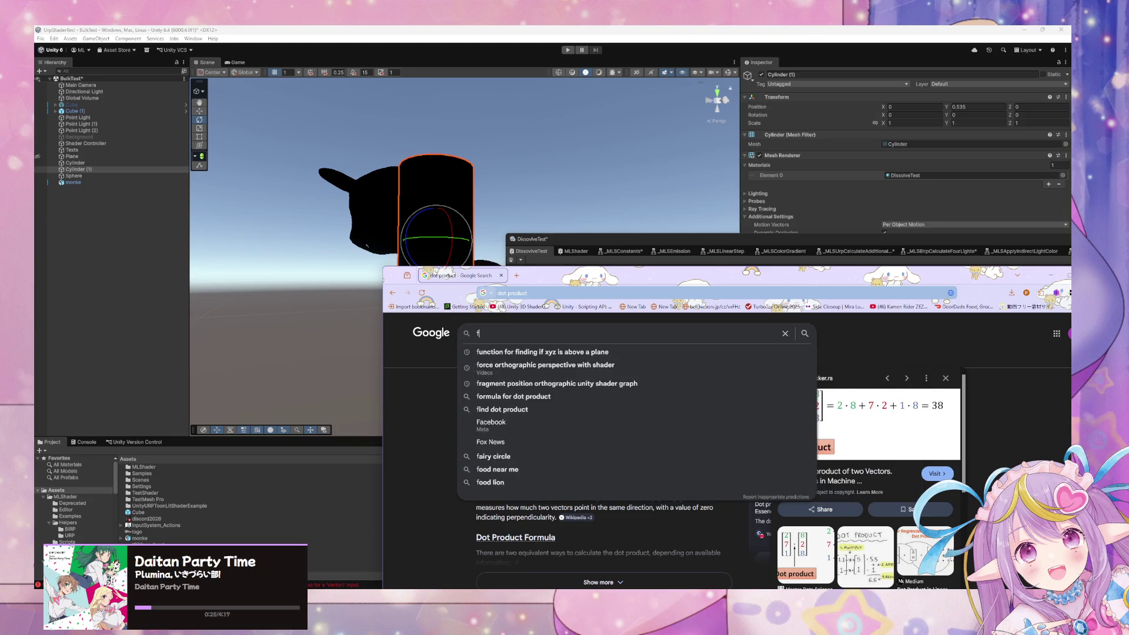
key(Down)
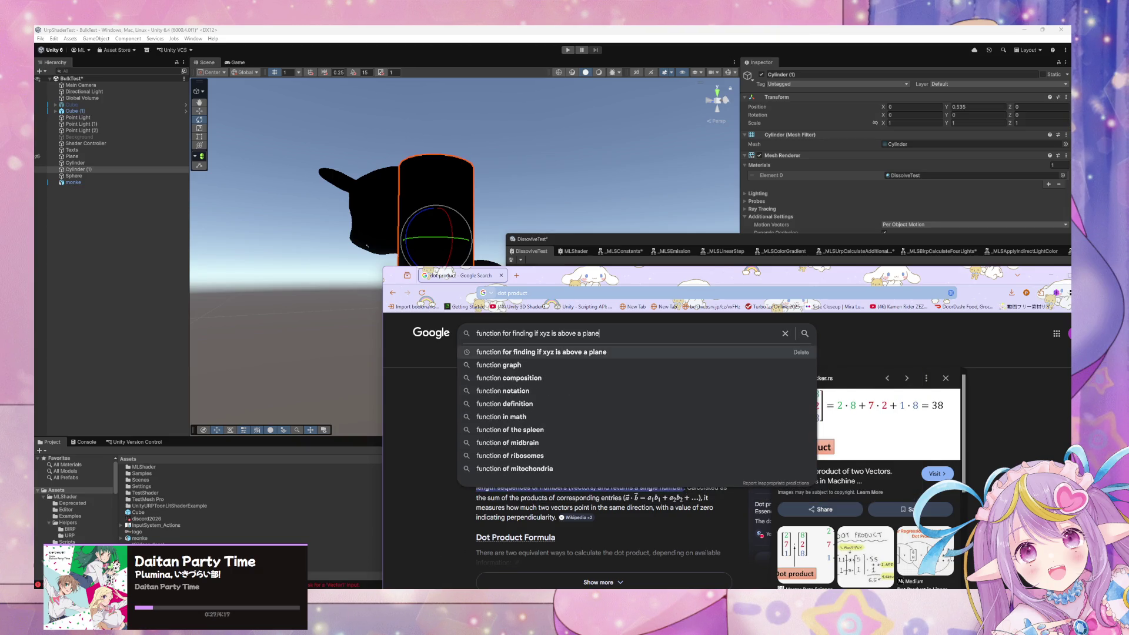
key(Return)
- Orbit the editor view to look down on the cylinder
mouse_move(596, 271)
mouse_down()
mouse_move(340, 343)
mouse_move(307, 305)
mouse_up()
click(200, 112)
drag(471, 166, 473, 322)
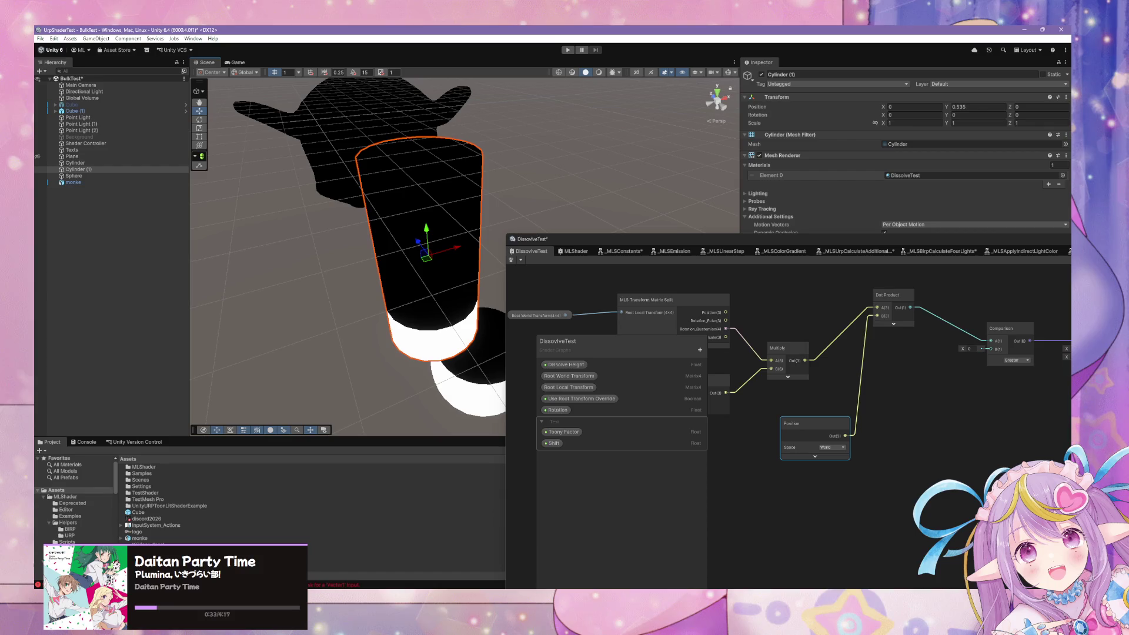
mouse_move(464, 597)
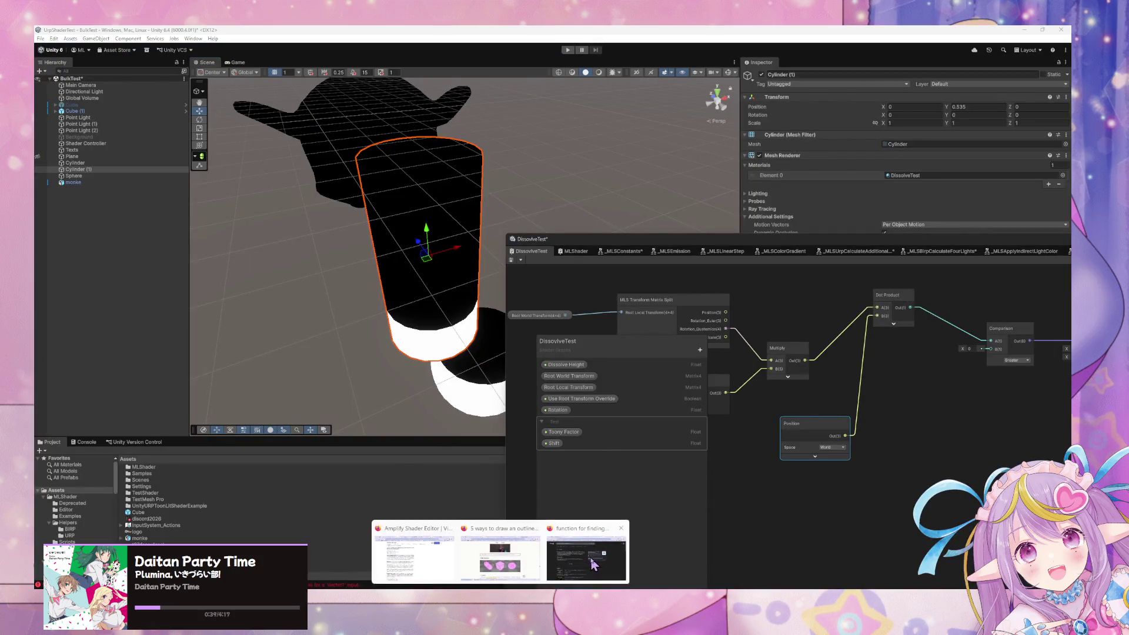
click(590, 556)
- Search for points above the xz plane and expand the AI Overview
click(320, 369)
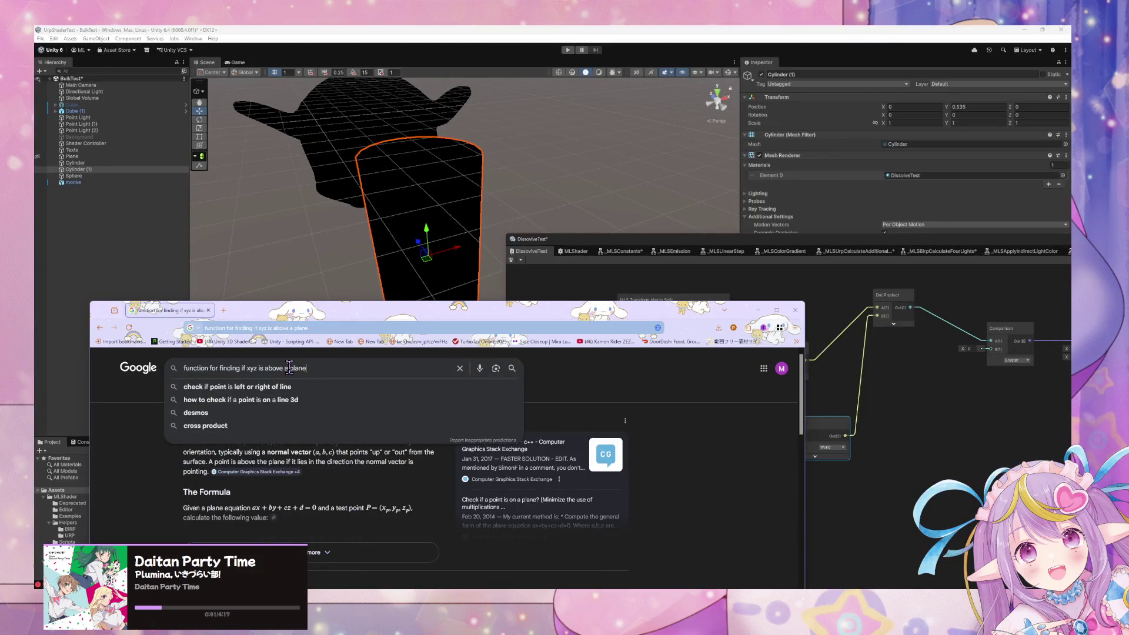
text(xz)
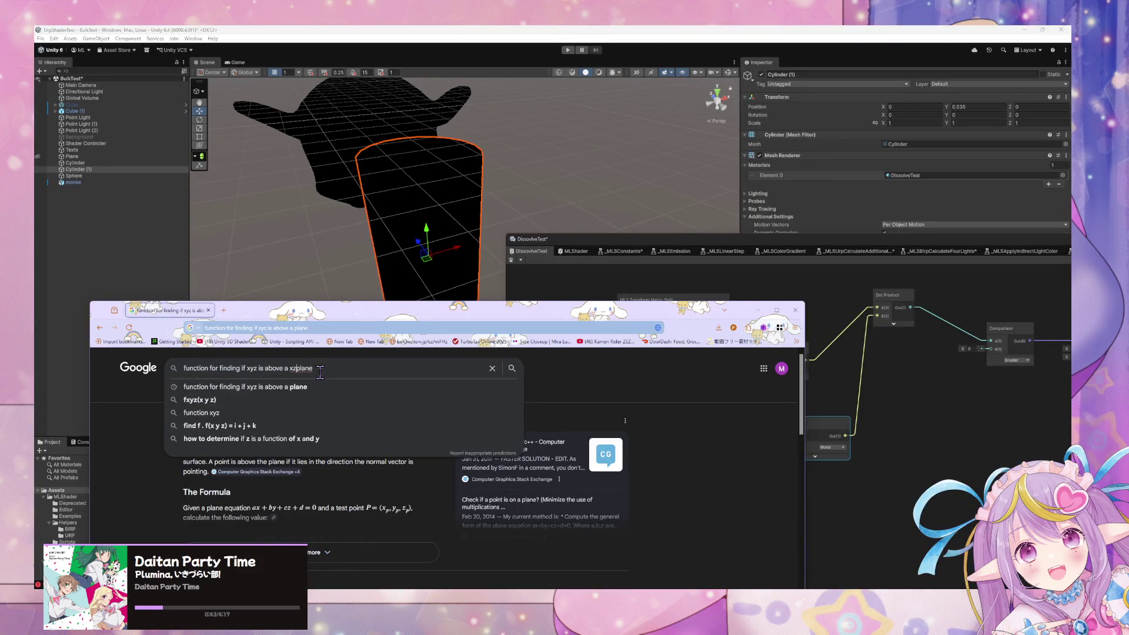
key(Return)
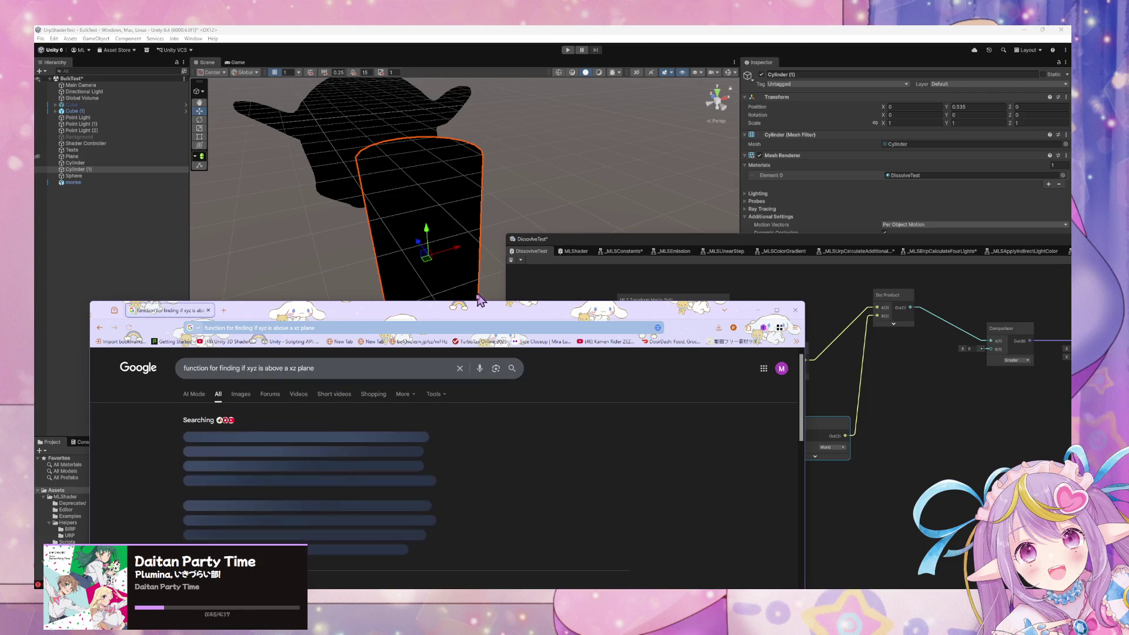
drag(449, 319, 537, 199)
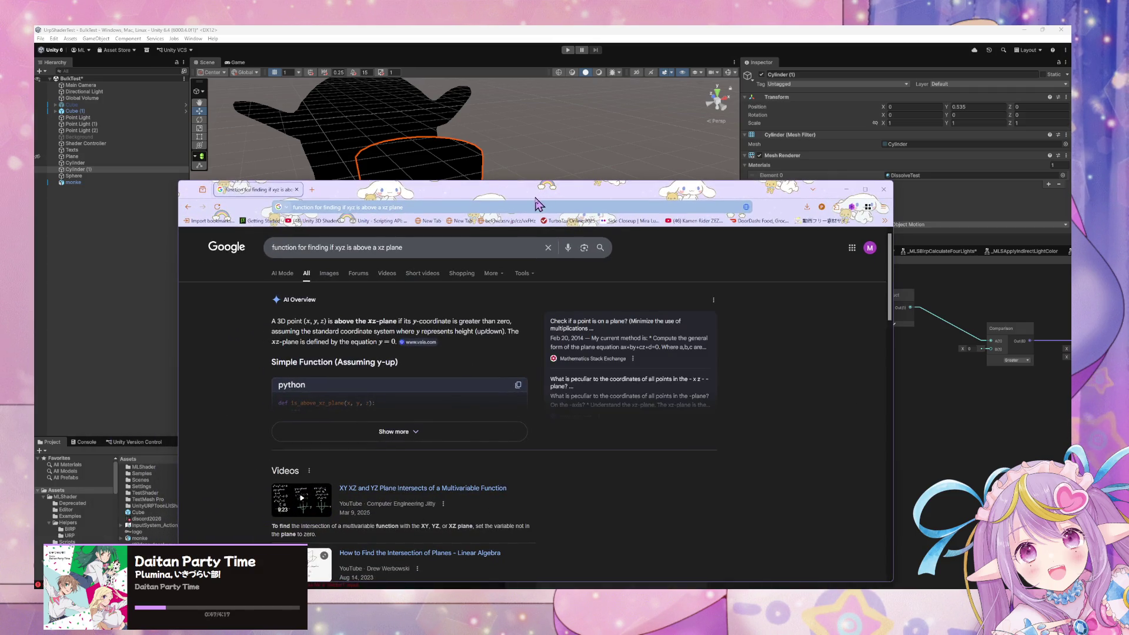
click(427, 430)
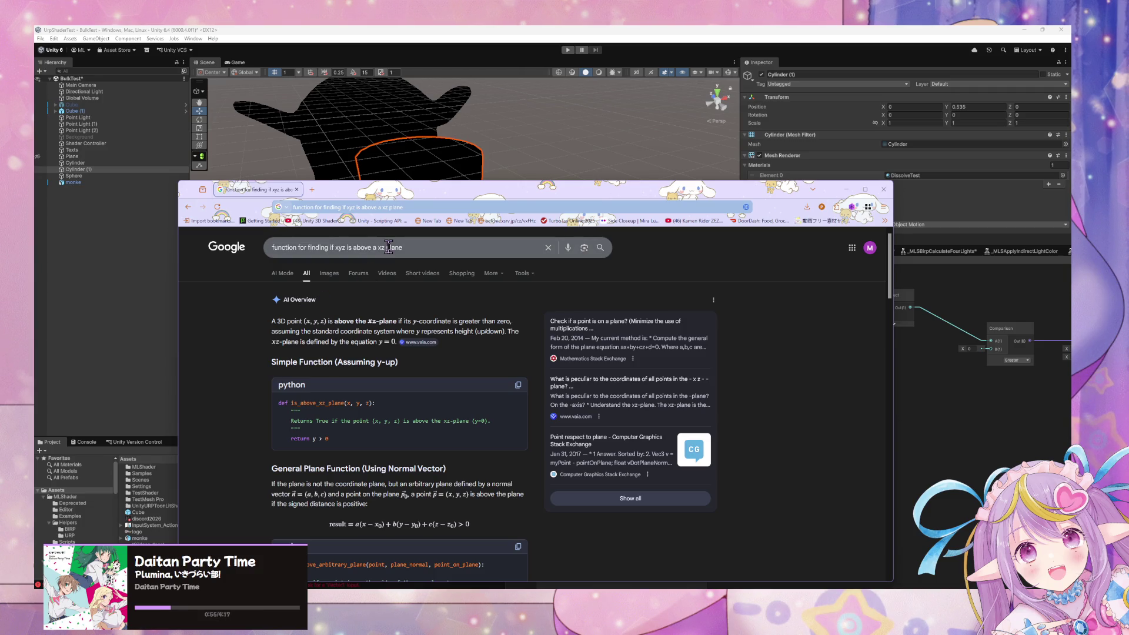
- Search again for 'function for finding if xyz is above a plane', then minimize the browser
drag(378, 247, 406, 248)
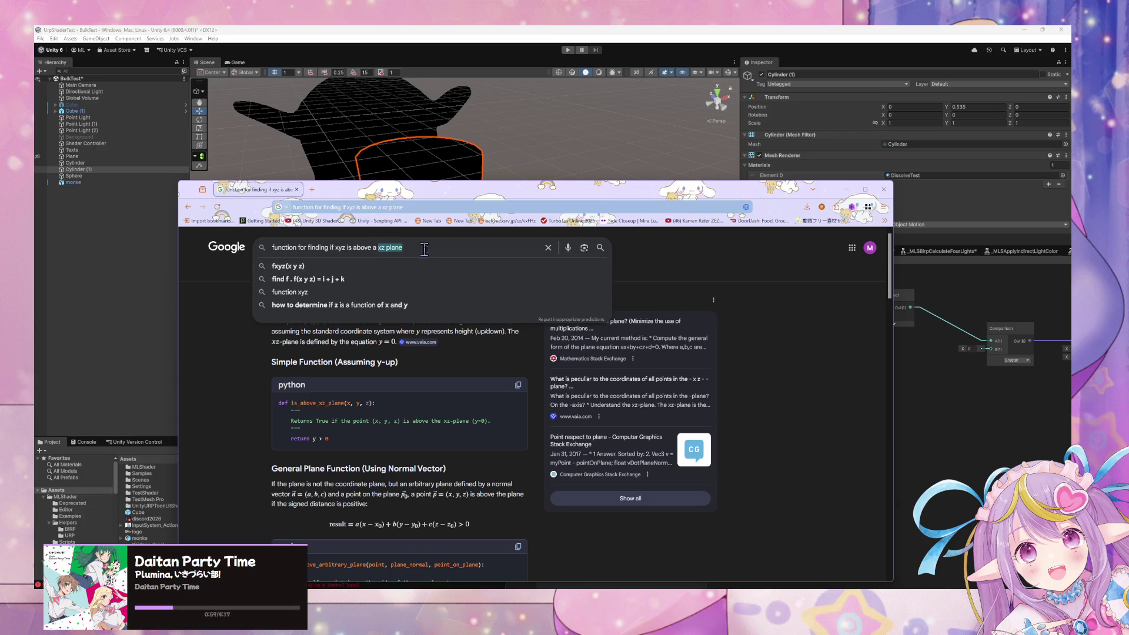
text(plane)
key(Return)
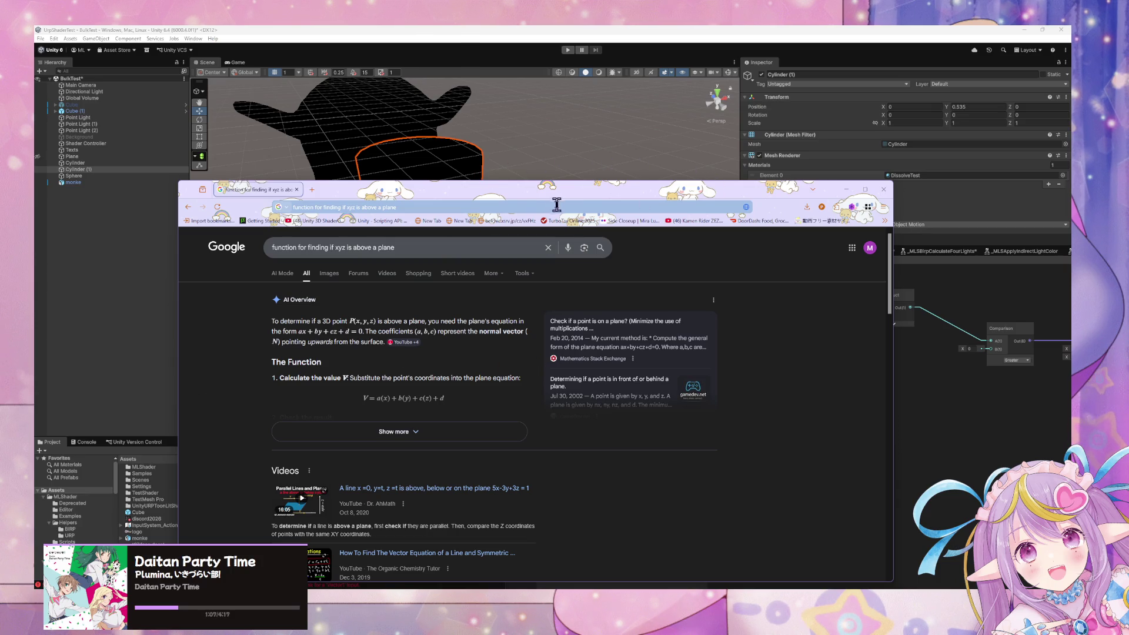
key(super+Down)
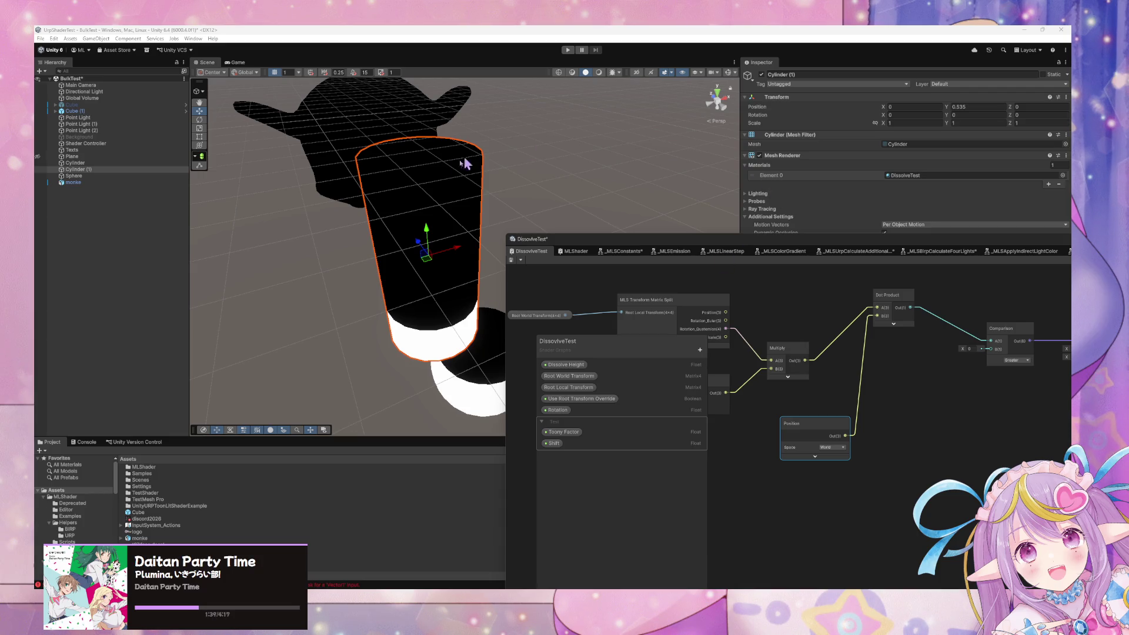
- Raise the cylinder, then move the monke model lower to Y 0.329 and forward
mouse_move(428, 235)
mouse_down()
mouse_move(432, 191)
mouse_move(457, 304)
mouse_move(466, 221)
mouse_up()
click(323, 169)
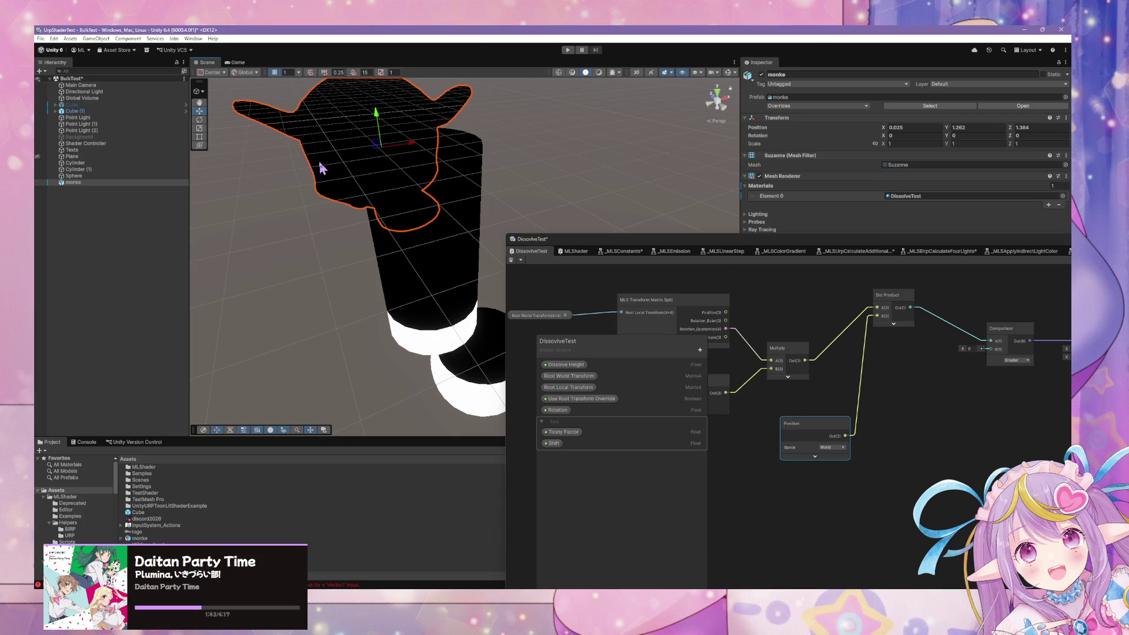
mouse_move(388, 132)
mouse_down()
mouse_move(389, 221)
mouse_move(378, 182)
mouse_move(391, 188)
mouse_move(388, 352)
mouse_move(438, 344)
mouse_up()
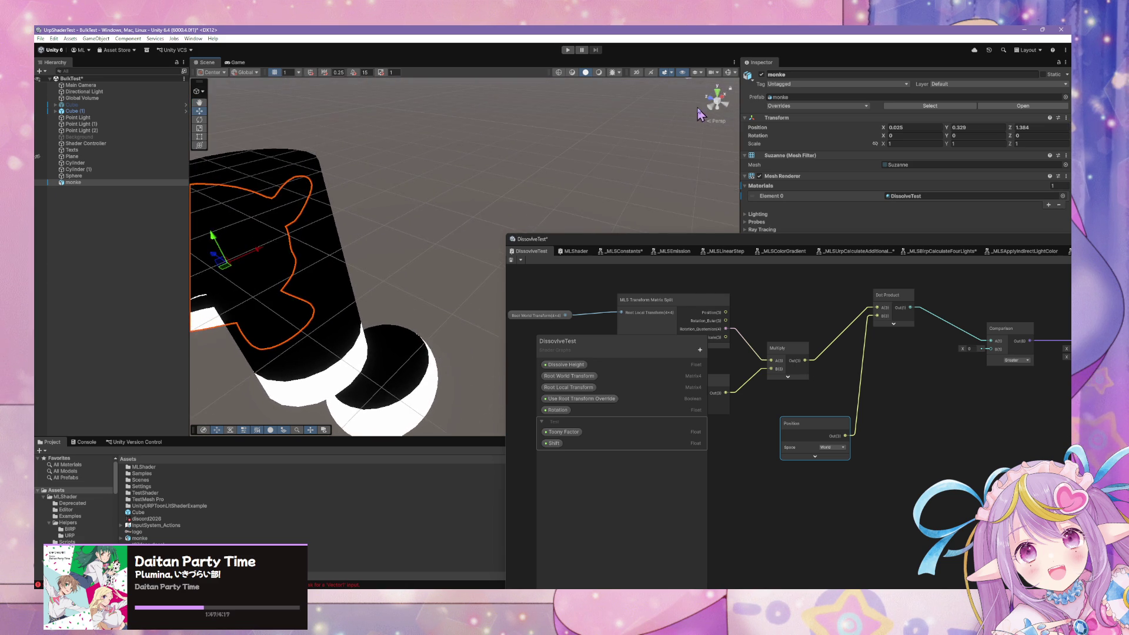
- Inspect the monke's black-above, white-below split from below, the side and a close perspective angle
click(717, 113)
click(724, 99)
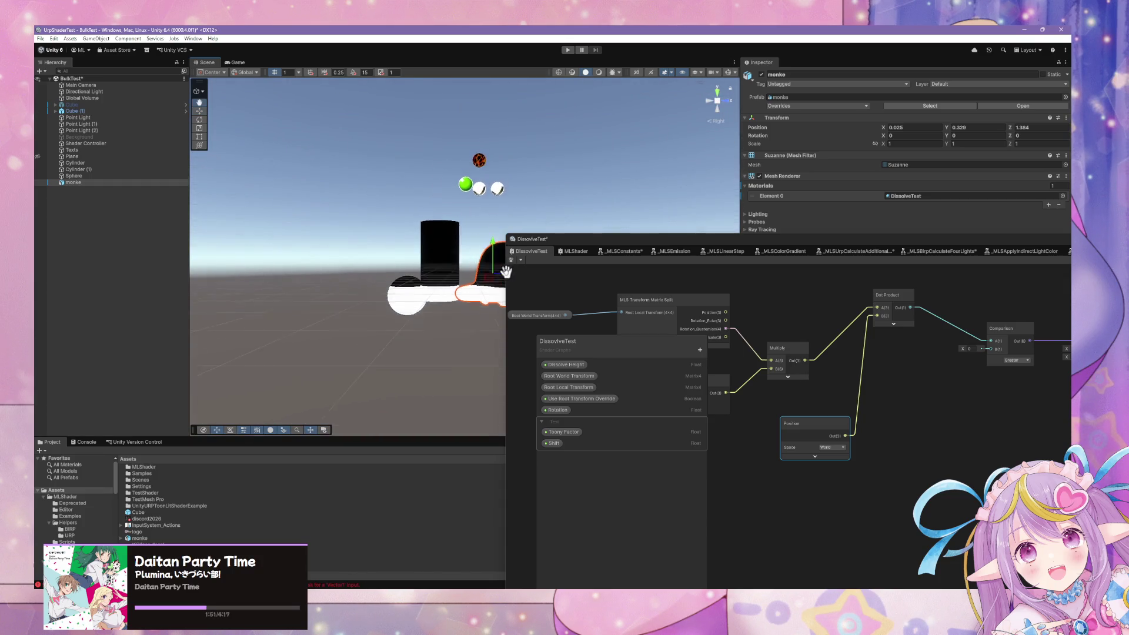
scroll(506, 272, up, 3)
click(715, 113)
drag(339, 281, 438, 289)
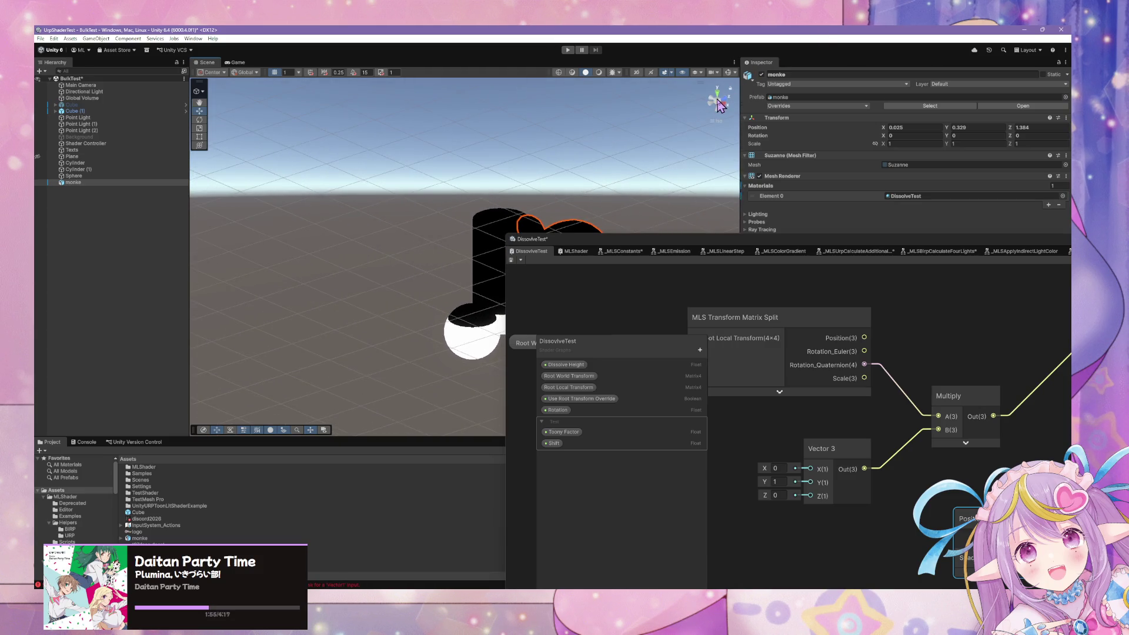
key(f)
mouse_move(509, 177)
mouse_down()
mouse_move(452, 200)
mouse_move(649, 231)
mouse_up()
drag(728, 250, 751, 126)
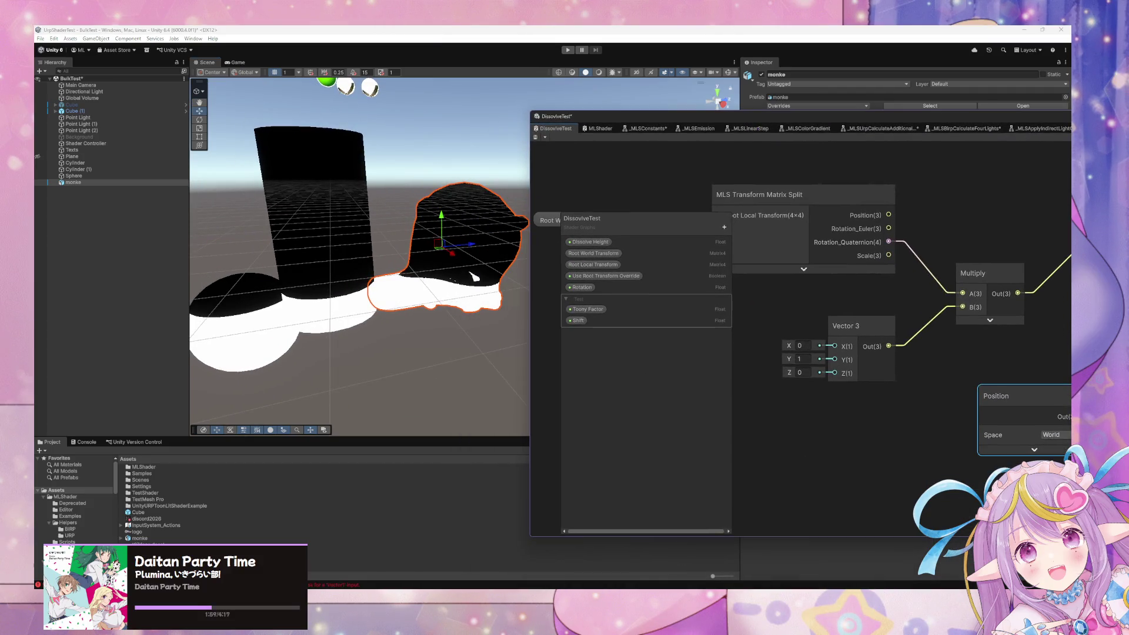
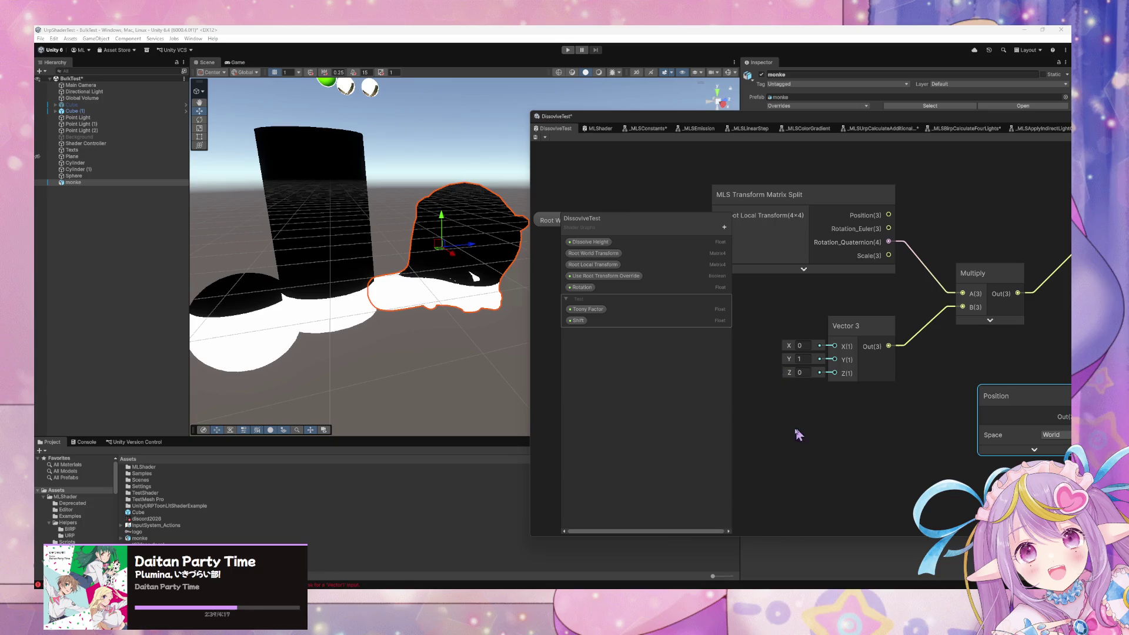
- Delete the Multiply and Vector 3 nodes from the graph
drag(912, 372, 834, 402)
click(792, 356)
click(910, 316)
key(Delete)
click(794, 365)
key(Delete)
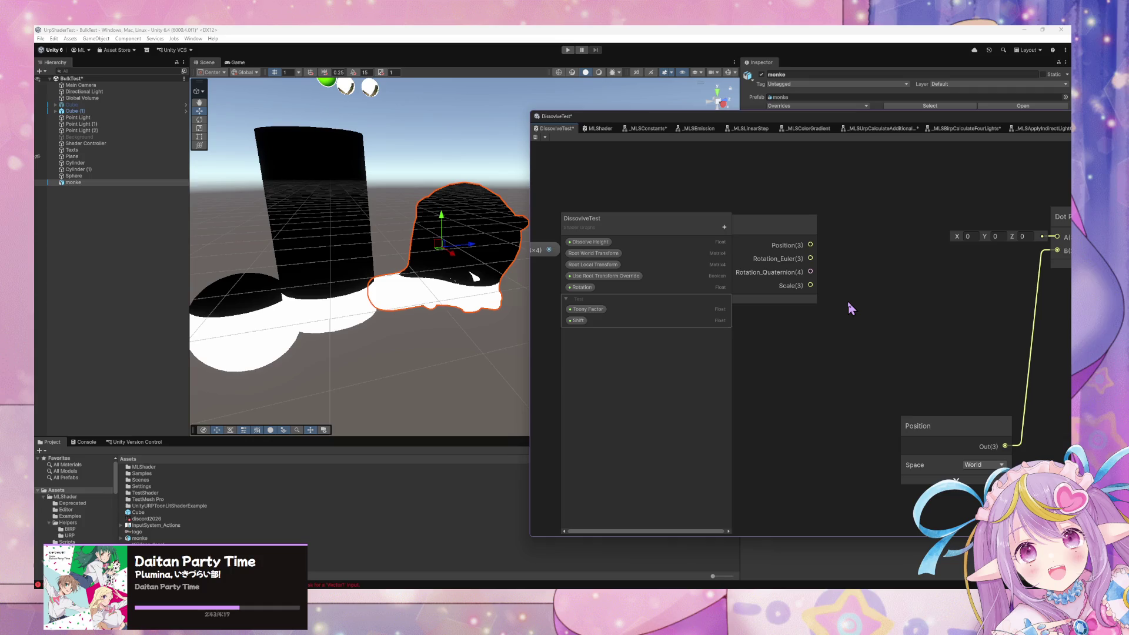
click(848, 301)
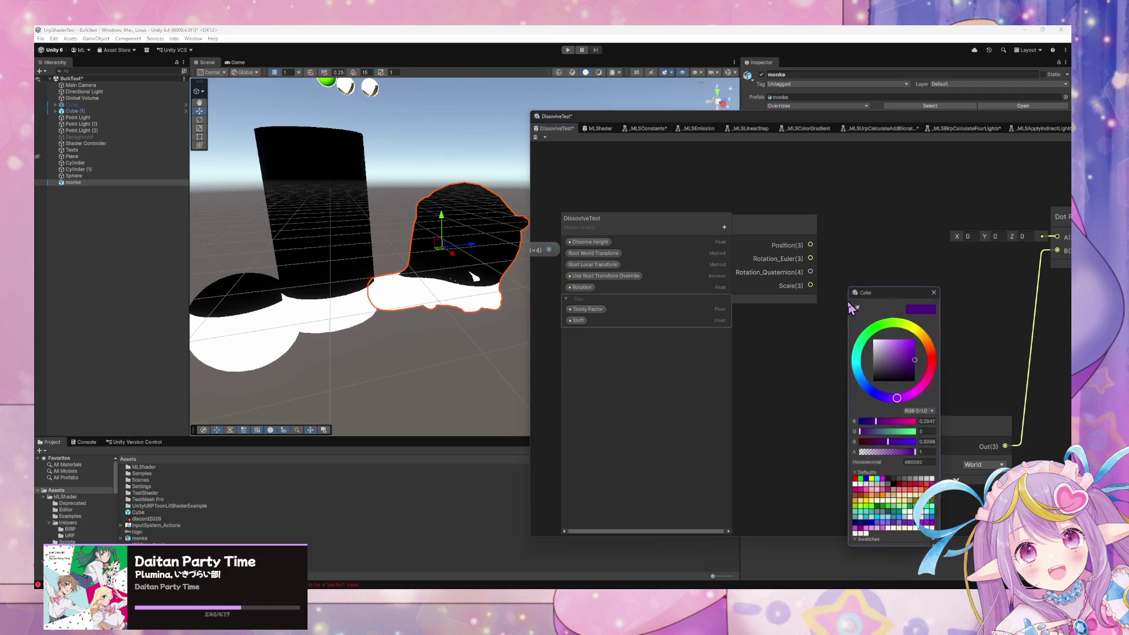
click(893, 286)
click(898, 280)
- Add a Normalize node with its preview collapsed, fed by the Rotation_Euler output
key(space)
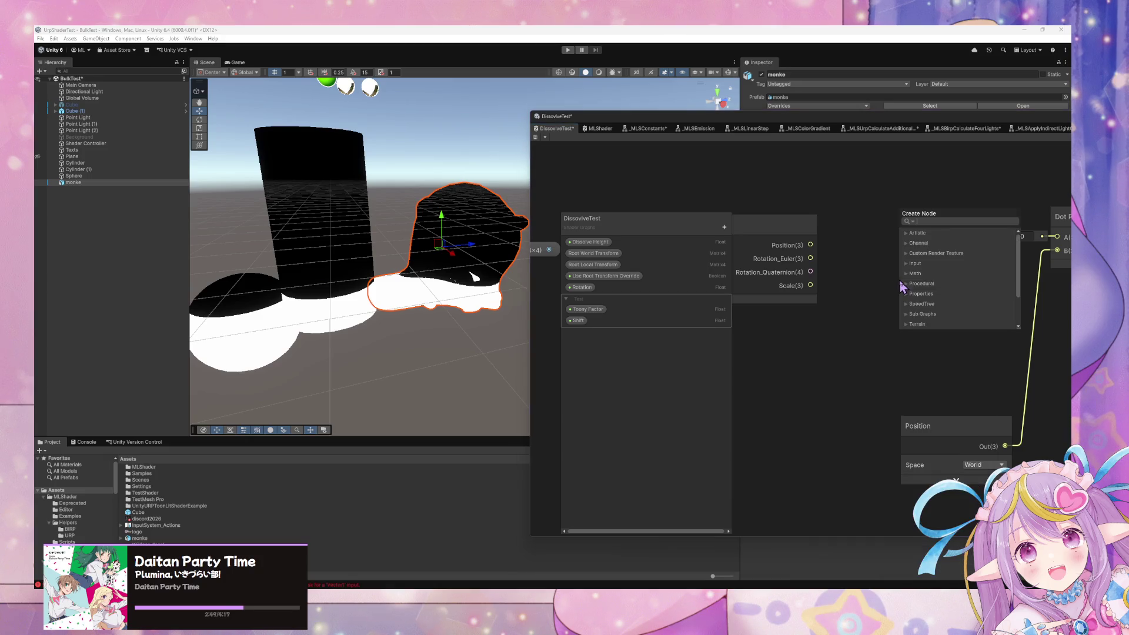
text(norma)
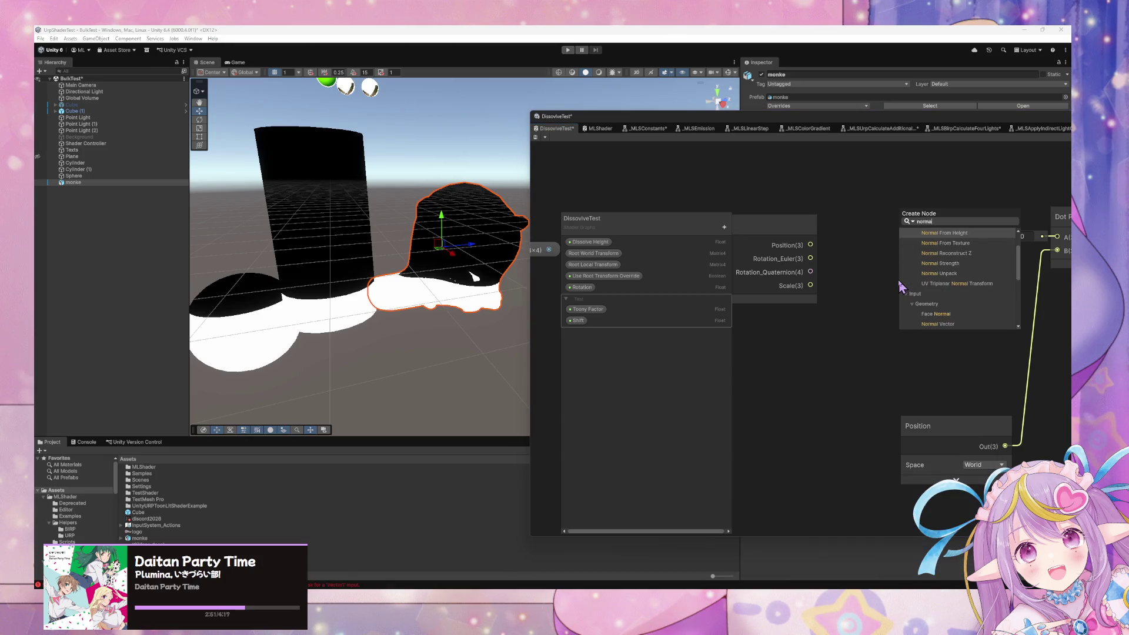
text(lr)
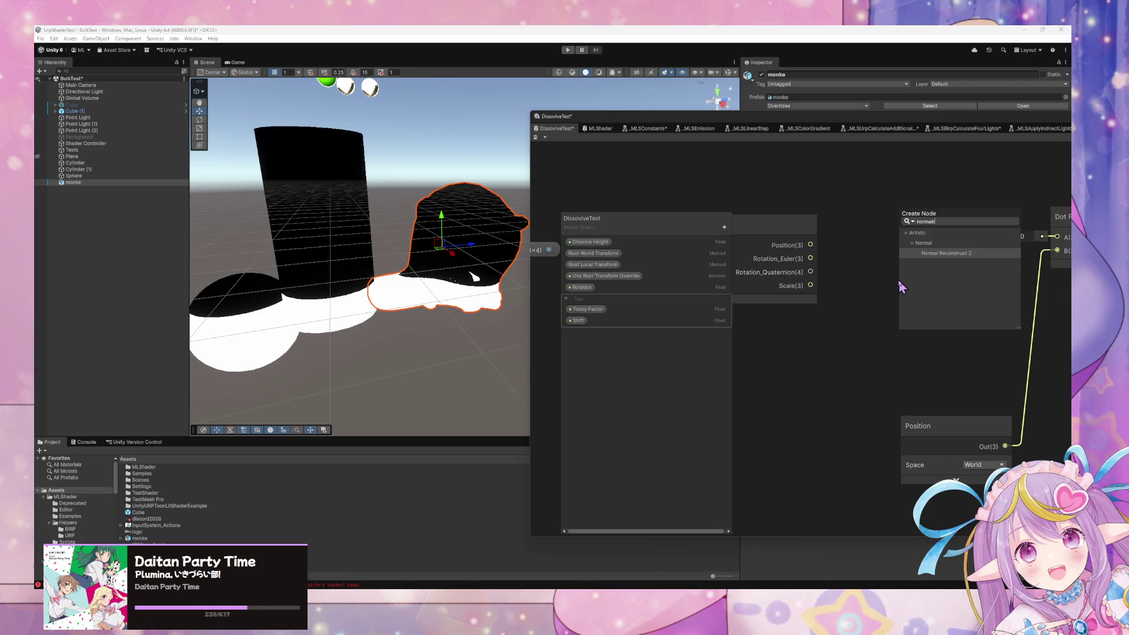
key(BackSpace)
text(l)
key(BackSpace)
text(iz)
key(Return)
click(957, 338)
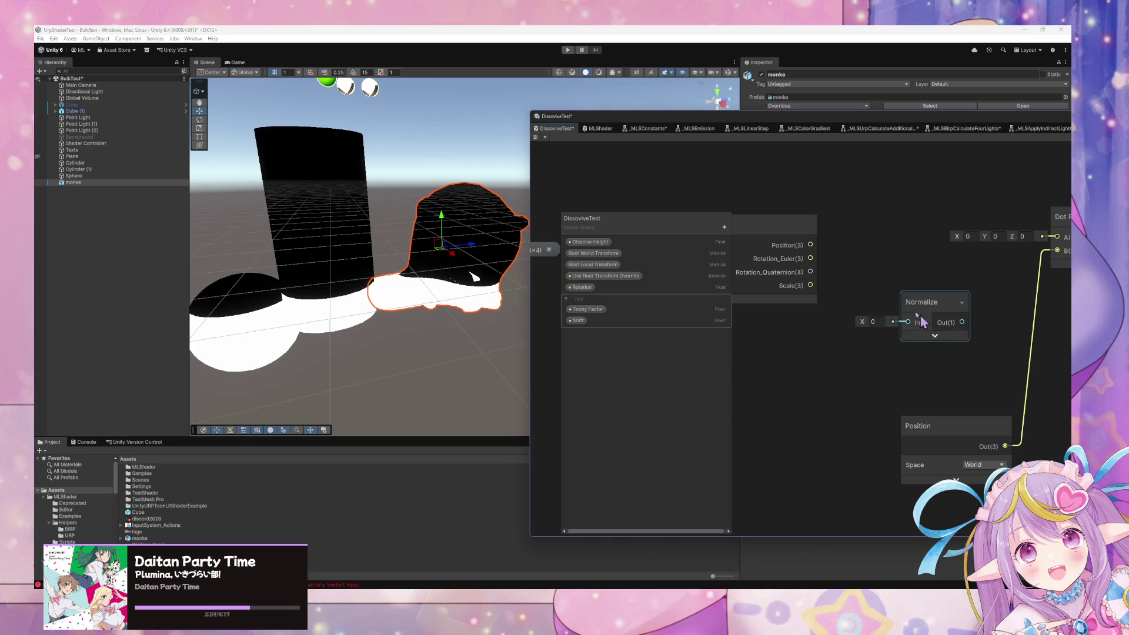
mouse_move(810, 258)
mouse_down()
mouse_move(909, 327)
mouse_move(904, 291)
mouse_up()
scroll(904, 291, down, 4)
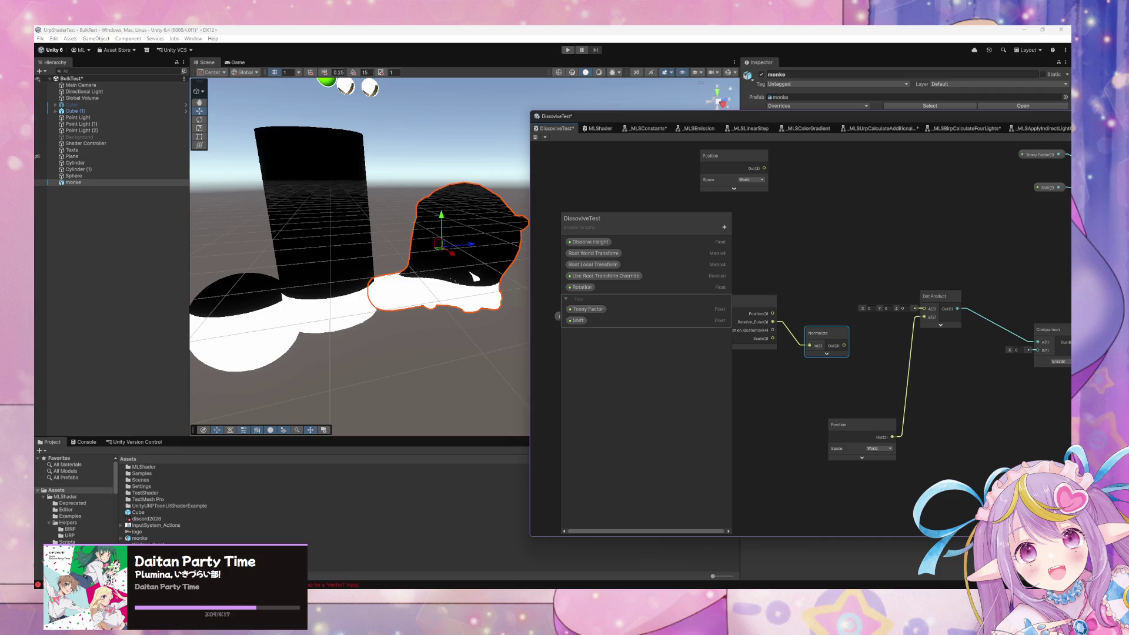
click(812, 393)
key(space)
text(norma)
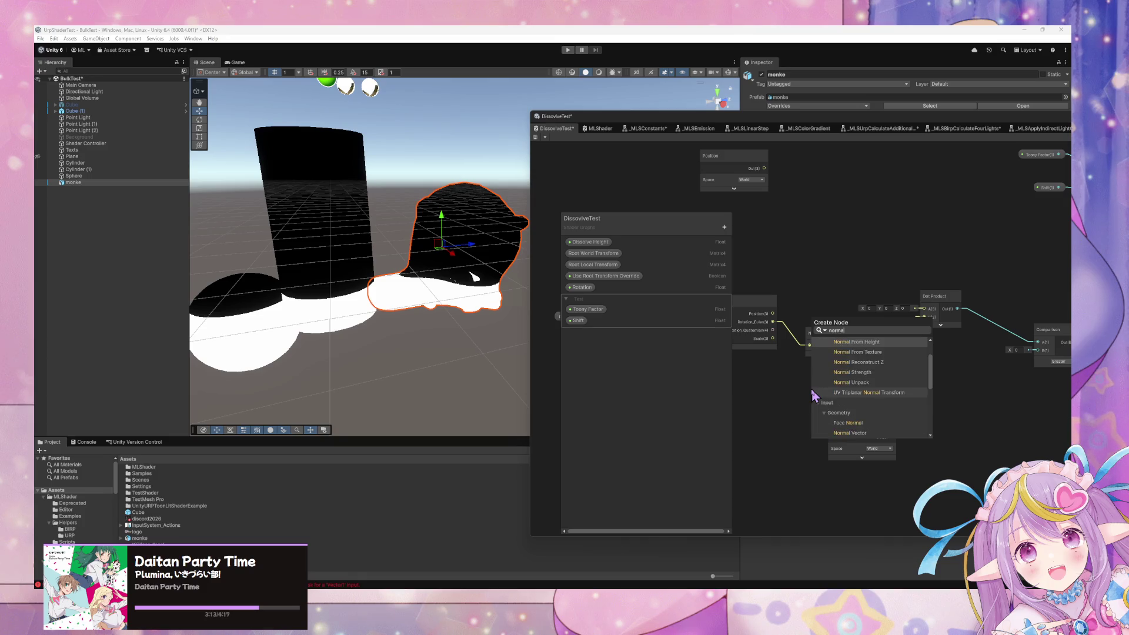
scroll(897, 417, down, 3)
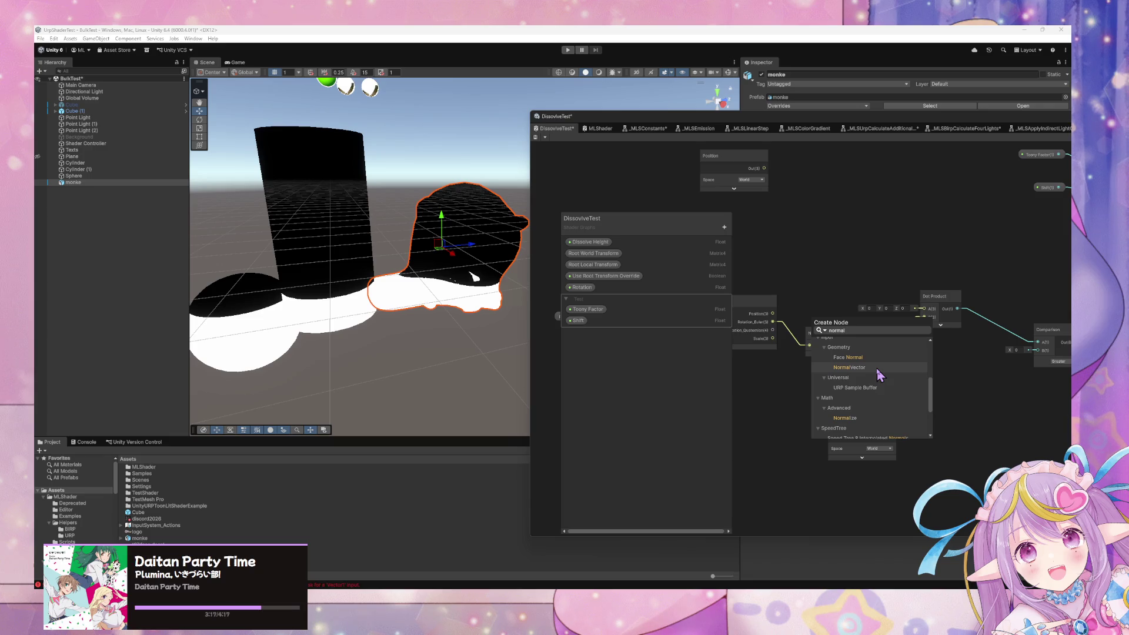
scroll(880, 376, down, 2)
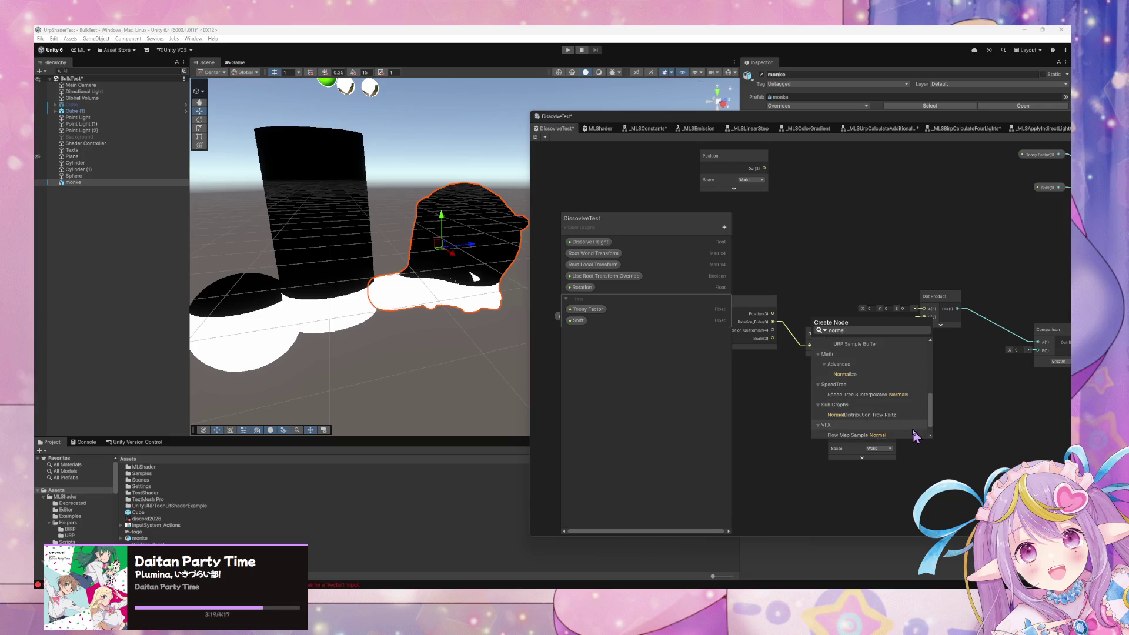
scroll(882, 414, up, 3)
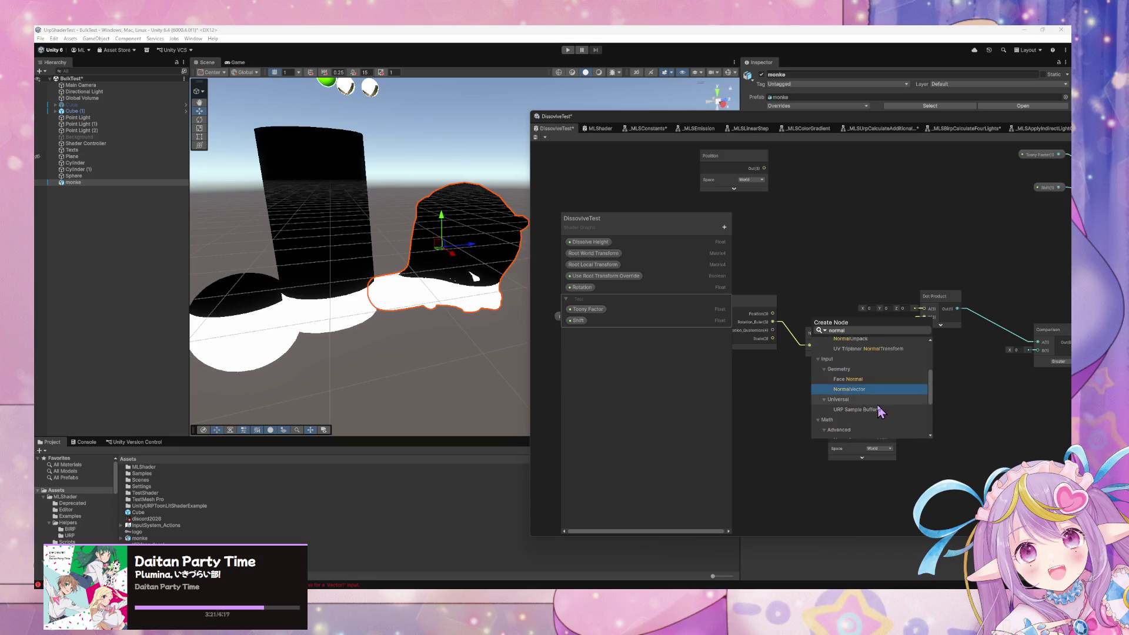
scroll(888, 415, up, 4)
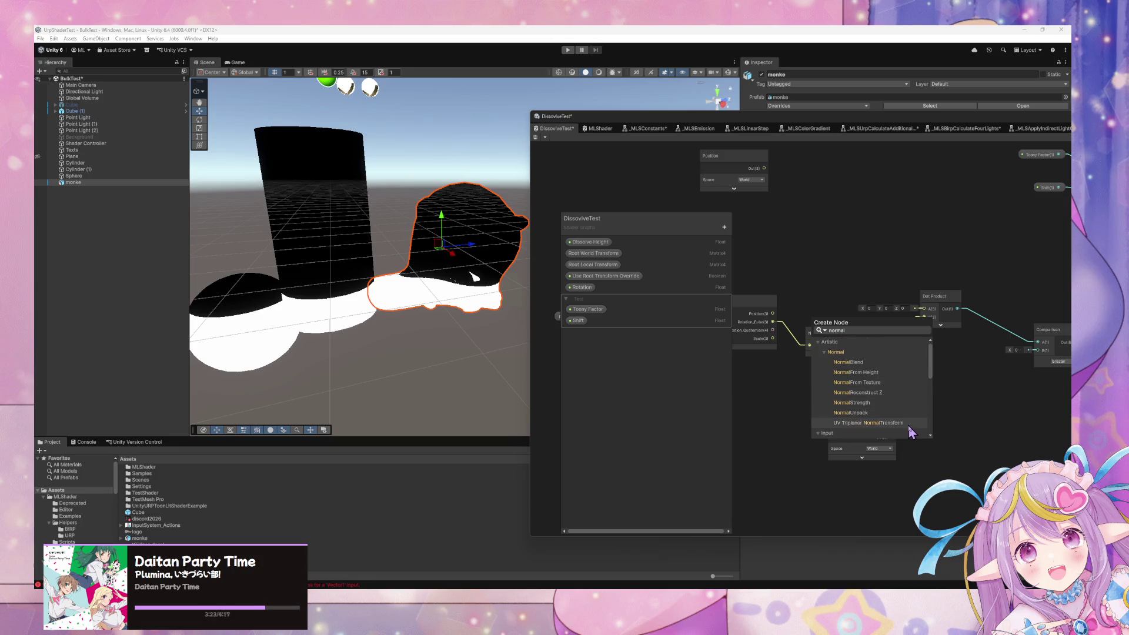
scroll(900, 405, down, 3)
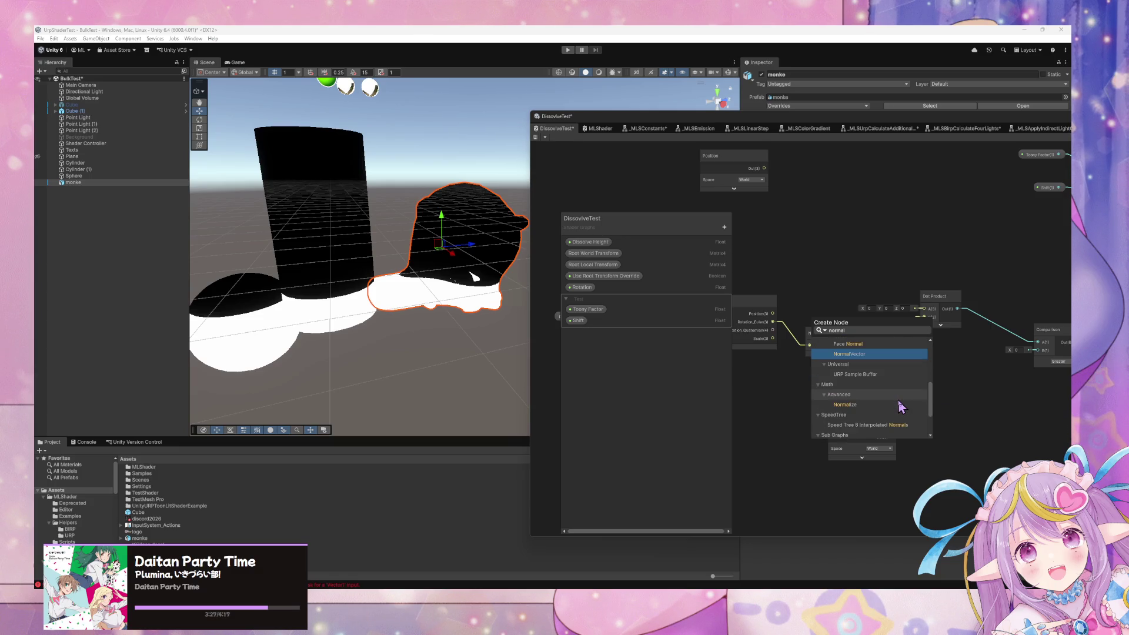
click(900, 404)
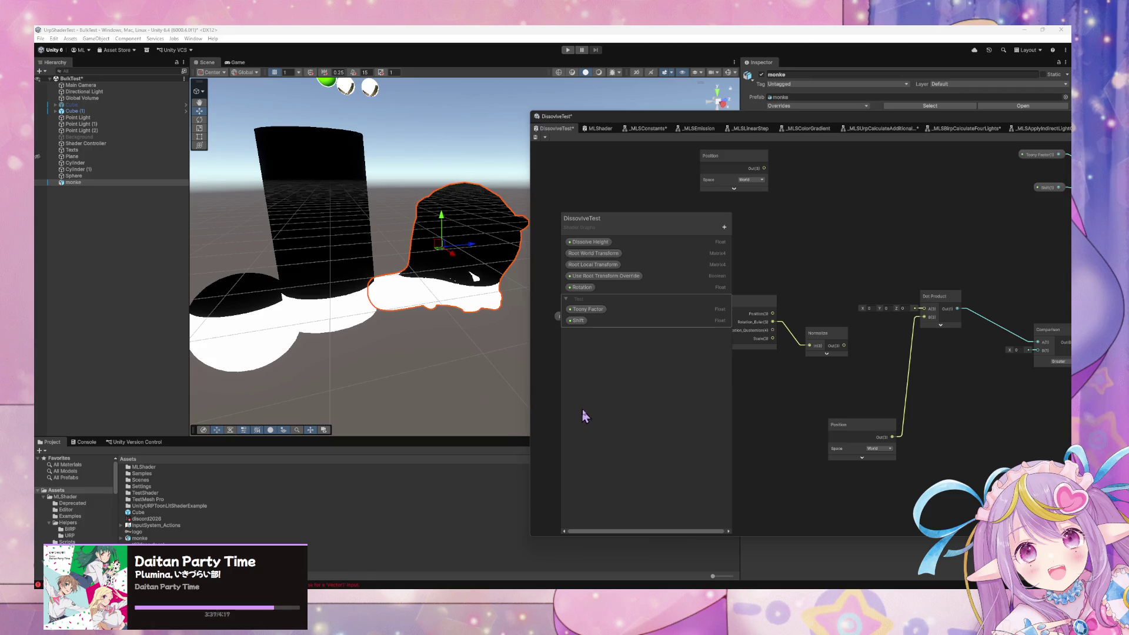
- Add a new Dot Product node with Normalize in A and Position in B
drag(825, 333, 825, 342)
drag(873, 429, 820, 419)
drag(755, 314, 742, 343)
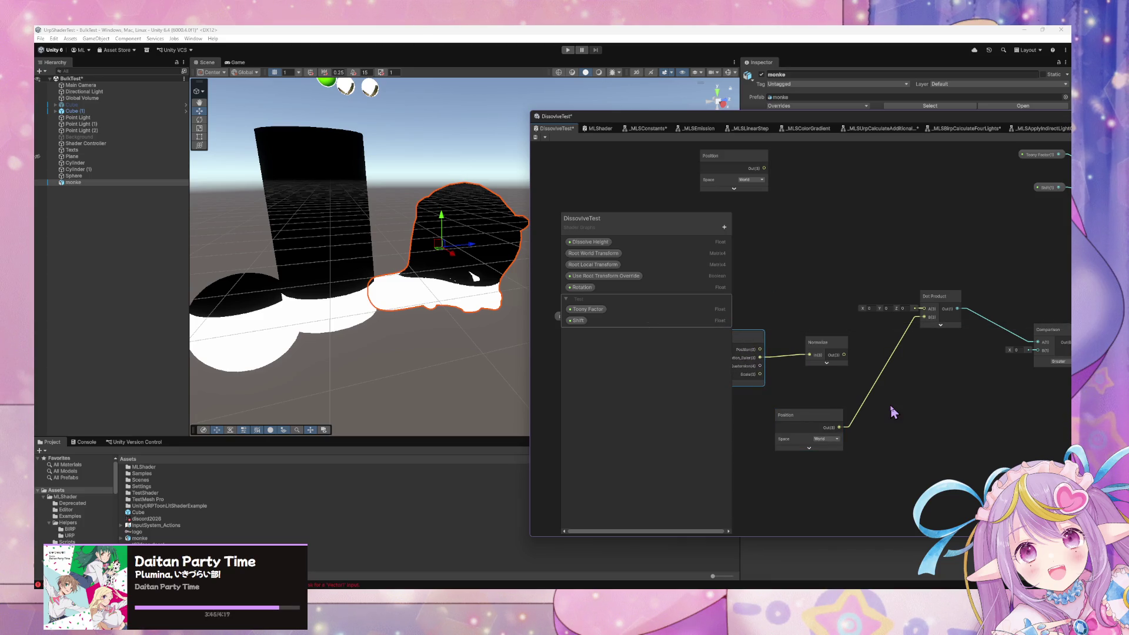
key(space)
text(dot)
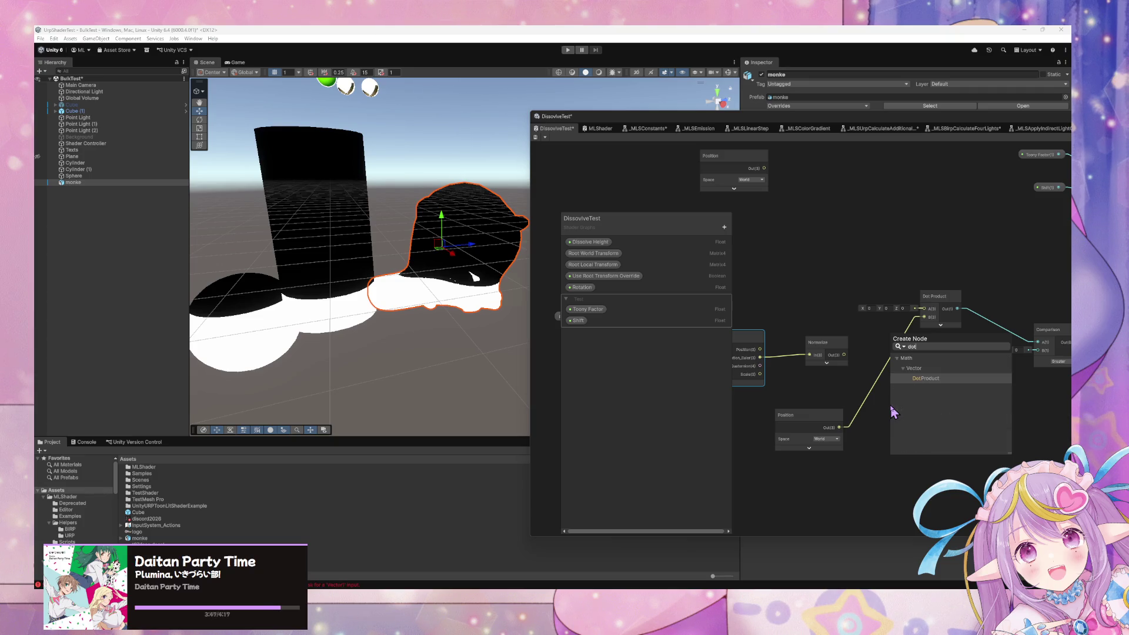
key(Return)
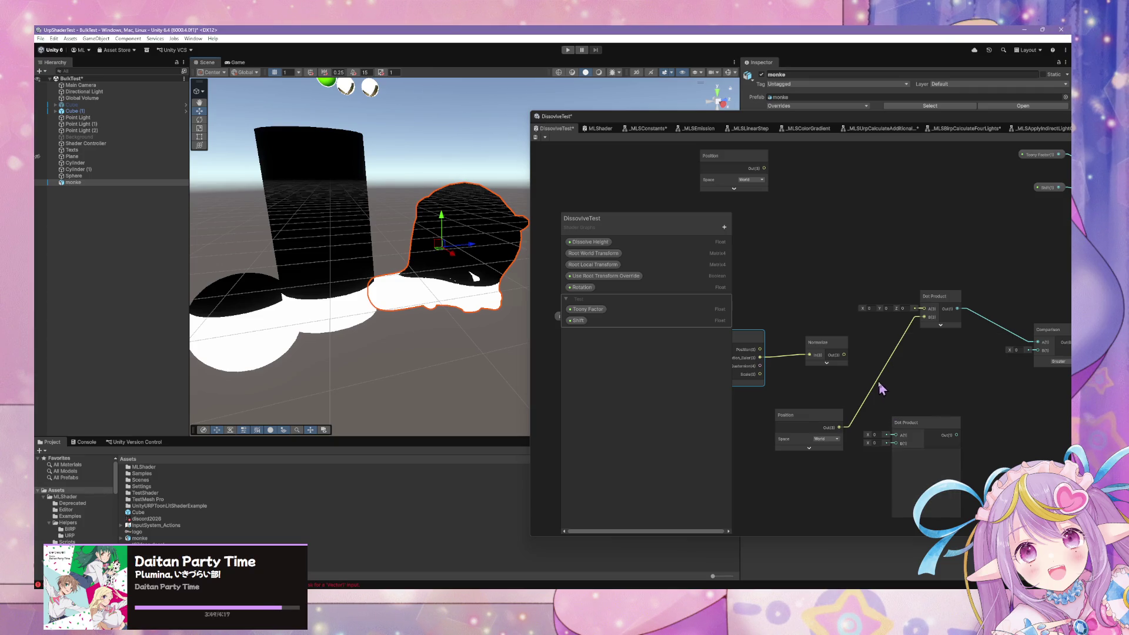
drag(844, 355, 896, 443)
drag(985, 390, 940, 394)
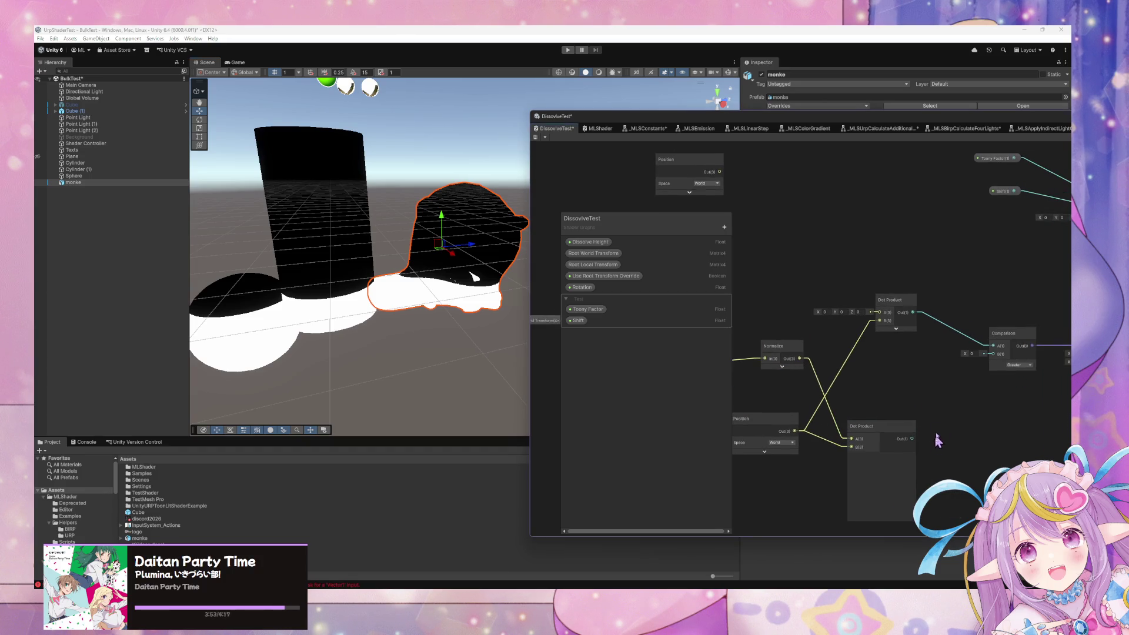
- Delete the old Dot Product and connect the new one to Comparison A
key(Delete)
drag(912, 438, 993, 346)
click(894, 431)
drag(764, 202, 459, 154)
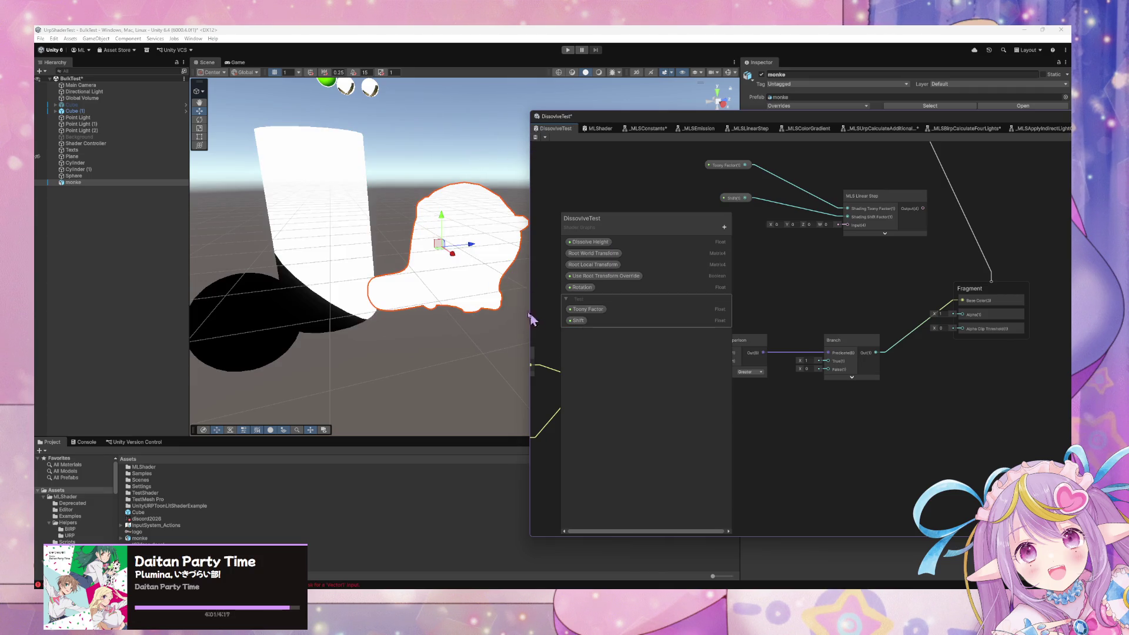
- Select the Sphere with the Rotate tool and give it a small rotation
click(200, 120)
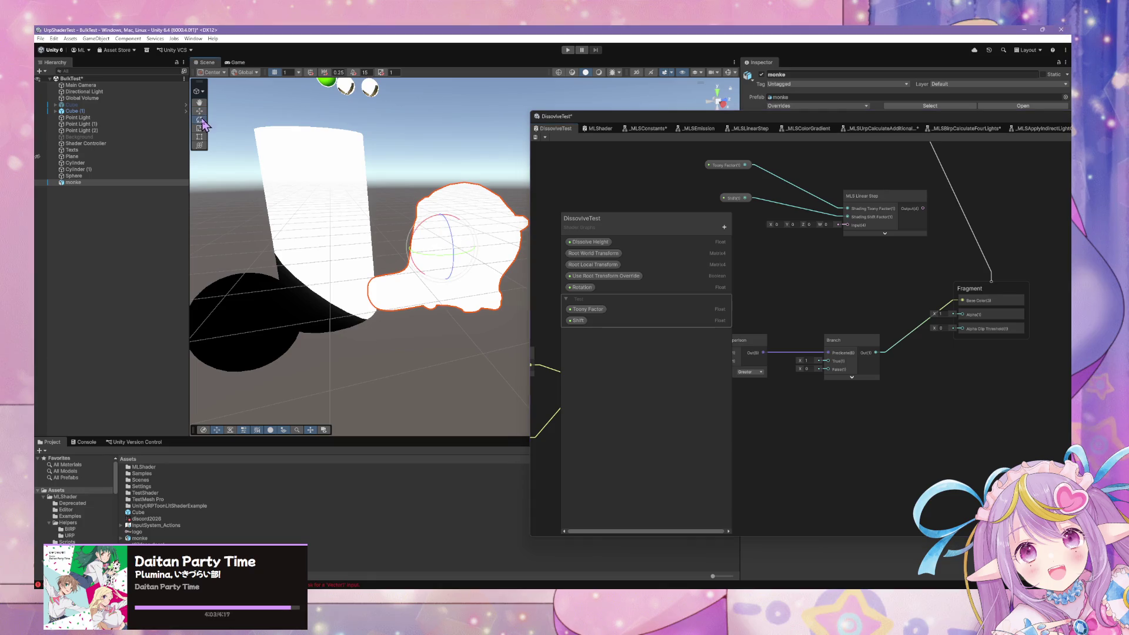
click(274, 320)
mouse_move(246, 306)
mouse_down()
mouse_move(259, 313)
mouse_move(245, 309)
mouse_up()
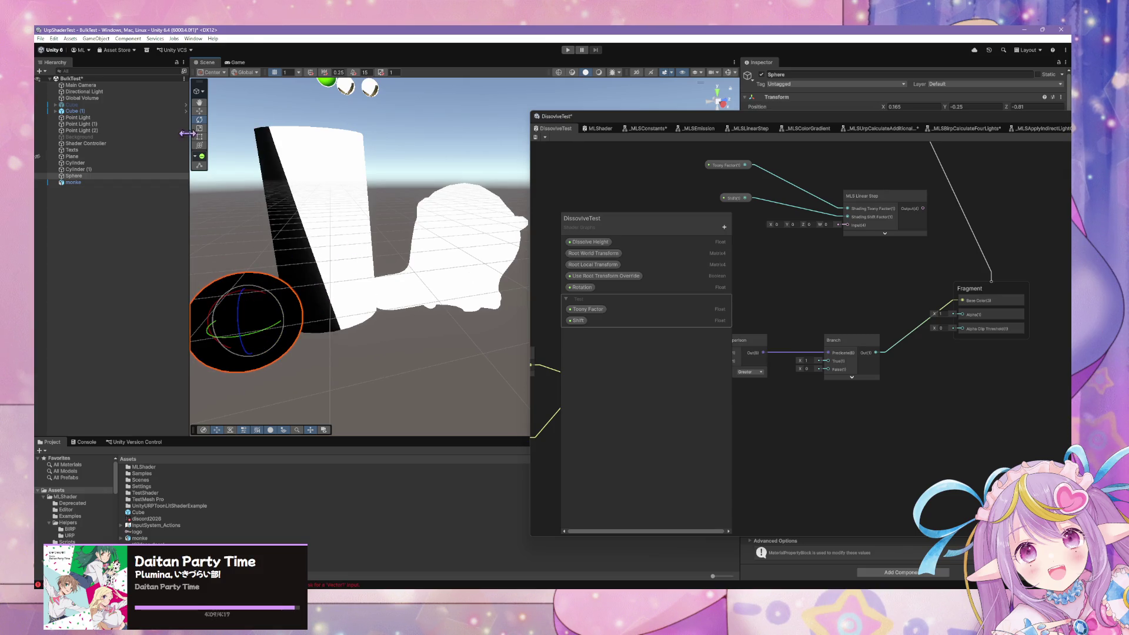
- Switch handle orientation to Local and rotate the Sphere around its local axes
click(238, 73)
click(250, 97)
mouse_move(219, 297)
mouse_down()
mouse_move(259, 337)
mouse_move(284, 330)
mouse_move(249, 364)
mouse_up()
mouse_move(255, 303)
mouse_down()
mouse_move(200, 305)
mouse_move(168, 373)
mouse_move(120, 400)
mouse_up()
drag(246, 312, 185, 327)
drag(256, 304, 200, 318)
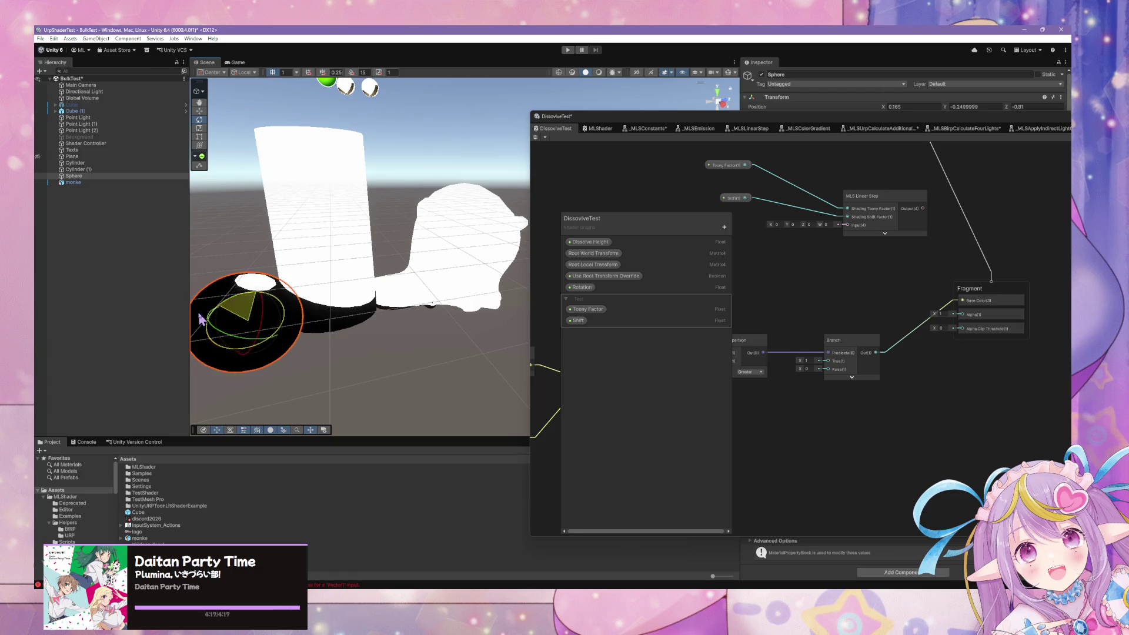
drag(902, 121, 767, 315)
click(921, 115)
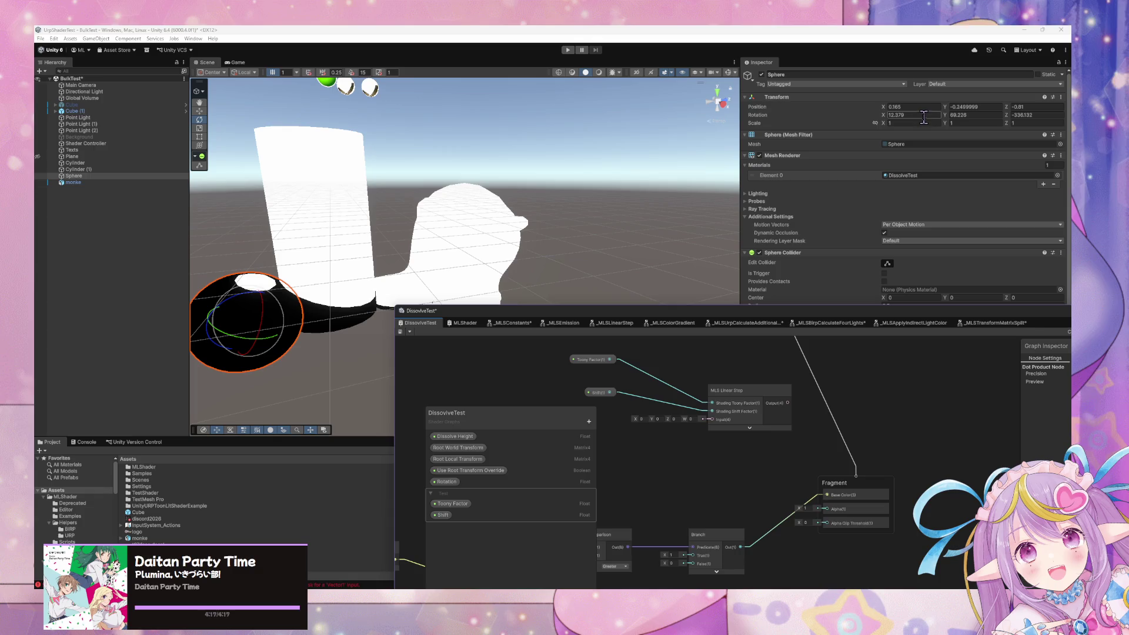
- Zero the Sphere's X and Y rotation and lower it along Y
text(0)
key(Tab)
text(0)
key(Tab)
text(0)
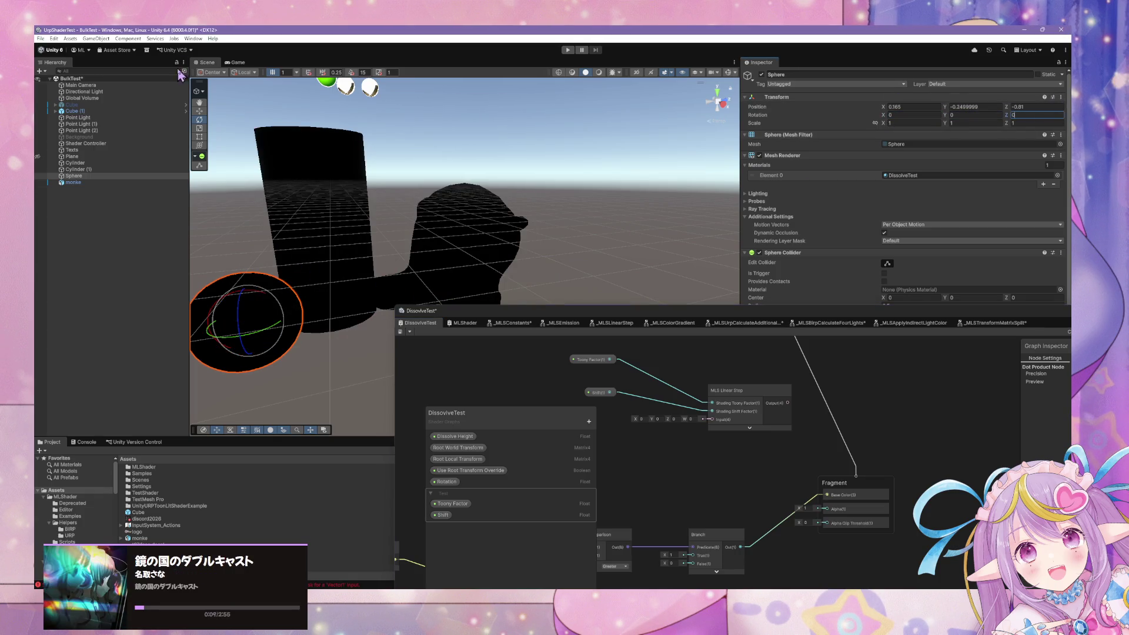
click(200, 112)
mouse_move(254, 301)
mouse_down()
mouse_move(247, 247)
mouse_move(261, 359)
mouse_move(238, 277)
mouse_up()
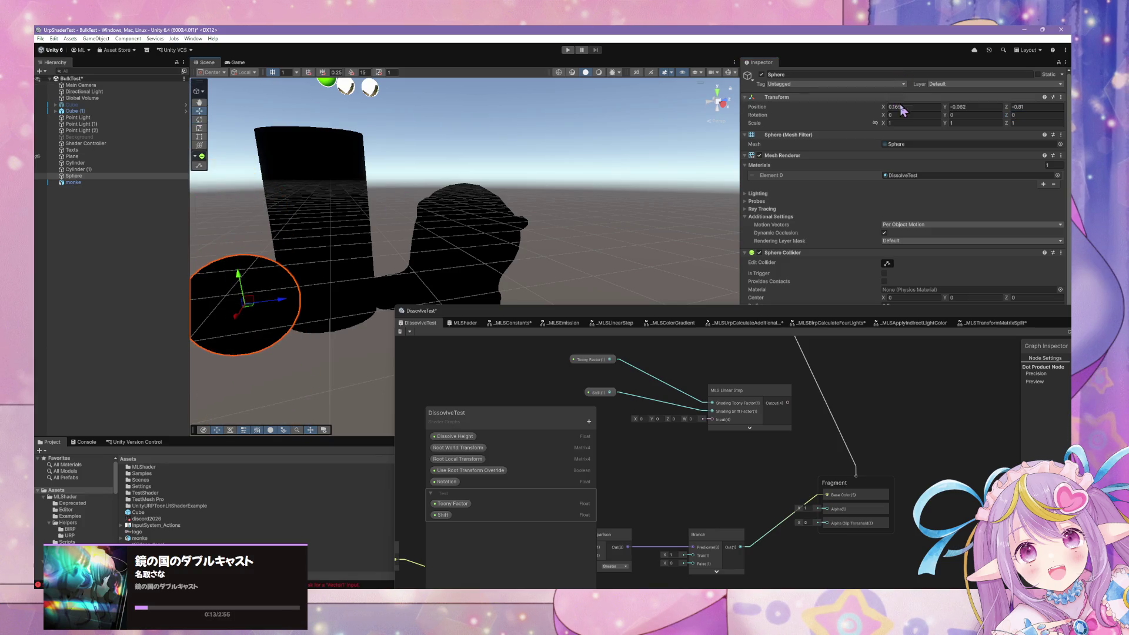
- Try a Y rotation of 45 on the Sphere, then set it back to 0
click(976, 115)
text(45)
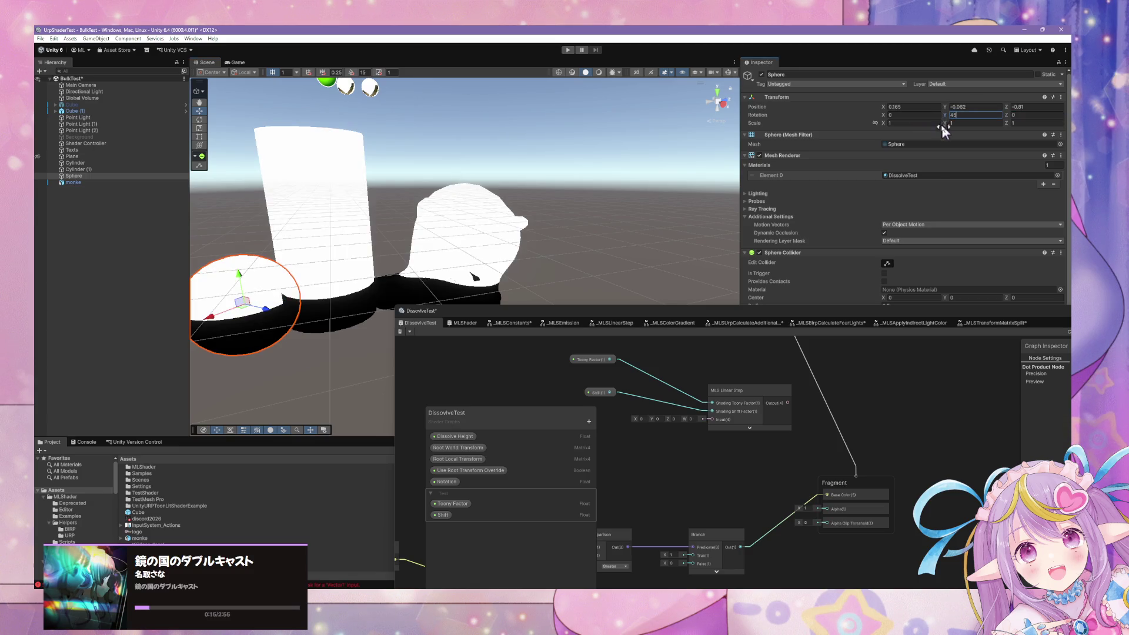
mouse_move(657, 224)
mouse_down()
mouse_move(458, 196)
mouse_move(462, 171)
mouse_move(477, 269)
mouse_up()
scroll(529, 256, down, 5)
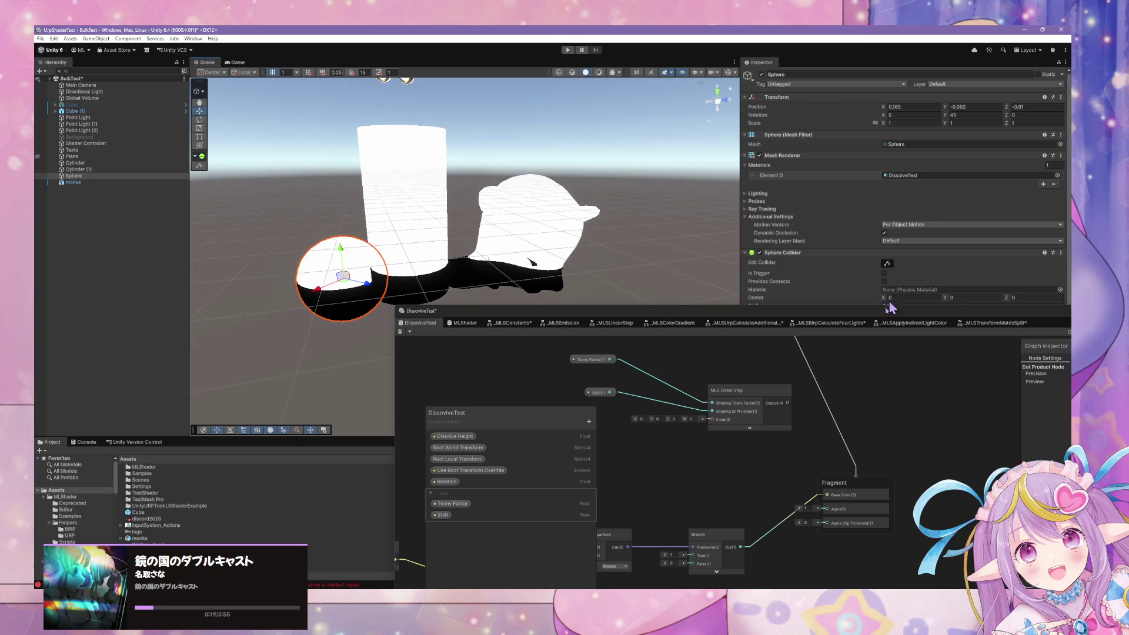
drag(780, 435, 887, 379)
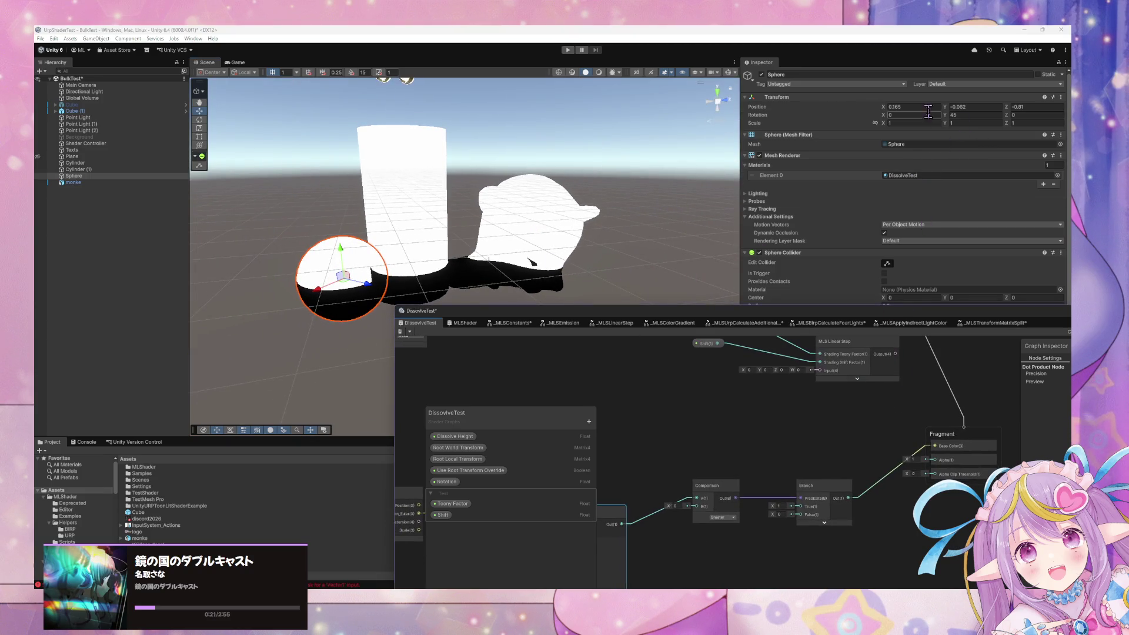
click(953, 115)
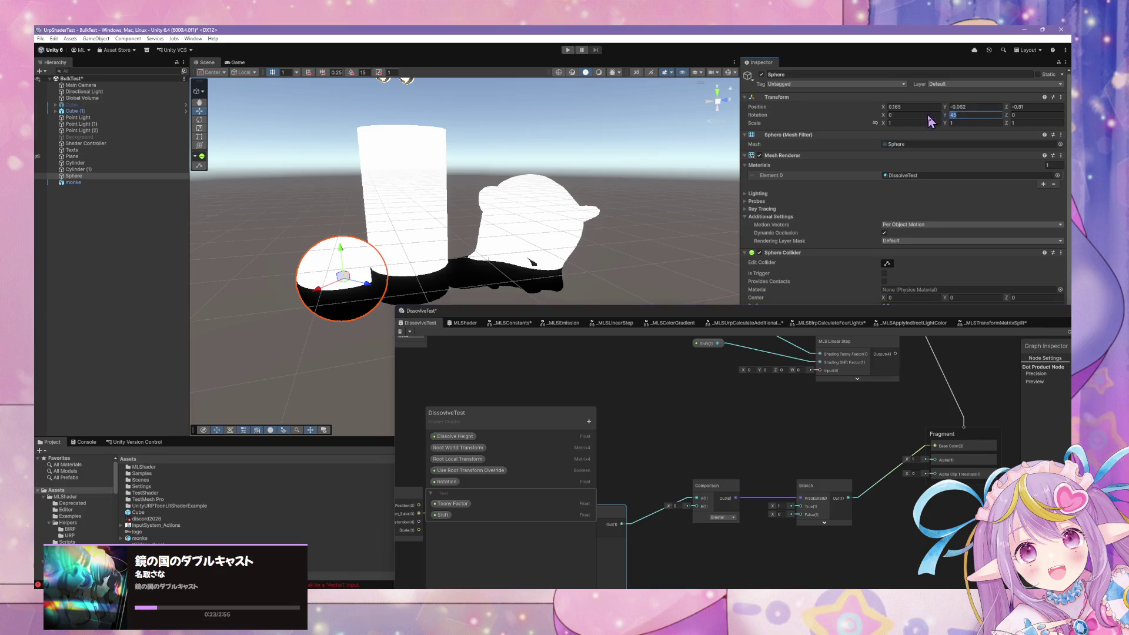
text(0)
- Set the Sphere's X rotation to 90 and inspect the resulting dissolve
drag(521, 219, 676, 130)
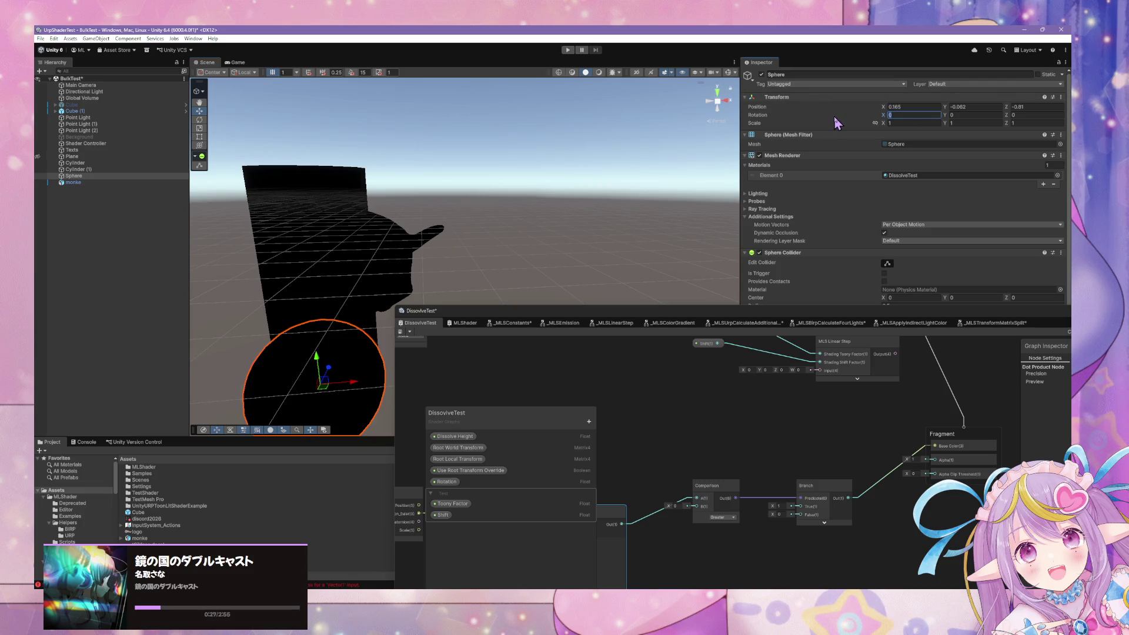
text(90)
key(Return)
drag(242, 315, 267, 230)
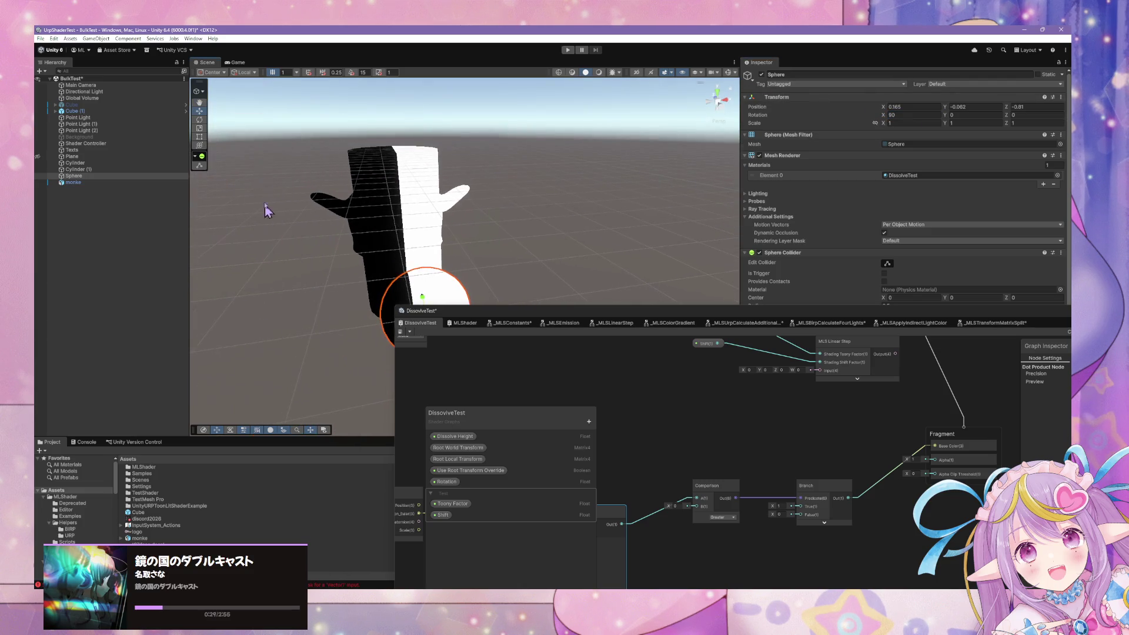
mouse_move(216, 123)
mouse_down()
mouse_move(340, 206)
mouse_move(312, 208)
mouse_up()
drag(700, 450, 838, 398)
drag(697, 479, 628, 488)
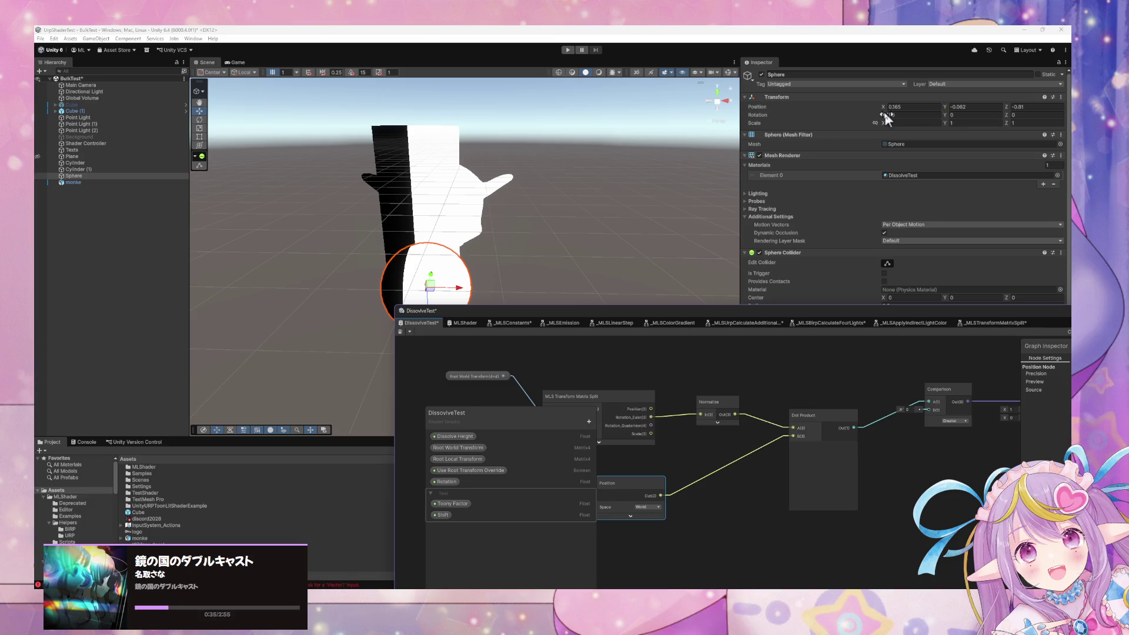
- Return the X rotation to 0 and raise the Sphere slightly along Y
drag(886, 117, 850, 121)
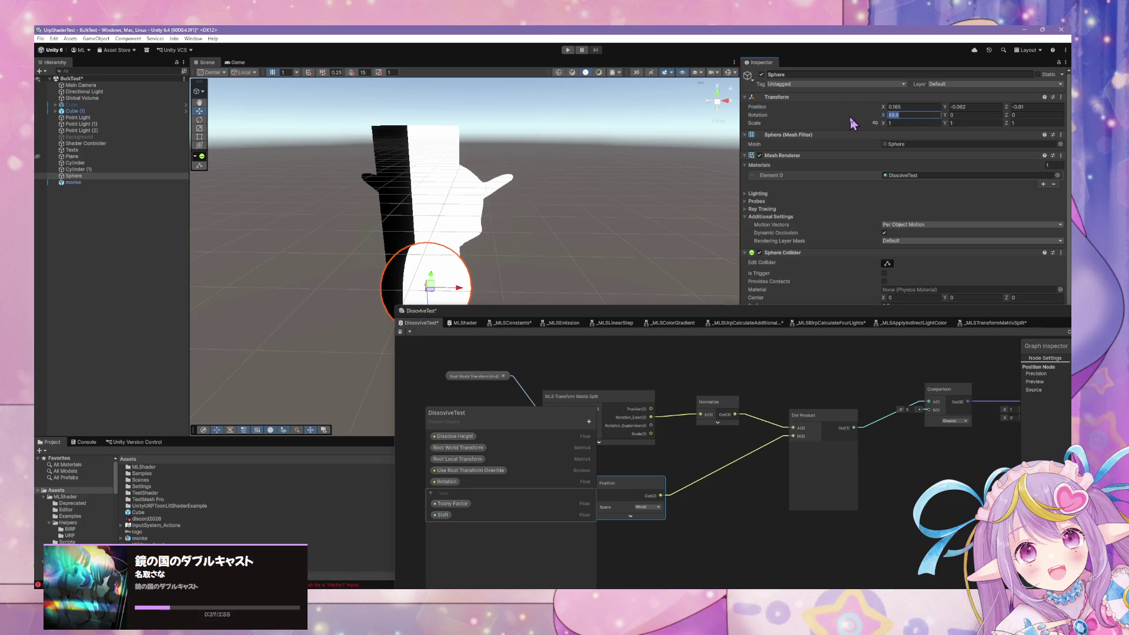
text(5)
key(BackSpace)
key(BackSpace)
text(0)
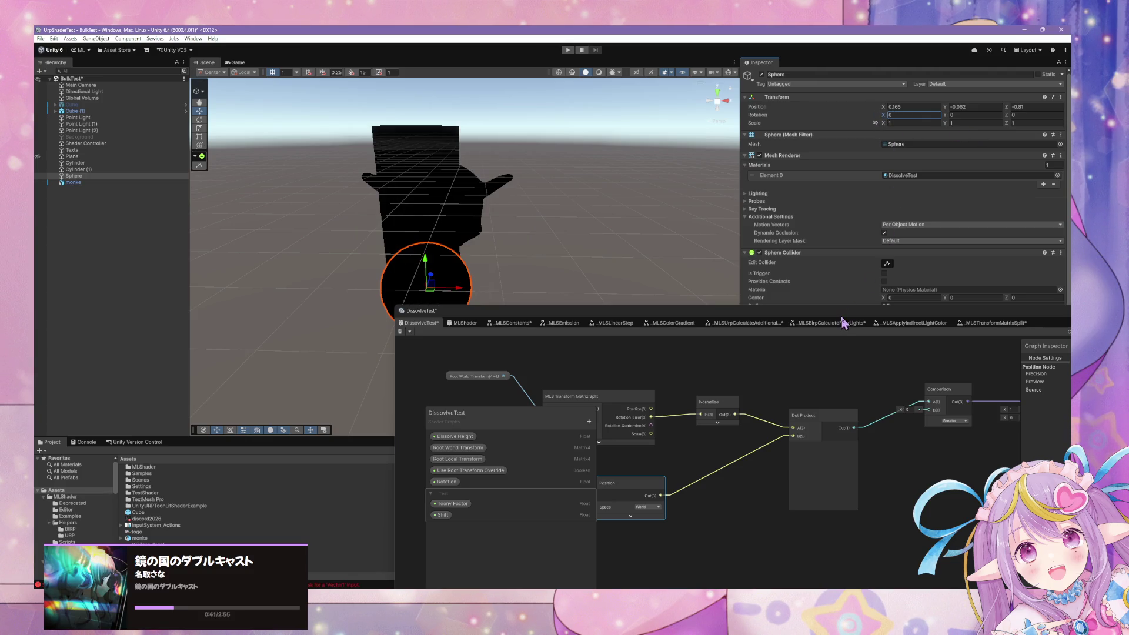
drag(843, 323, 466, 412)
mouse_move(427, 266)
mouse_down()
mouse_move(423, 118)
mouse_move(433, 368)
mouse_move(431, 232)
mouse_move(433, 254)
mouse_move(298, 260)
mouse_move(650, 177)
mouse_move(338, 272)
mouse_move(430, 398)
mouse_move(298, 281)
mouse_up()
- Set the Sphere's X rotation to 90 and toggle the gizmo between Global and Local
text(90)
key(Return)
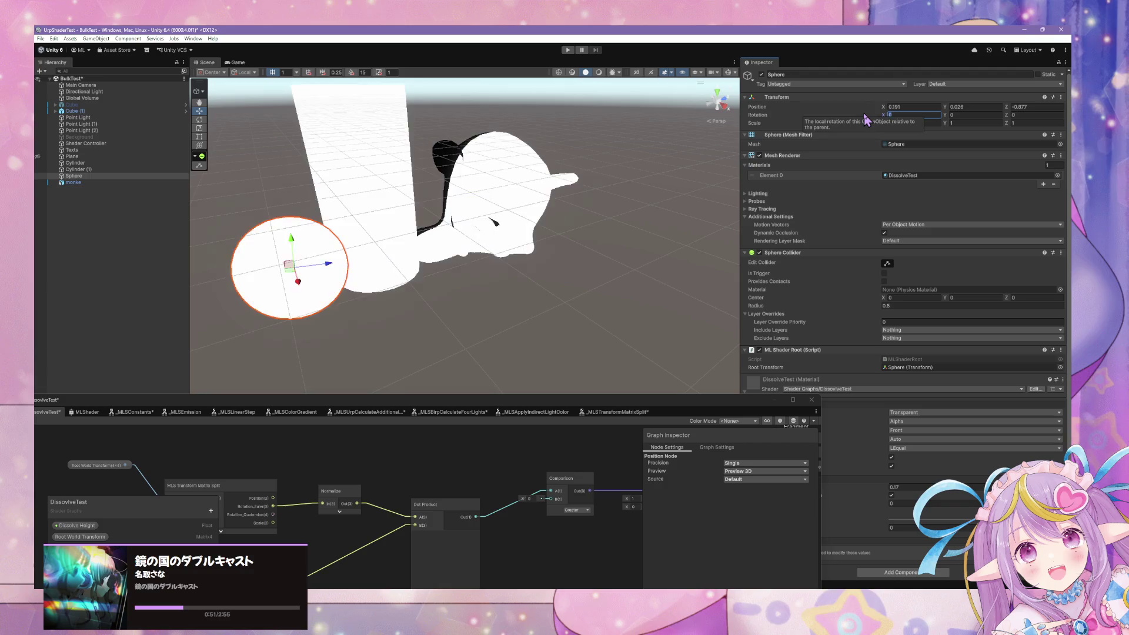
drag(517, 236, 628, 246)
click(247, 73)
click(253, 82)
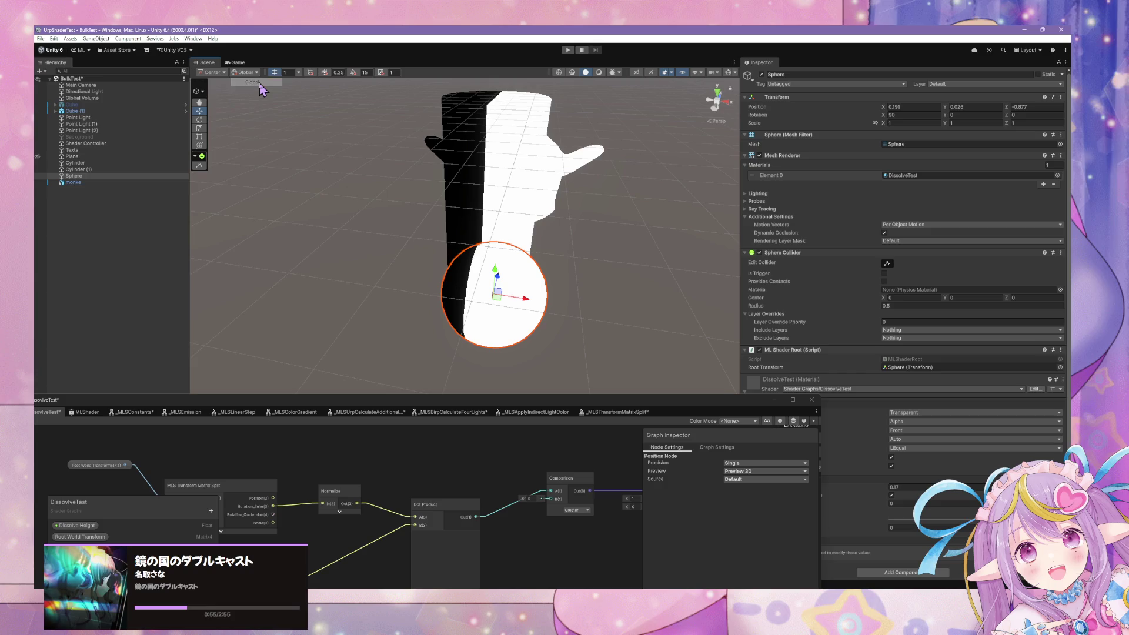
click(244, 72)
click(249, 93)
mouse_move(504, 240)
mouse_down()
mouse_move(567, 224)
mouse_move(515, 222)
mouse_up()
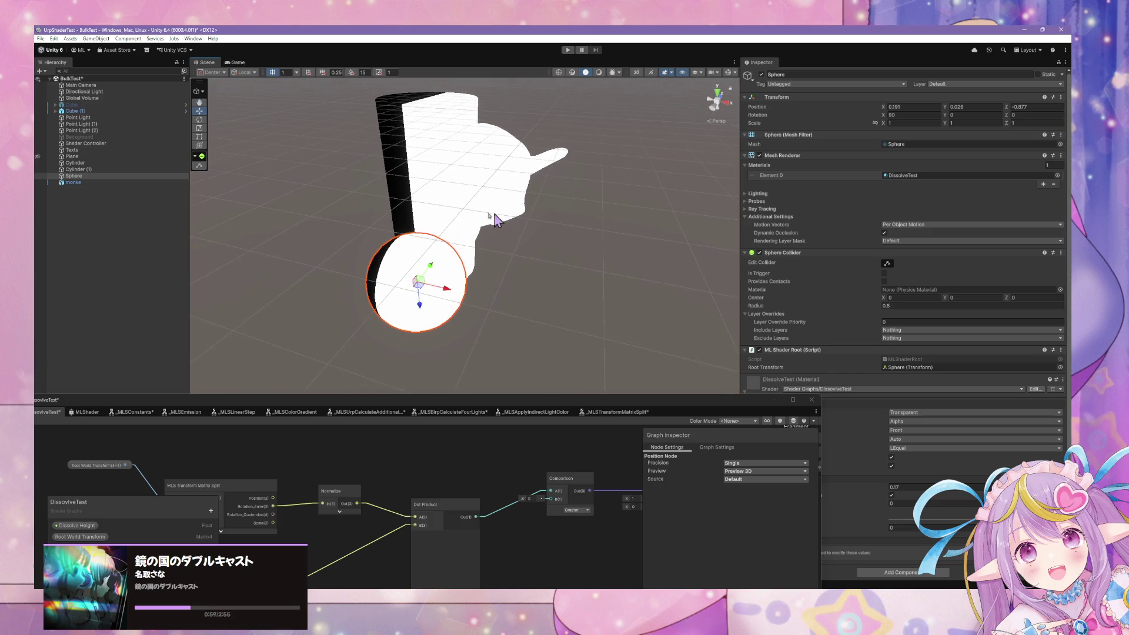
- Try Z rotation 90 and free rotation, undo to zero, and centre the Shader Graph window
click(200, 119)
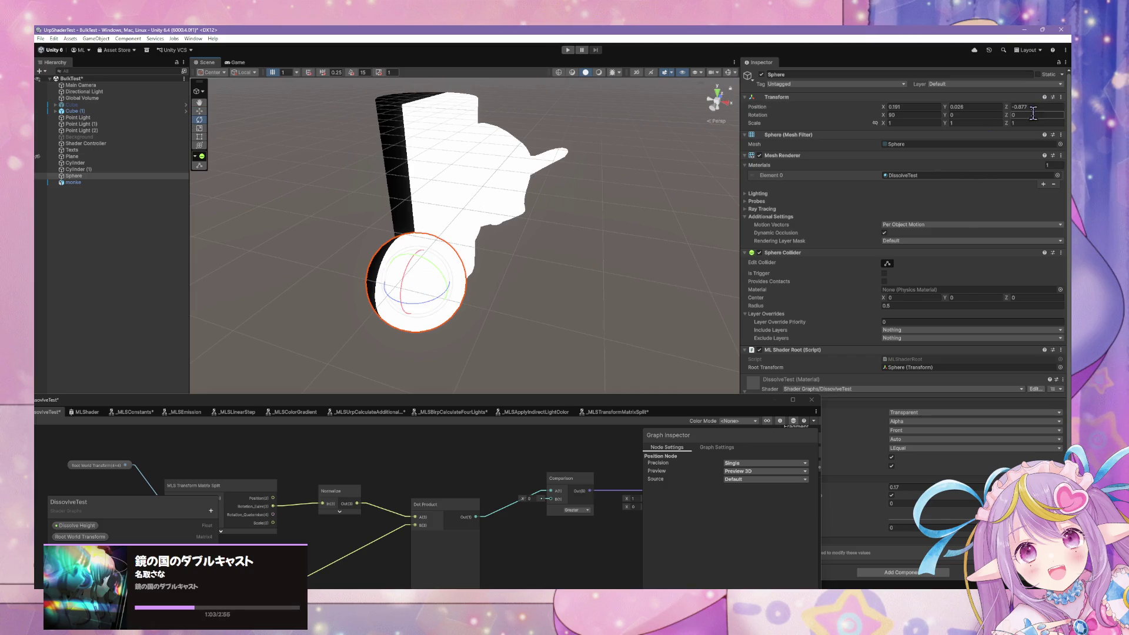
text(90)
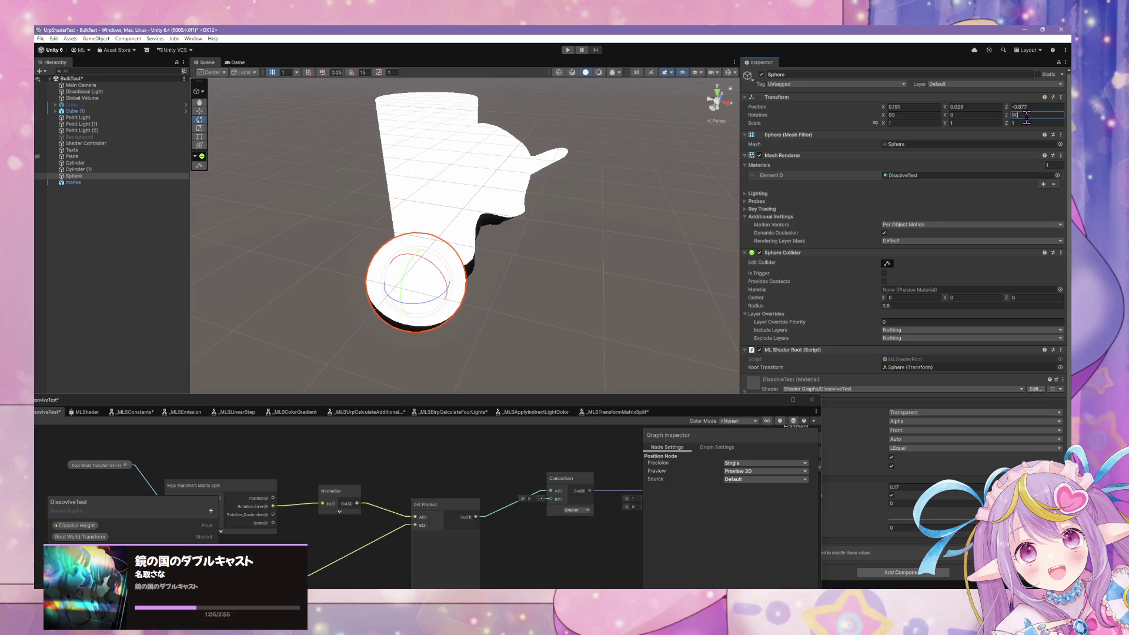
mouse_move(635, 244)
mouse_down()
mouse_move(412, 244)
mouse_move(421, 219)
mouse_move(427, 264)
mouse_move(559, 298)
mouse_move(424, 286)
mouse_move(536, 276)
mouse_move(500, 265)
mouse_up()
mouse_move(438, 247)
mouse_down()
mouse_move(420, 259)
mouse_move(452, 264)
mouse_move(439, 259)
mouse_move(461, 276)
mouse_move(491, 337)
mouse_move(461, 252)
mouse_move(428, 221)
mouse_move(474, 282)
mouse_move(489, 348)
mouse_move(449, 244)
mouse_move(497, 346)
mouse_move(486, 307)
mouse_move(552, 308)
mouse_up()
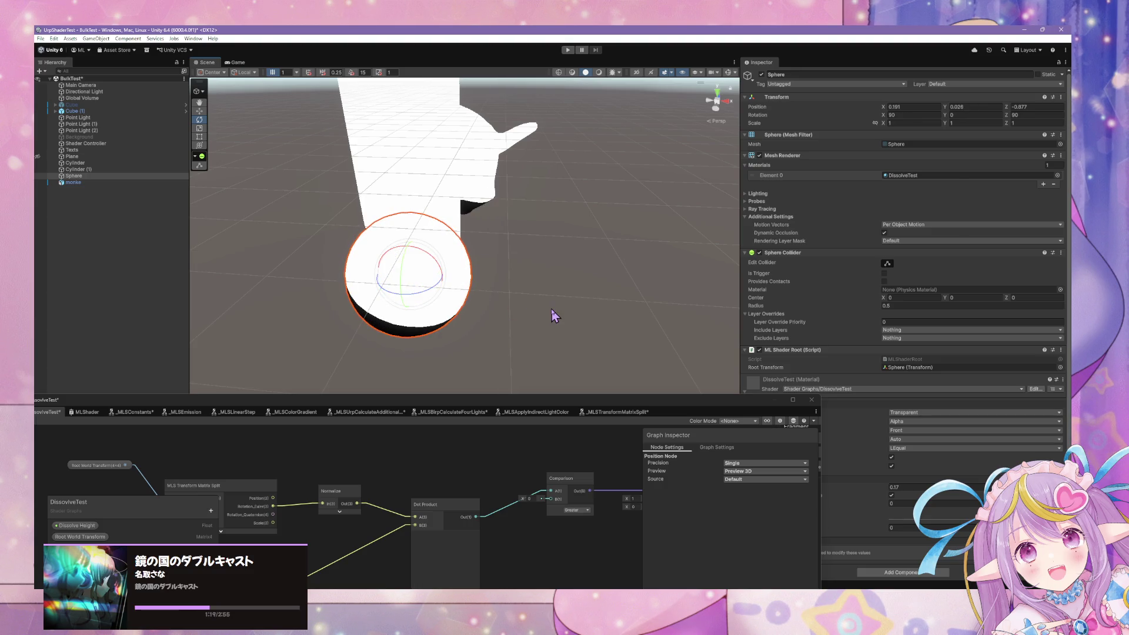
key(ctrl+z)
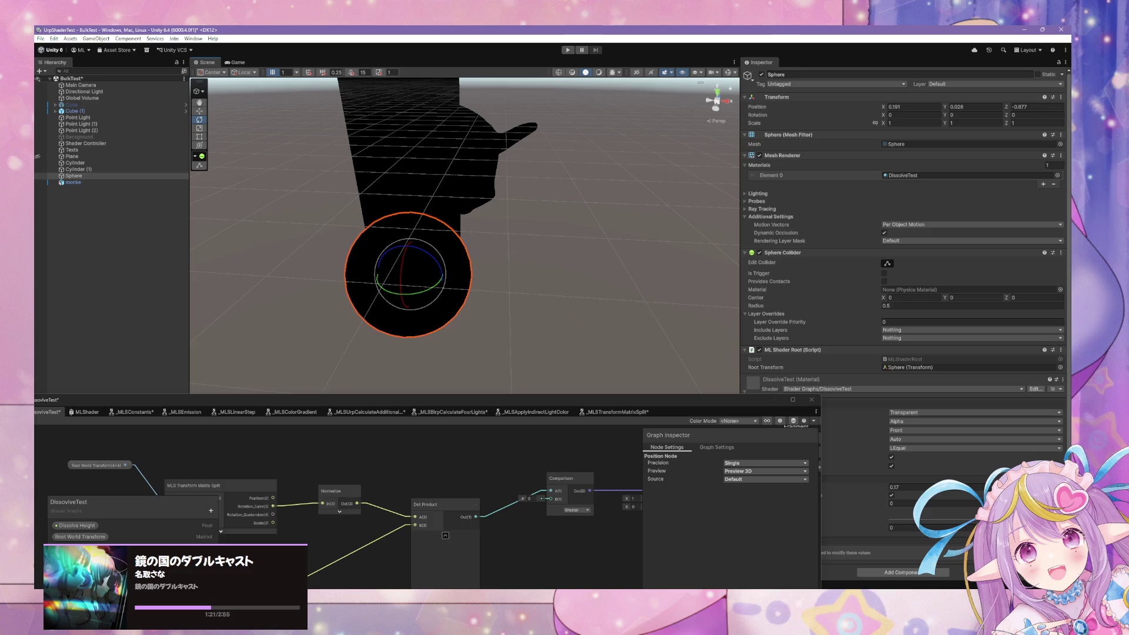
click(500, 590)
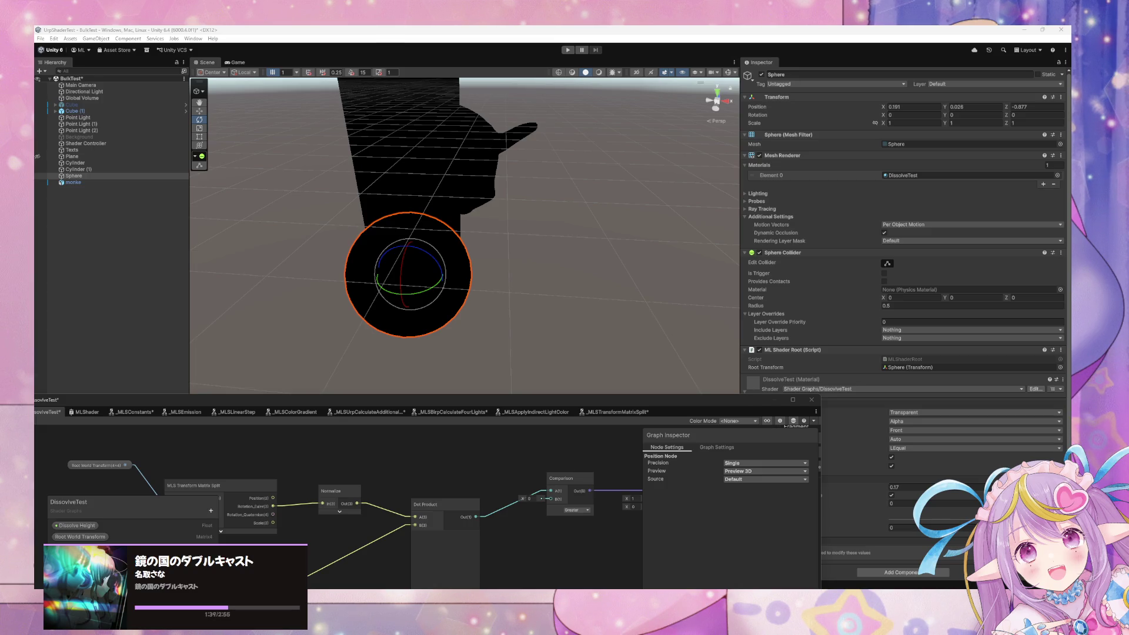
drag(260, 394, 510, 201)
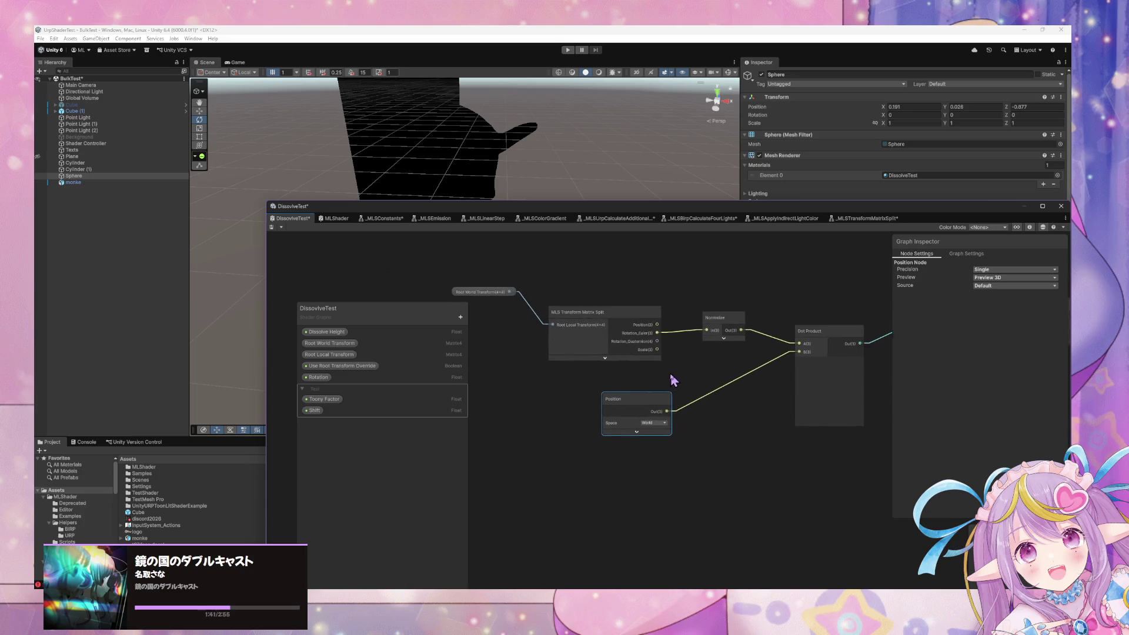
- Add a Multiply node and rearrange the Position, Matrix Split and Root World Transform nodes
key(space)
text(multiply)
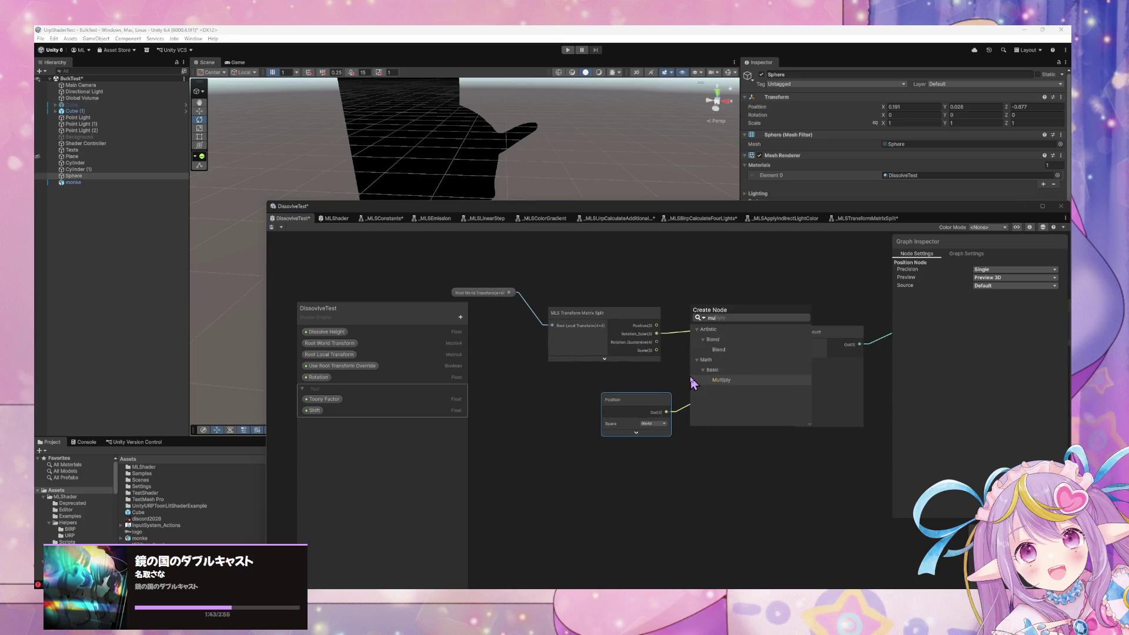
key(Return)
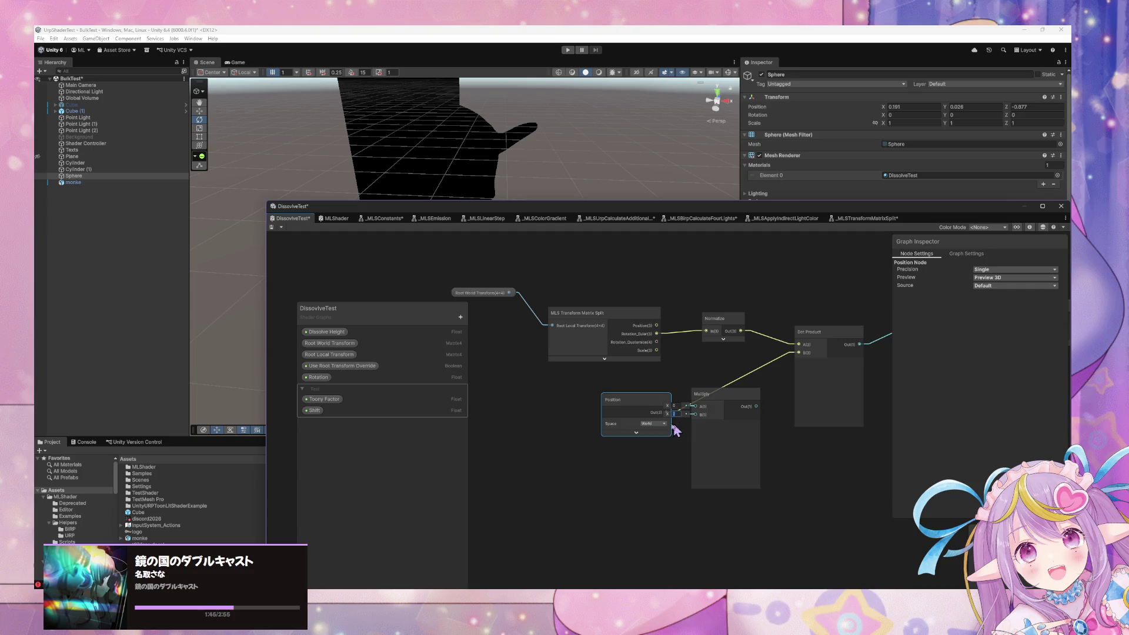
drag(651, 408, 617, 413)
mouse_move(731, 395)
mouse_down()
mouse_move(729, 250)
mouse_move(721, 257)
mouse_up()
drag(652, 378, 642, 375)
click(504, 352)
drag(504, 352, 518, 341)
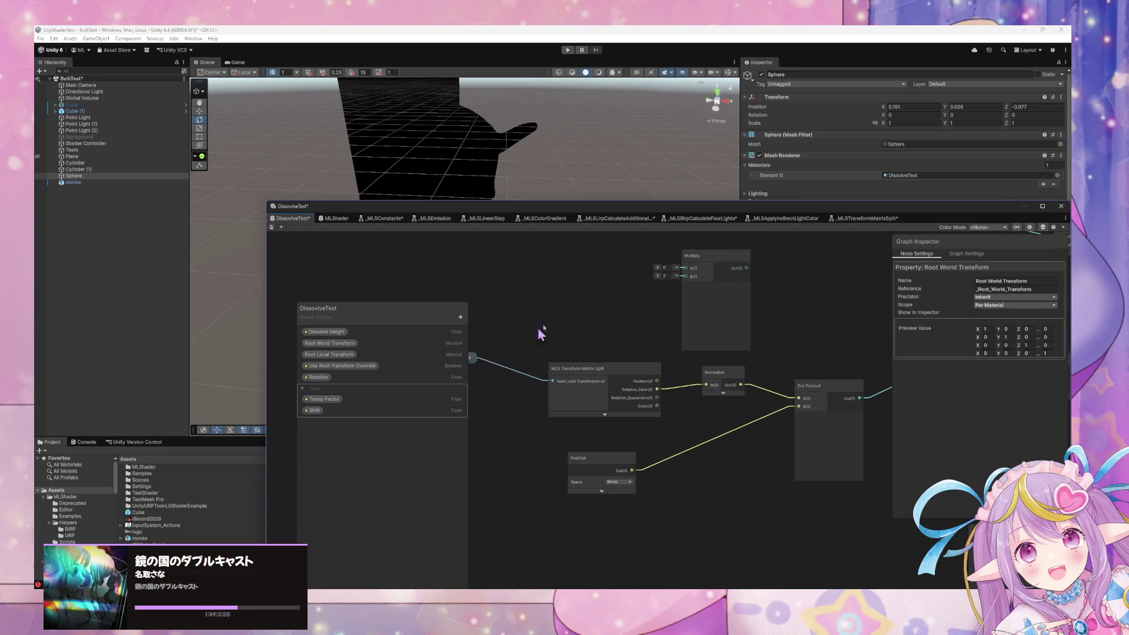
- Add a Vector 3, multiply it with Rotation_Euler, and feed Multiply into Normalize
key(space)
text(vec)
key(Down)
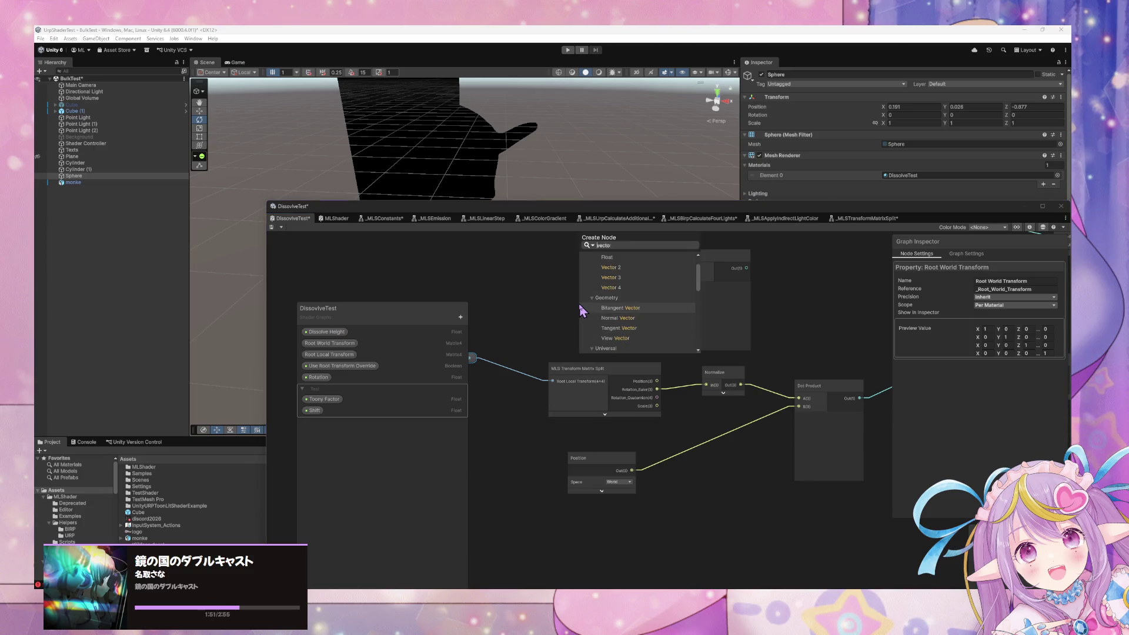
key(Return)
mouse_move(606, 320)
mouse_down()
mouse_move(608, 277)
mouse_move(617, 295)
mouse_move(686, 295)
mouse_up()
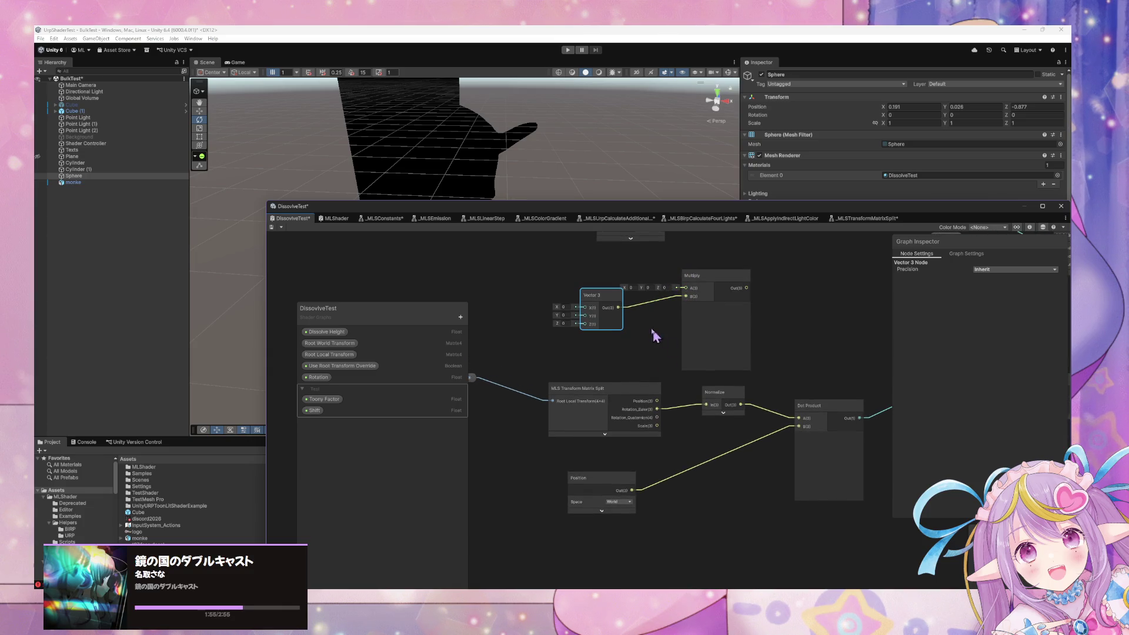
drag(618, 308, 686, 288)
mouse_move(657, 409)
mouse_down()
mouse_move(688, 296)
mouse_move(664, 418)
mouse_move(686, 297)
mouse_move(713, 411)
mouse_move(706, 405)
mouse_up()
- Set the Vector 3 Y value to 1 and move the Shader Graph window aside
click(564, 315)
text(1)
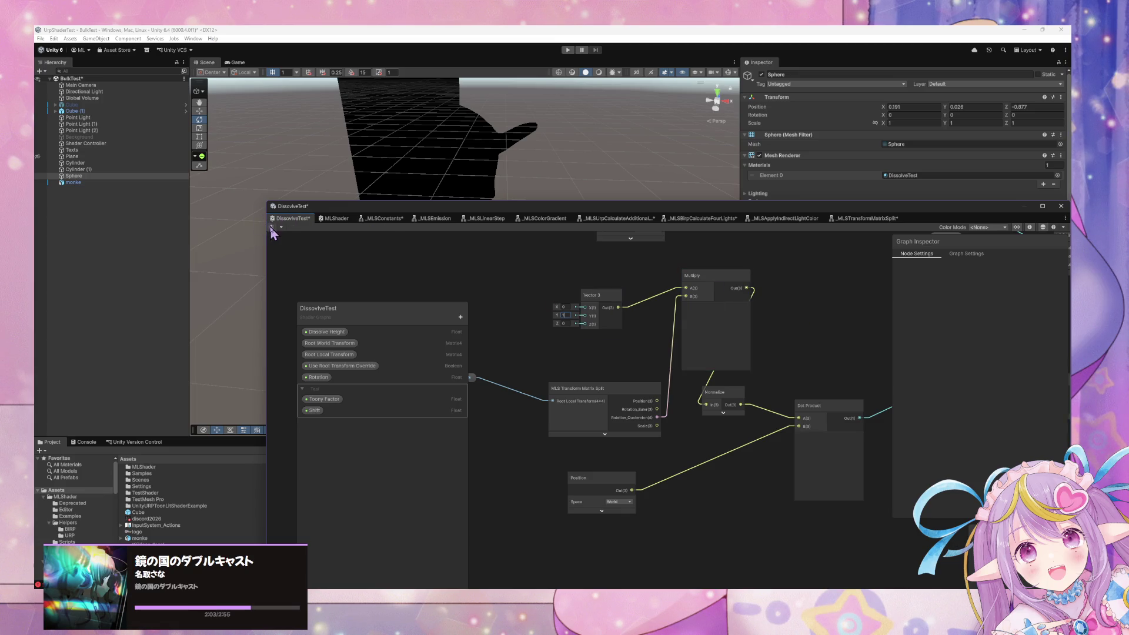
drag(654, 220, 578, 390)
mouse_move(420, 250)
mouse_down()
mouse_move(415, 282)
mouse_move(397, 284)
mouse_move(389, 262)
mouse_move(420, 228)
mouse_move(401, 257)
mouse_move(423, 263)
mouse_move(398, 294)
mouse_move(431, 265)
mouse_move(408, 288)
mouse_move(363, 254)
mouse_move(403, 285)
mouse_move(411, 269)
mouse_move(396, 263)
mouse_move(436, 285)
mouse_move(391, 221)
mouse_move(434, 272)
mouse_move(408, 225)
mouse_move(441, 282)
mouse_move(411, 227)
mouse_move(479, 263)
mouse_move(214, 108)
mouse_up()
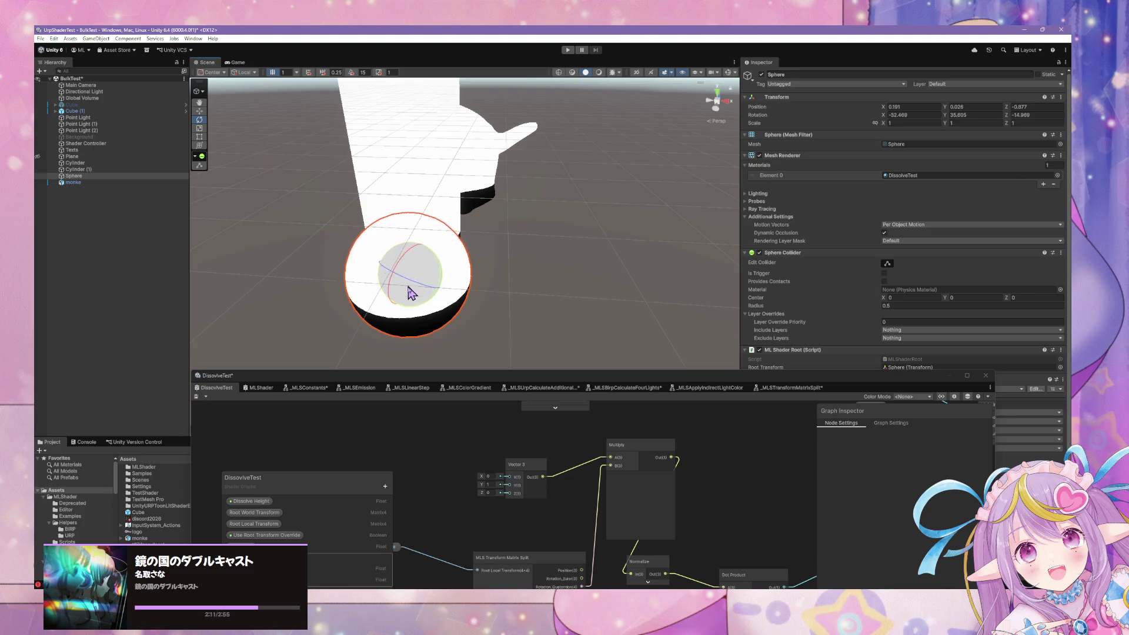
click(200, 111)
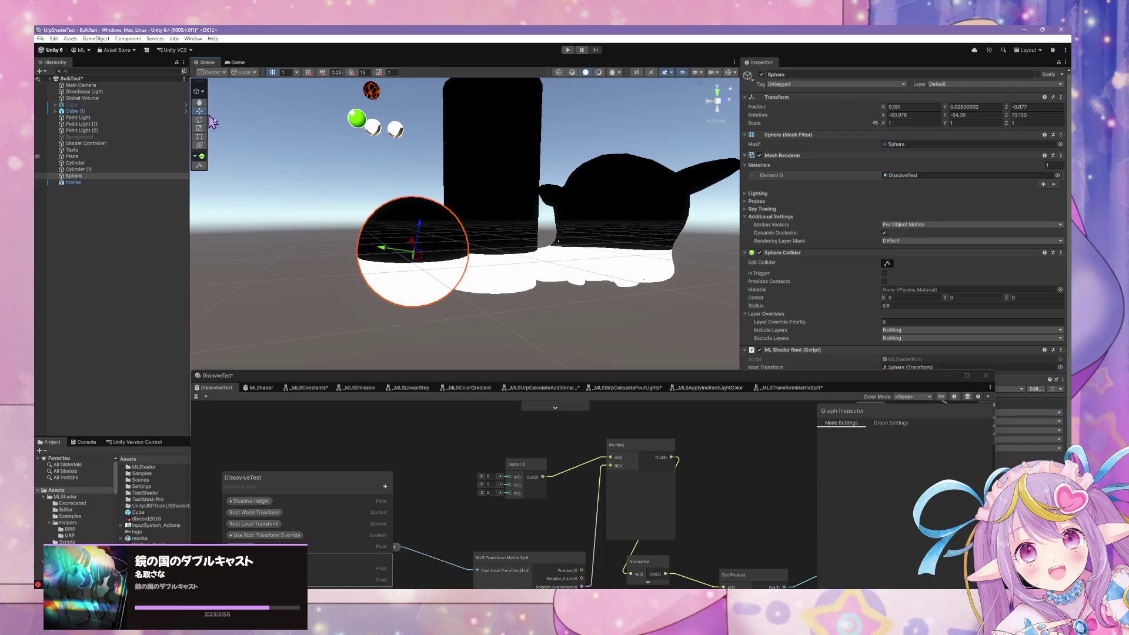
- Drag the sphere next to the cylinder, select Cylinder (1), and refocus the Shader Graph window
mouse_move(430, 231)
mouse_down()
mouse_move(431, 274)
mouse_move(448, 176)
mouse_move(451, 323)
mouse_move(458, 235)
mouse_move(466, 258)
mouse_up()
click(490, 184)
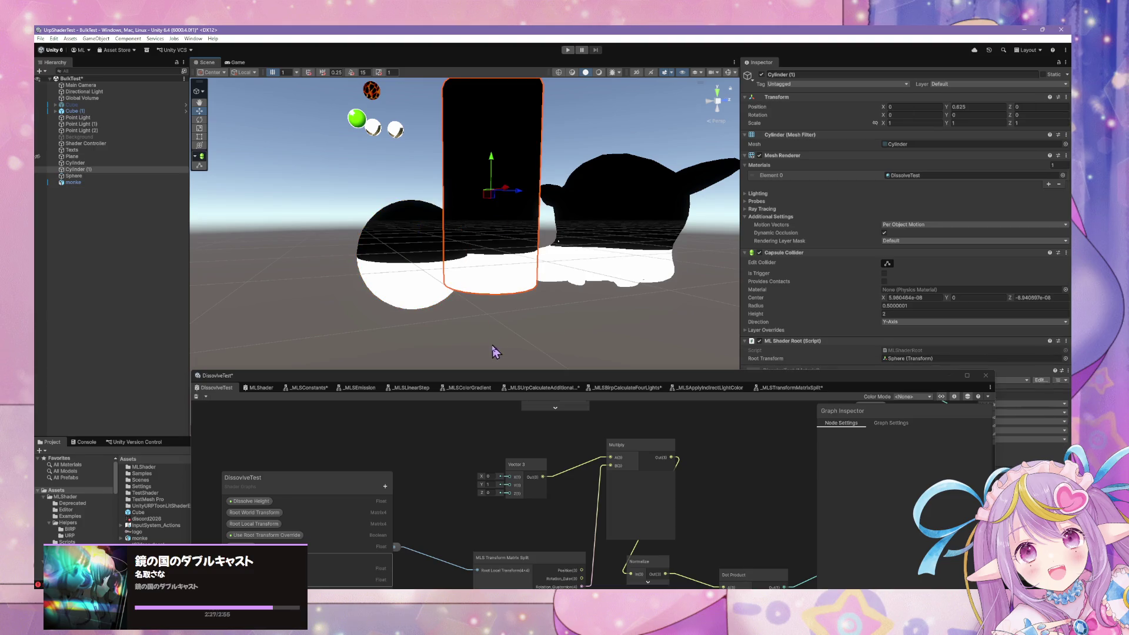
click(579, 383)
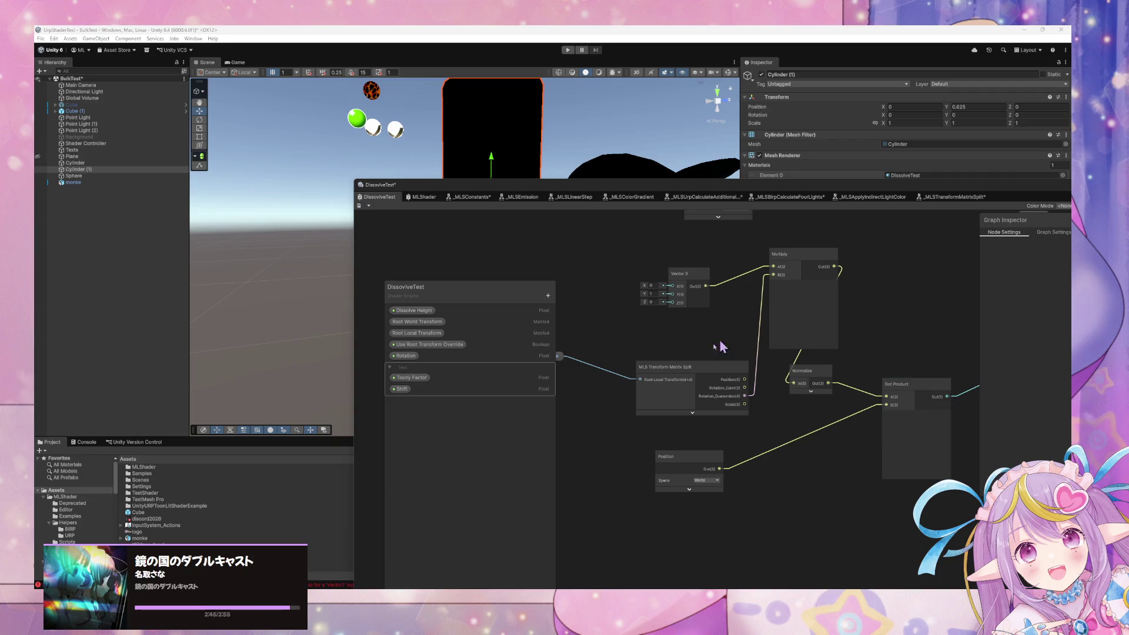
- Move Normalize beside Multiply and try Rotation_Quaternion as its input
scroll(734, 340, up, 3)
scroll(782, 376, down, 3)
mouse_move(837, 423)
mouse_down()
mouse_move(892, 383)
mouse_move(867, 444)
mouse_up()
mouse_move(770, 446)
mouse_down()
mouse_move(852, 458)
mouse_move(800, 325)
mouse_move(907, 403)
mouse_move(912, 447)
mouse_move(817, 418)
mouse_up()
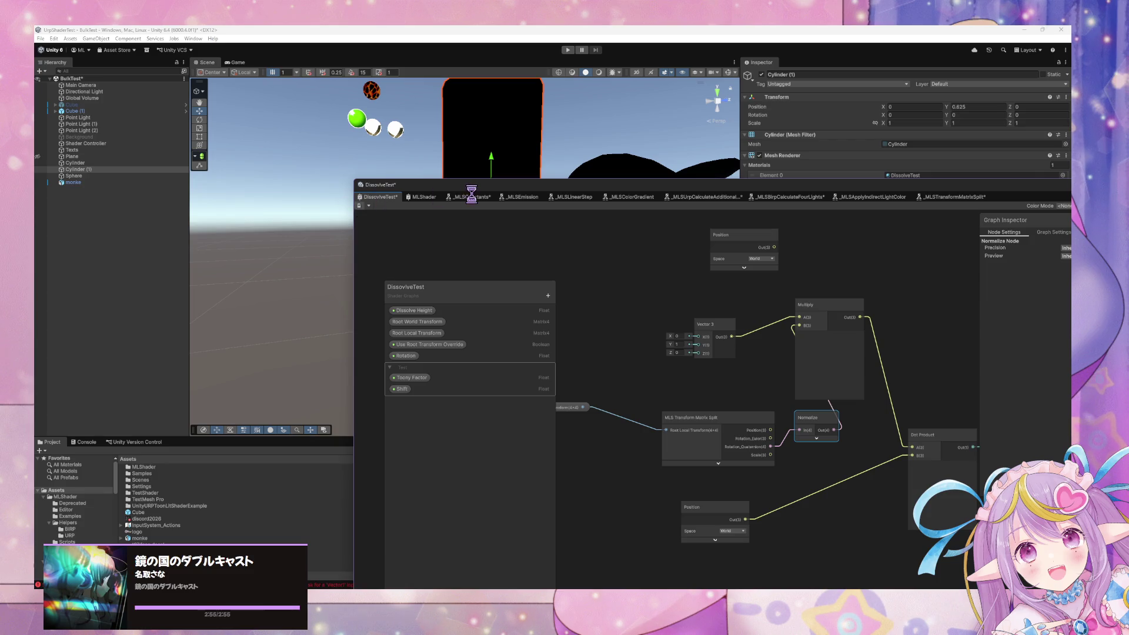
mouse_move(470, 185)
mouse_down()
mouse_move(464, 282)
mouse_move(426, 316)
mouse_up()
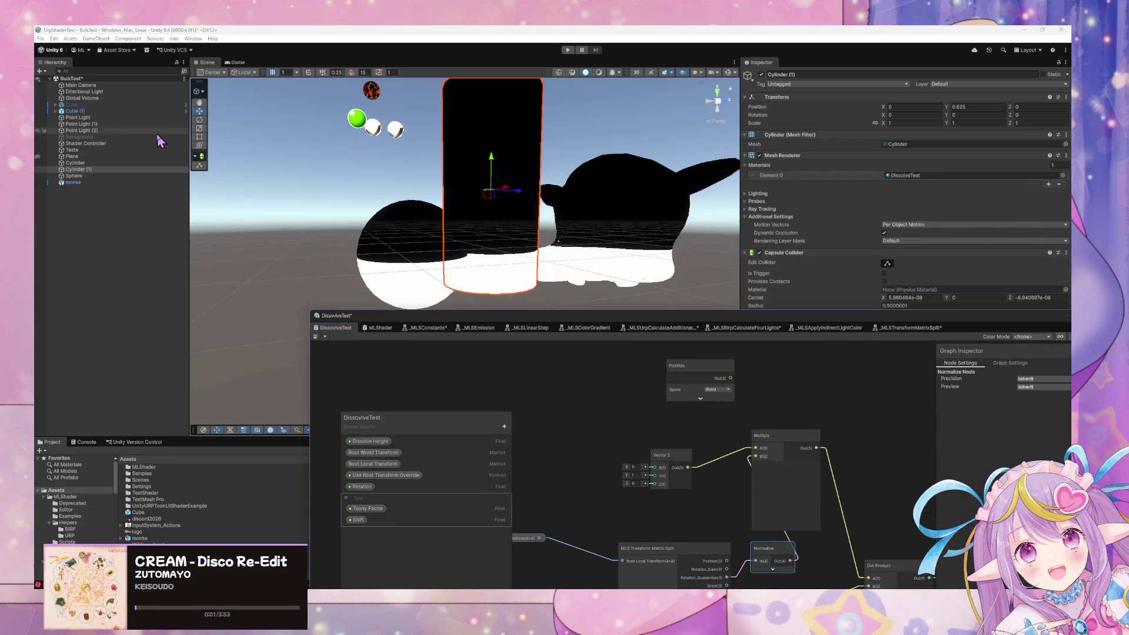
- Tilt Cylinder (1) with the Rotate tool and select the sphere
click(199, 119)
mouse_move(507, 175)
mouse_down()
mouse_move(509, 212)
mouse_move(526, 225)
mouse_move(438, 243)
mouse_move(415, 271)
mouse_move(403, 252)
mouse_move(395, 270)
mouse_move(398, 245)
mouse_move(383, 246)
mouse_move(562, 330)
mouse_move(614, 159)
mouse_up()
click(400, 238)
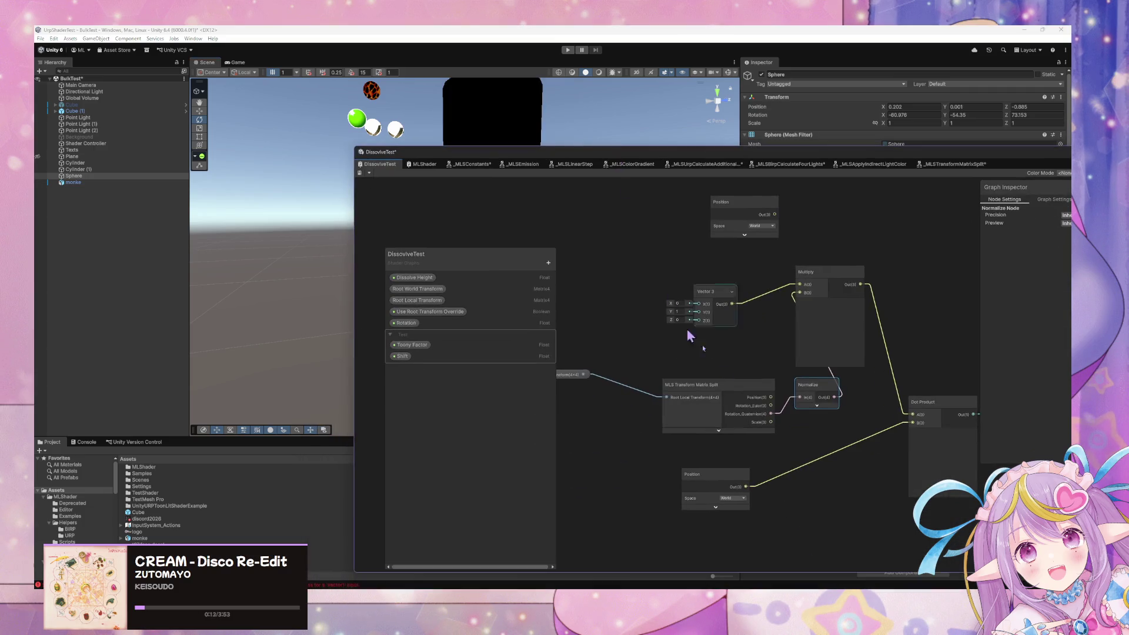
- Route Rotation_Euler through Normalize into Dot Product A, save, and rotate the sphere
mouse_move(727, 385)
mouse_down()
mouse_move(676, 377)
mouse_move(800, 405)
mouse_up()
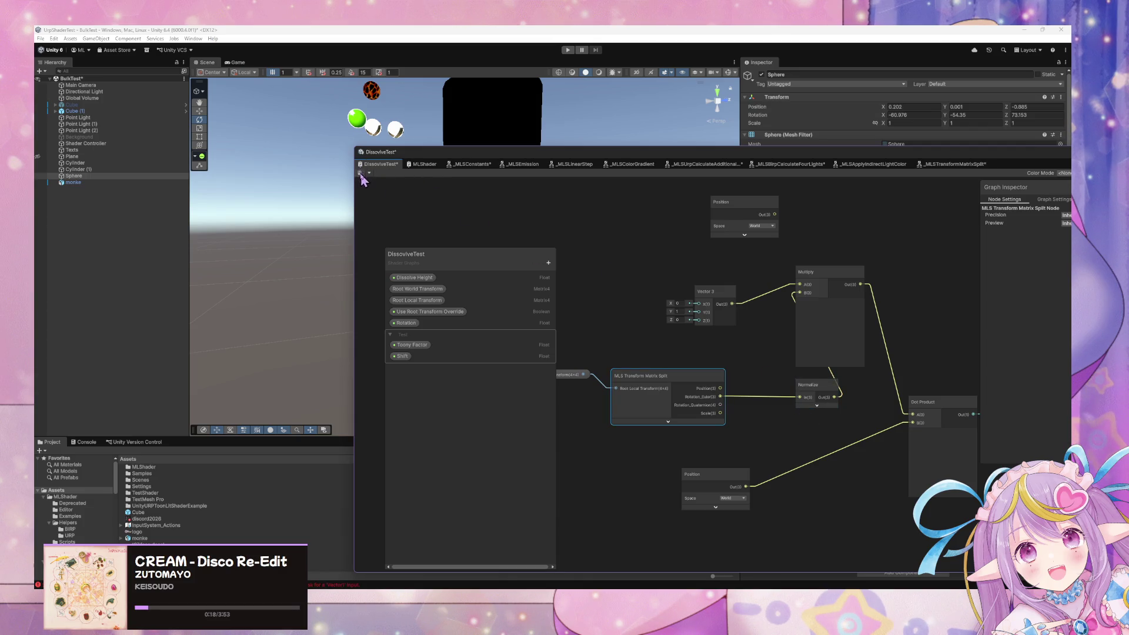
drag(833, 397, 912, 415)
scroll(738, 341, up, 2)
scroll(822, 350, down, 2)
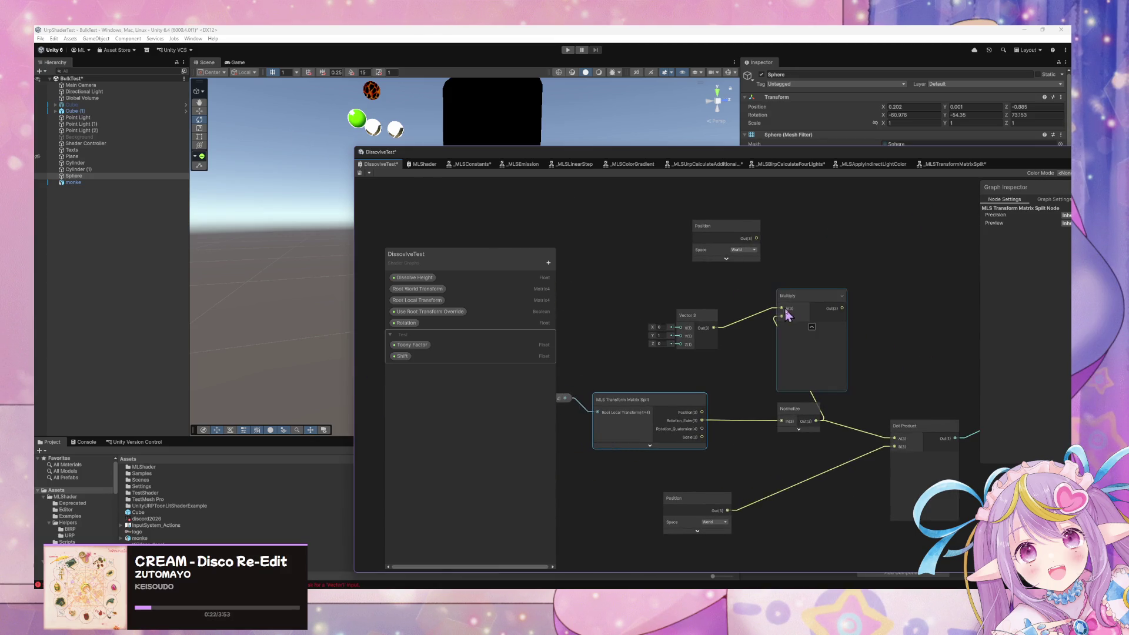
click(359, 172)
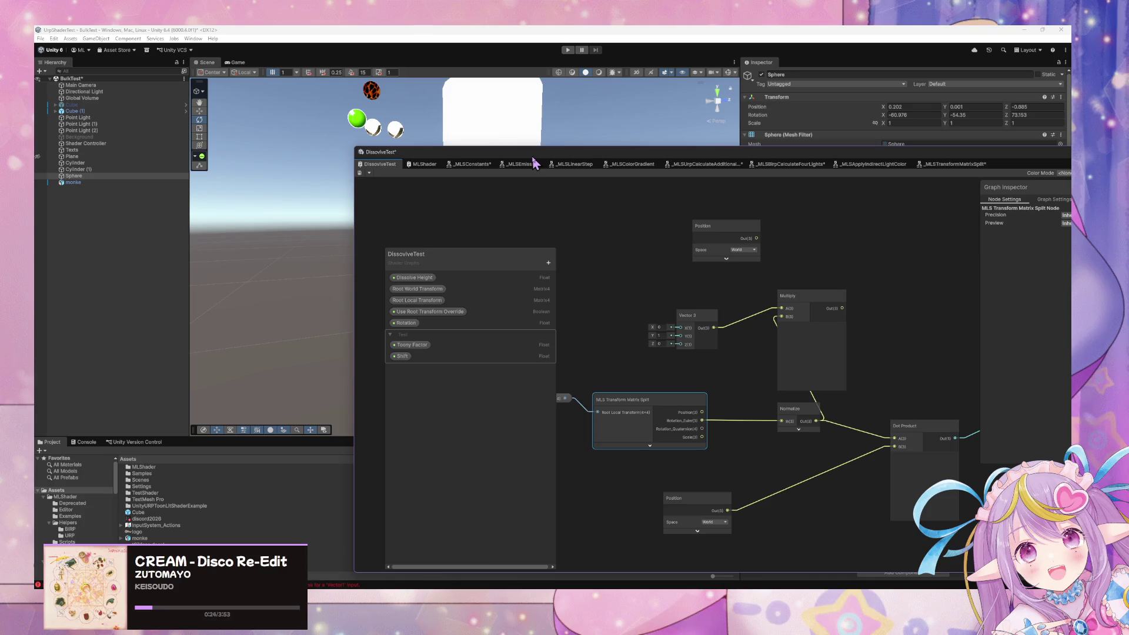
drag(534, 157, 563, 328)
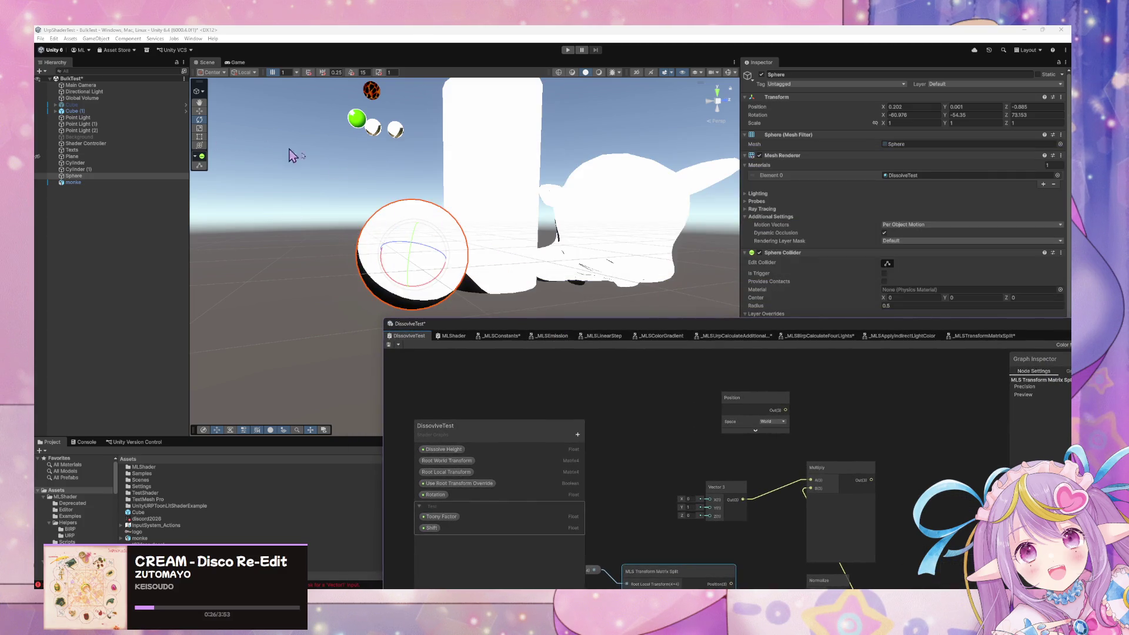
mouse_move(433, 240)
mouse_down()
mouse_move(423, 241)
mouse_move(428, 262)
mouse_move(435, 255)
mouse_move(405, 252)
mouse_move(487, 269)
mouse_move(448, 271)
mouse_move(423, 232)
mouse_move(405, 247)
mouse_move(428, 253)
mouse_move(409, 307)
mouse_move(424, 283)
mouse_up()
- Rotate the sphere to test how its dissolve split shifts, then undo the last two rotations
key(f)
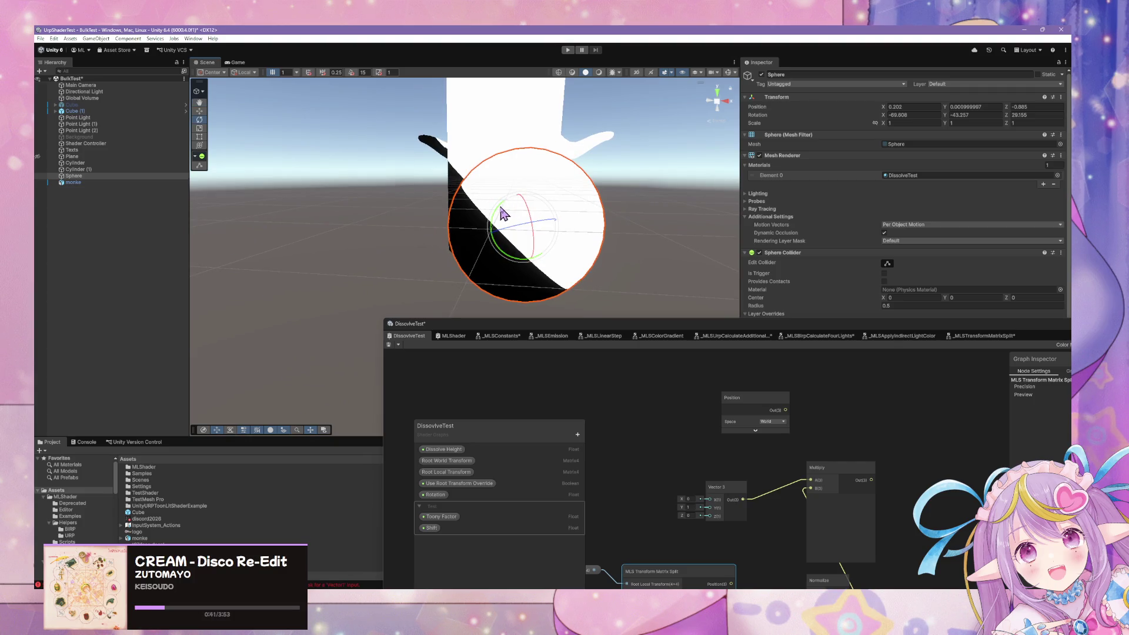
drag(502, 214, 515, 222)
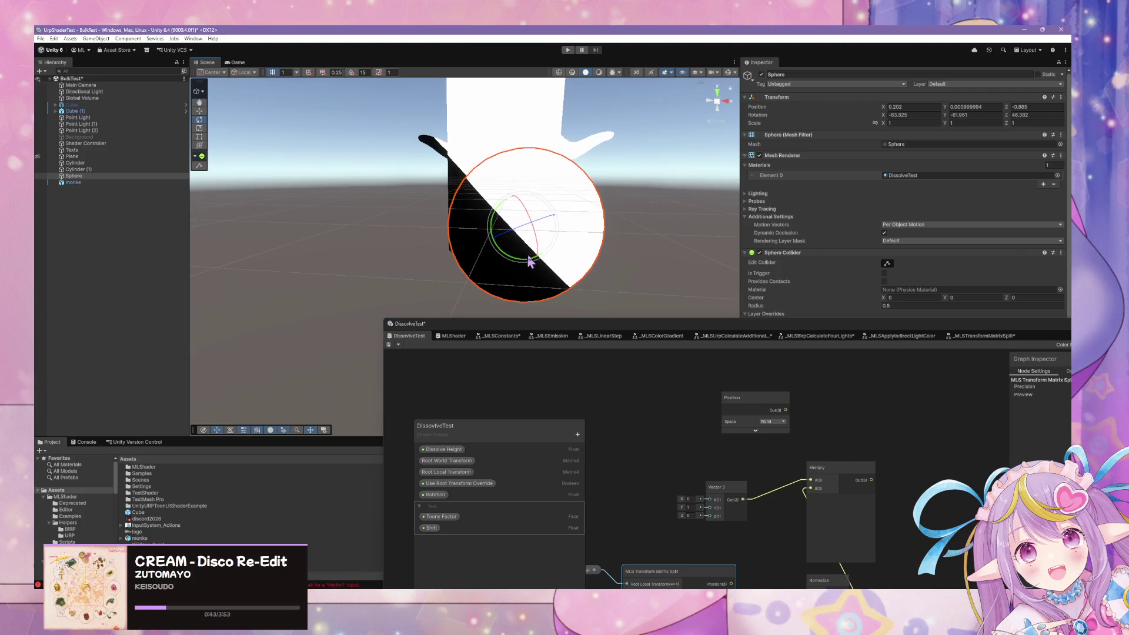
mouse_move(528, 260)
mouse_down()
mouse_move(537, 245)
mouse_move(527, 224)
mouse_move(537, 244)
mouse_move(528, 271)
mouse_move(497, 267)
mouse_move(505, 251)
mouse_move(560, 234)
mouse_move(441, 244)
mouse_move(582, 285)
mouse_move(655, 285)
mouse_move(676, 244)
mouse_move(646, 233)
mouse_up()
mouse_move(493, 238)
mouse_down()
mouse_move(509, 263)
mouse_move(499, 251)
mouse_move(507, 235)
mouse_move(584, 262)
mouse_up()
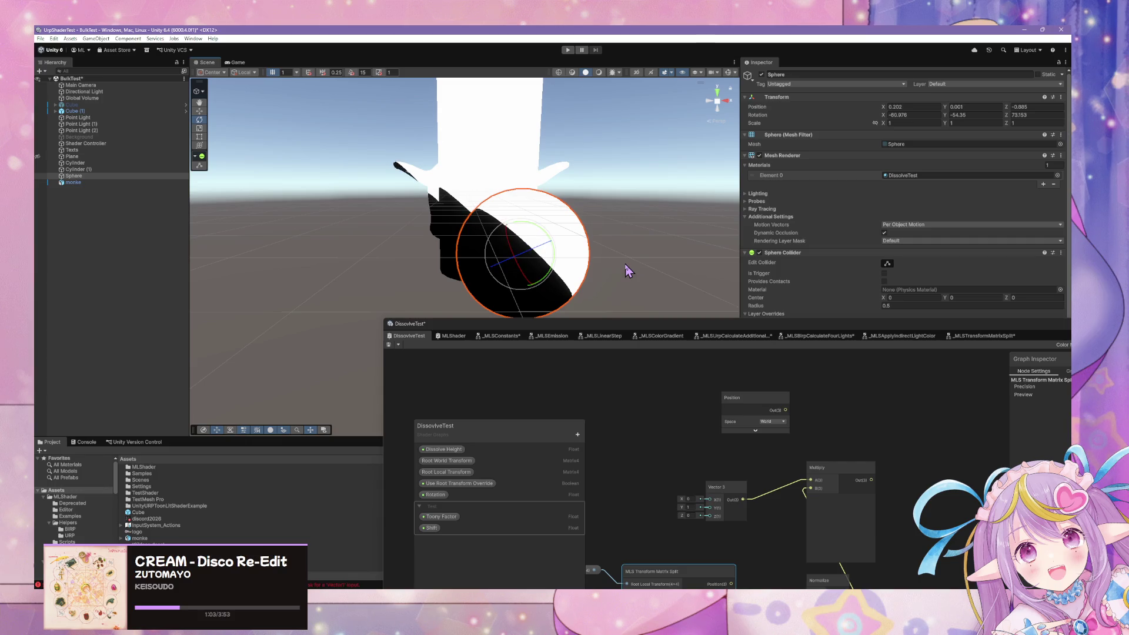
key(ctrl+z)
key(ctrl+z)
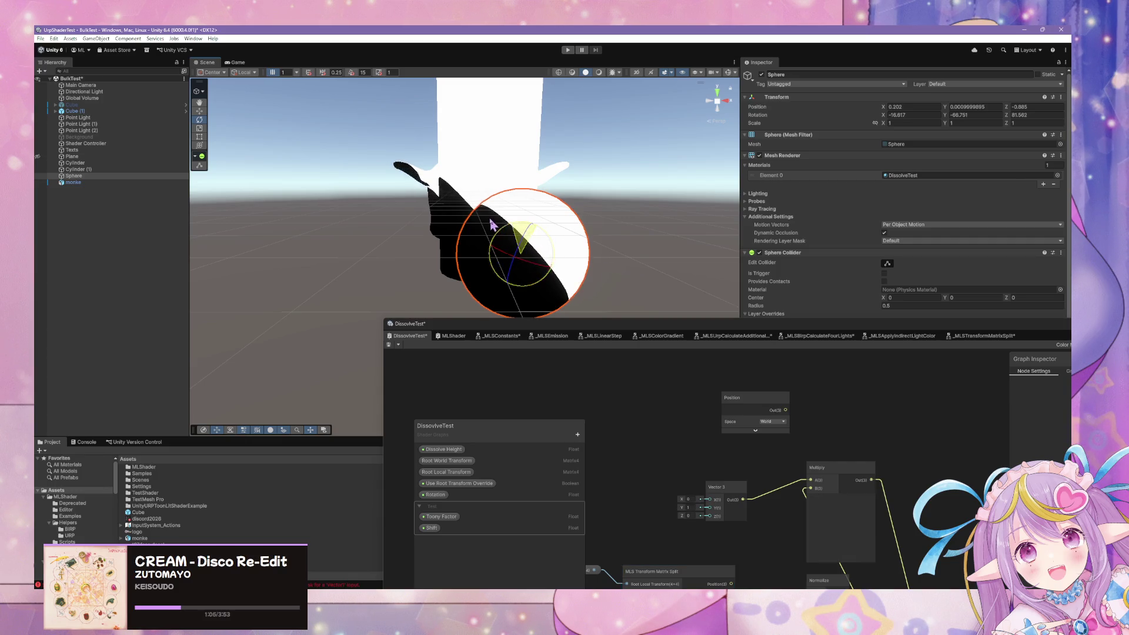
key(ctrl+z)
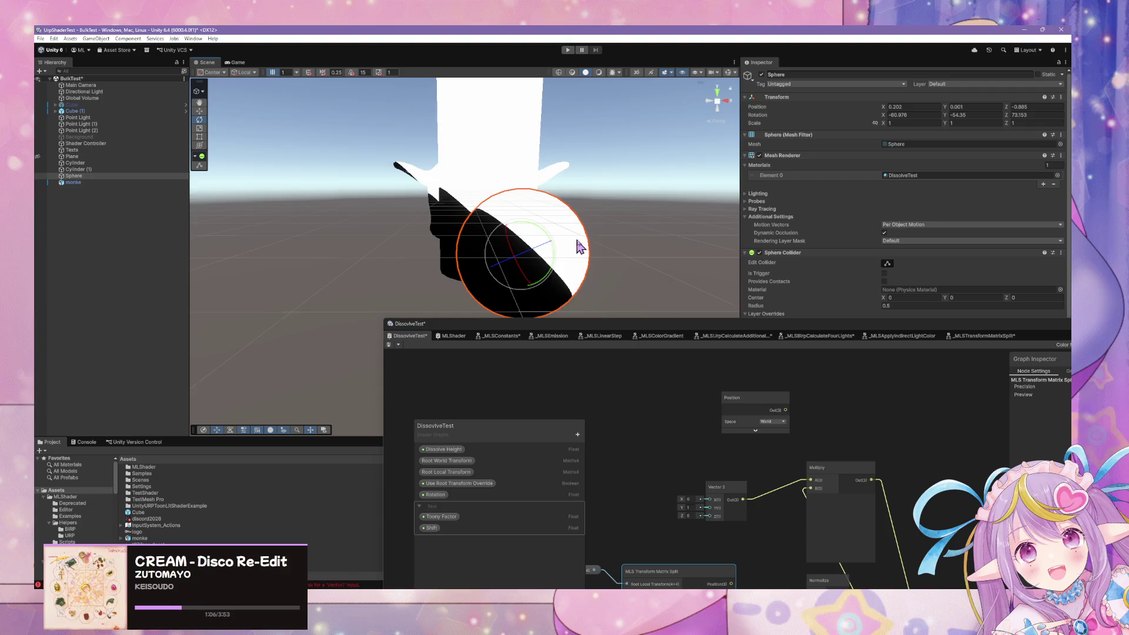
mouse_move(579, 247)
mouse_down()
mouse_move(336, 257)
mouse_move(465, 247)
mouse_up()
- Reset the sphere's X, Y and Z rotation to 0 and reframe it in the scene view
click(913, 115)
text(0)
key(Tab)
text(0)
key(Tab)
text(0)
key(Return)
mouse_move(658, 194)
mouse_down()
mouse_move(588, 192)
mouse_move(571, 211)
mouse_move(630, 194)
mouse_move(540, 187)
mouse_move(564, 196)
mouse_up()
key(f)
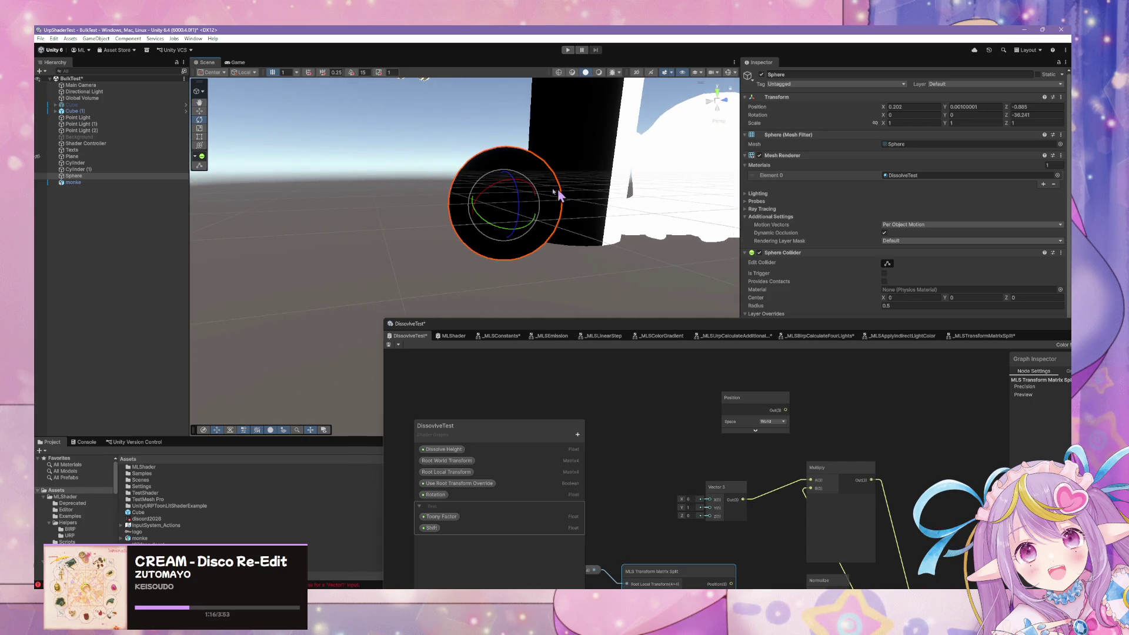
key(ctrl+z)
mouse_move(487, 187)
mouse_down()
mouse_move(466, 194)
mouse_move(585, 171)
mouse_move(479, 218)
mouse_move(501, 198)
mouse_move(415, 272)
mouse_move(430, 269)
mouse_up()
key(ctrl+z)
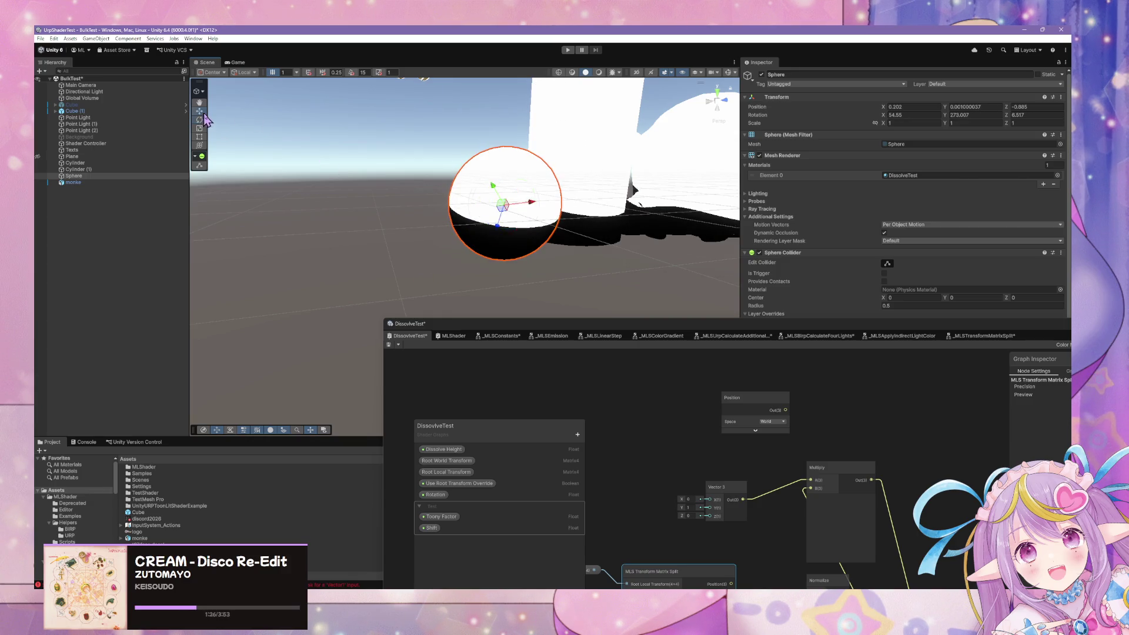
- Move the sphere to a new position and rotate it again
click(199, 111)
mouse_move(618, 201)
mouse_down()
mouse_move(606, 222)
mouse_move(655, 205)
mouse_move(609, 250)
mouse_up()
click(199, 120)
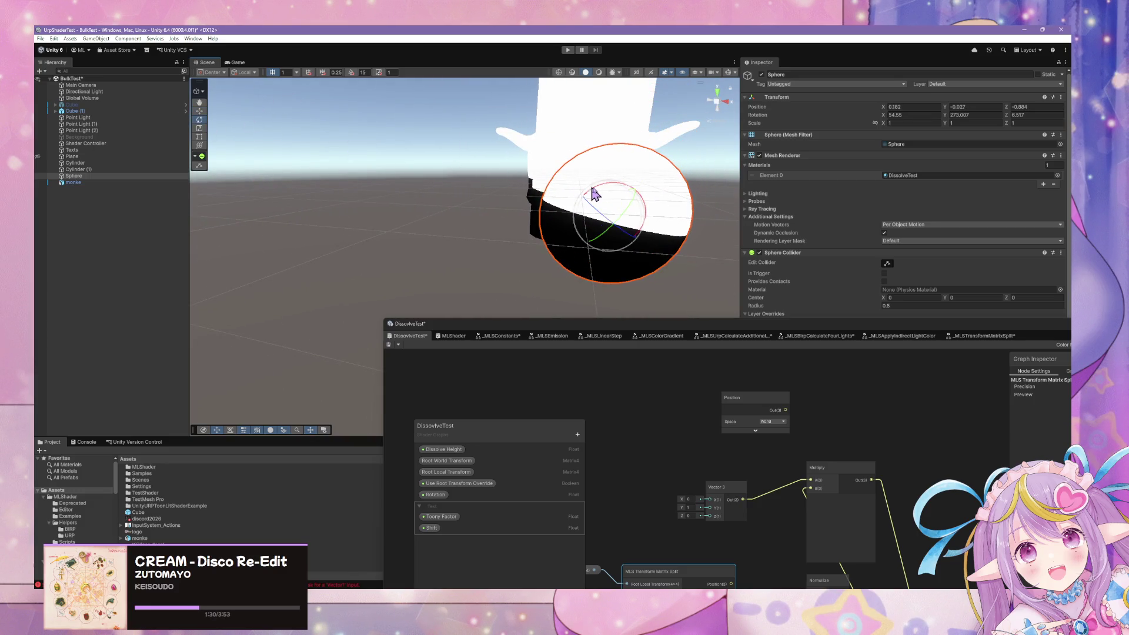
drag(590, 195, 675, 194)
mouse_move(718, 164)
mouse_down()
mouse_move(618, 139)
mouse_move(675, 154)
mouse_move(517, 133)
mouse_up()
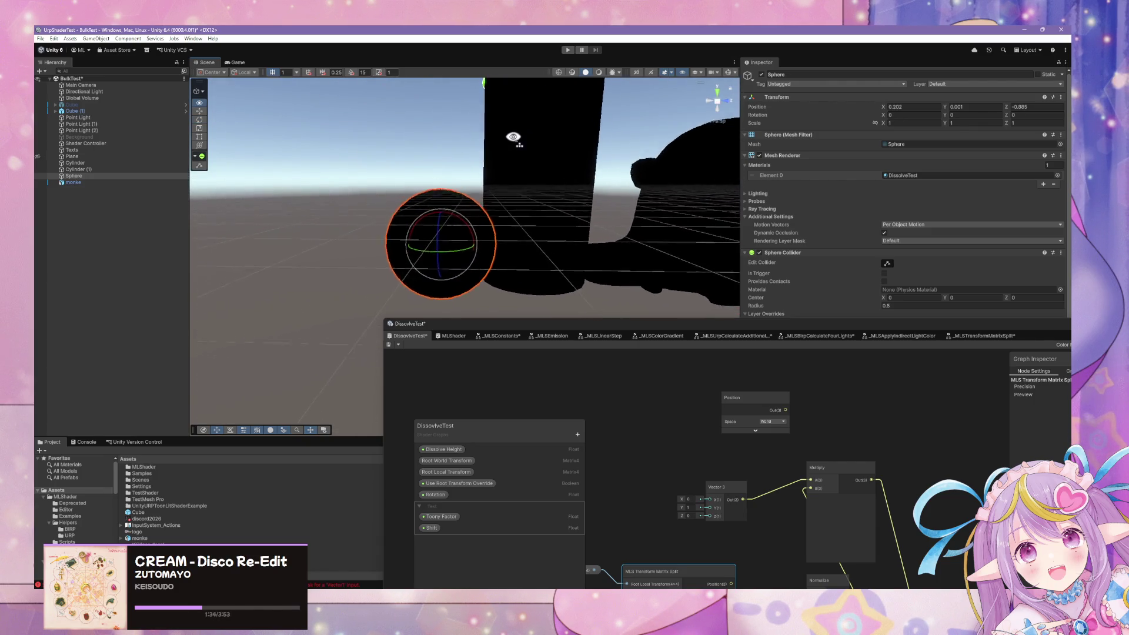
scroll(517, 146, down, 5)
- Lower Cylinder (1) into the floor and tilt the sphere so its black-white split follows
click(517, 179)
click(200, 111)
mouse_move(511, 187)
mouse_down()
mouse_move(528, 170)
mouse_move(525, 238)
mouse_up()
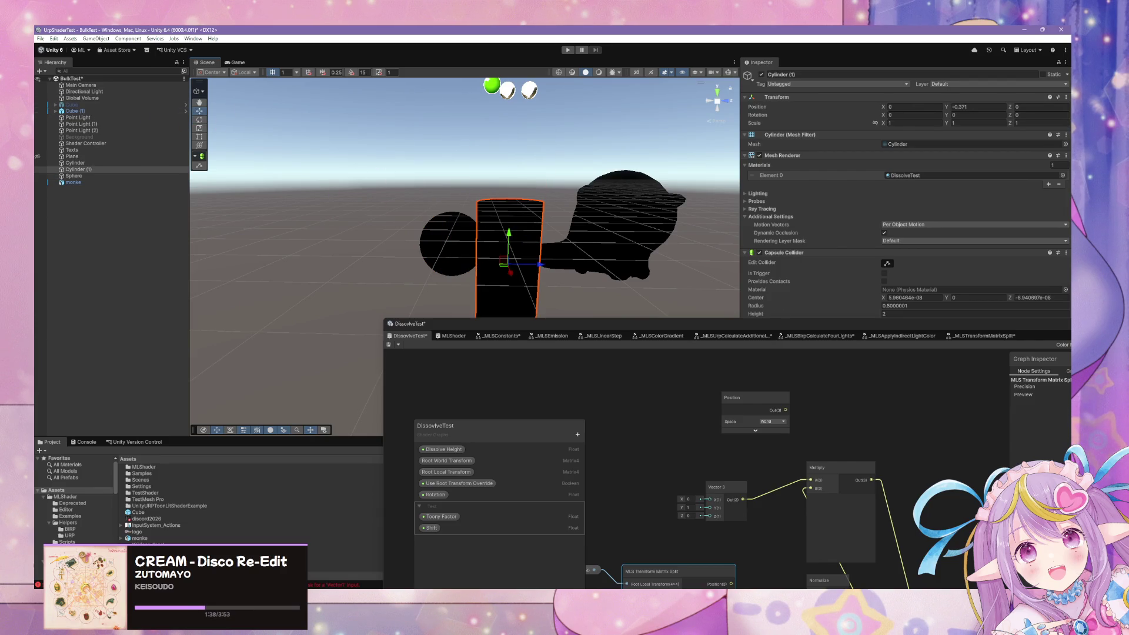
click(442, 267)
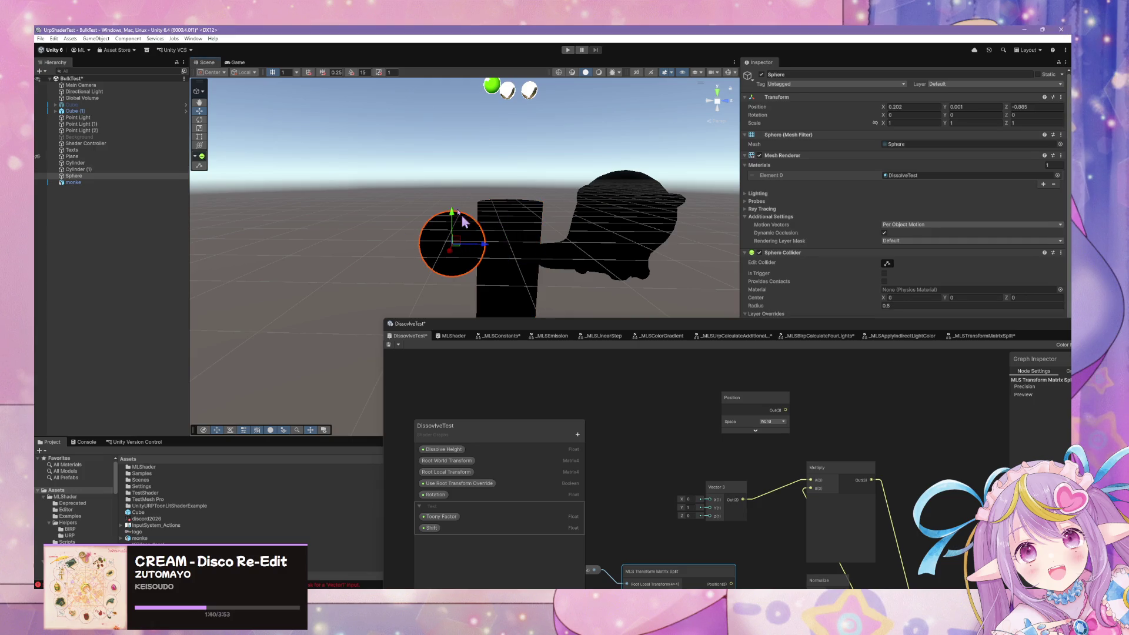
click(200, 119)
mouse_move(479, 239)
mouse_down()
mouse_move(462, 239)
mouse_move(453, 219)
mouse_move(465, 247)
mouse_move(545, 250)
mouse_up()
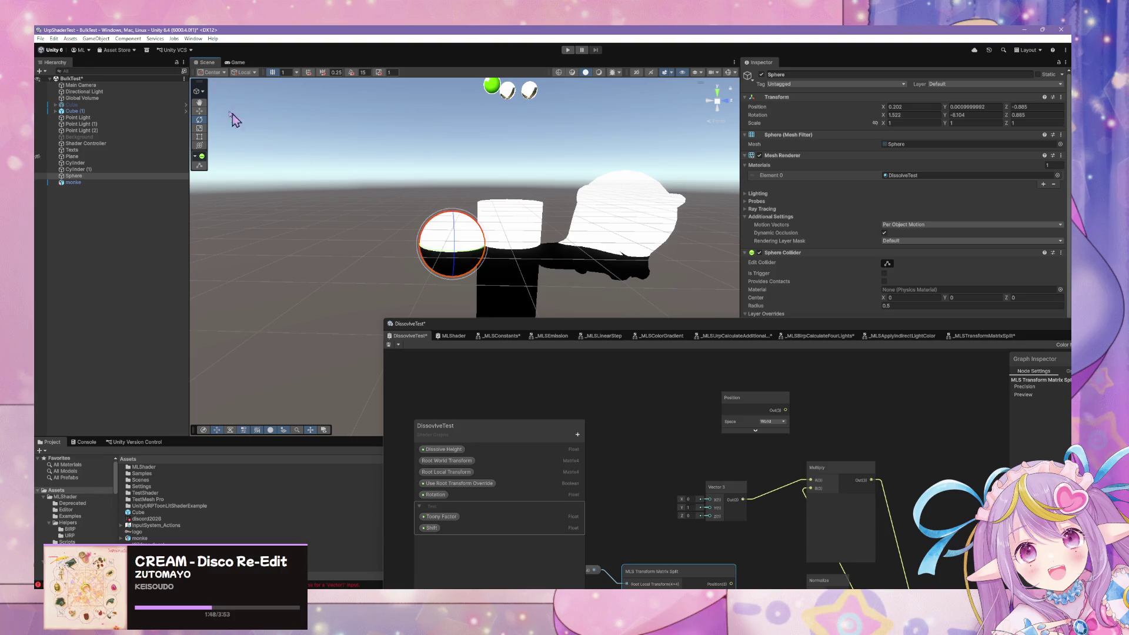
click(200, 110)
click(200, 120)
drag(530, 330, 636, 200)
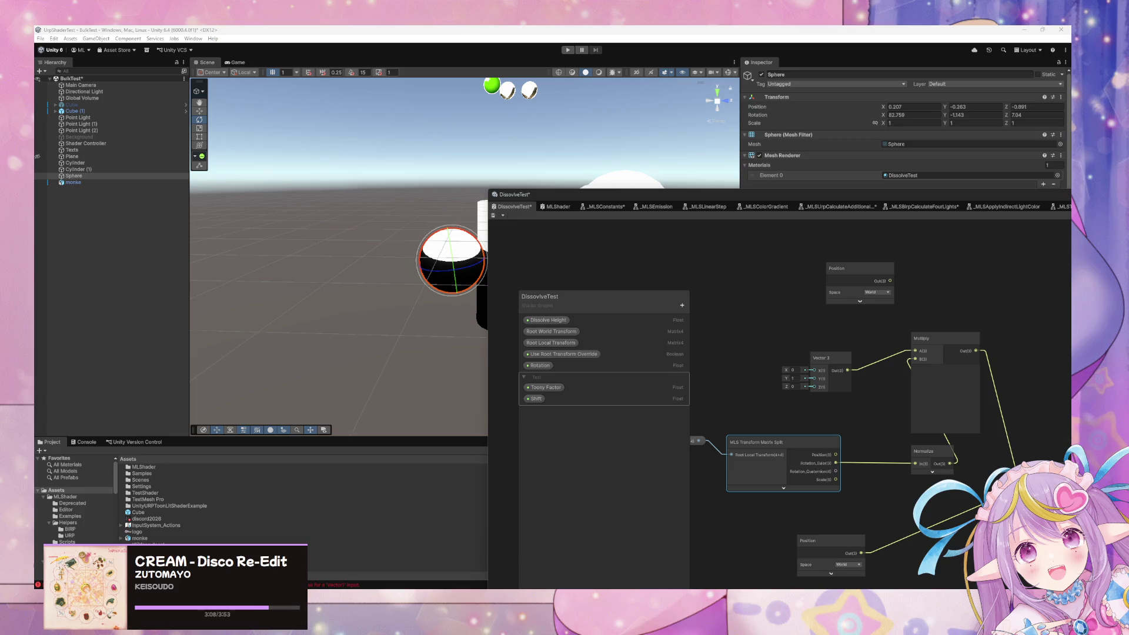
- Pan the node graph to bring the Vector 3, Multiply and Normalize chain into view
click(771, 360)
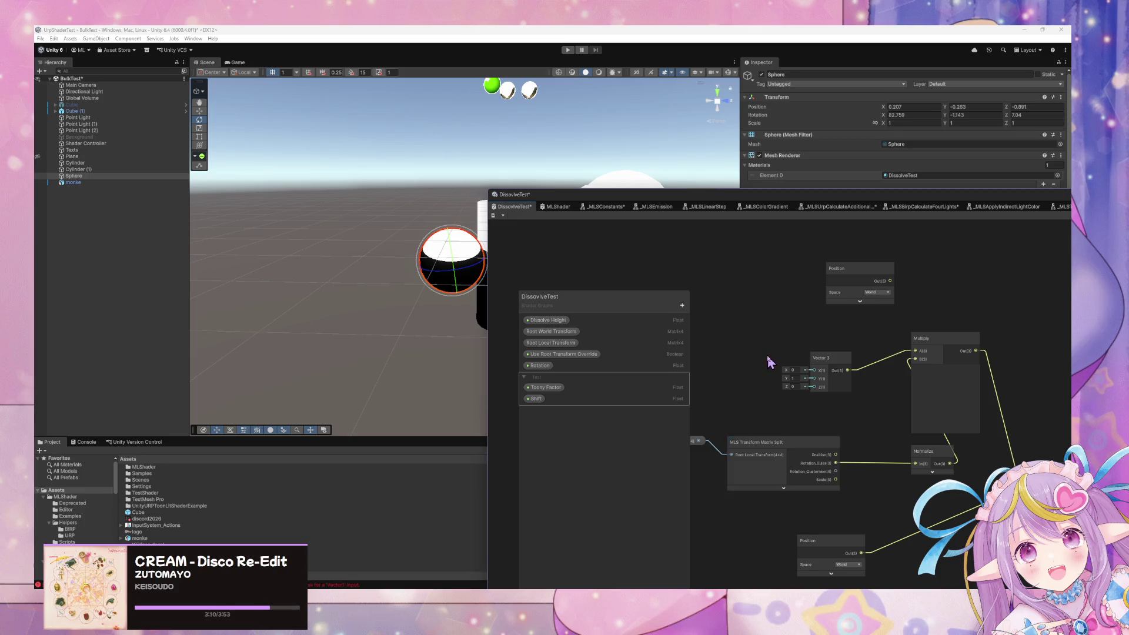
- Add a Normal Vector node wired into Base Color and save to preview the normals
drag(771, 360, 705, 320)
drag(870, 330, 653, 373)
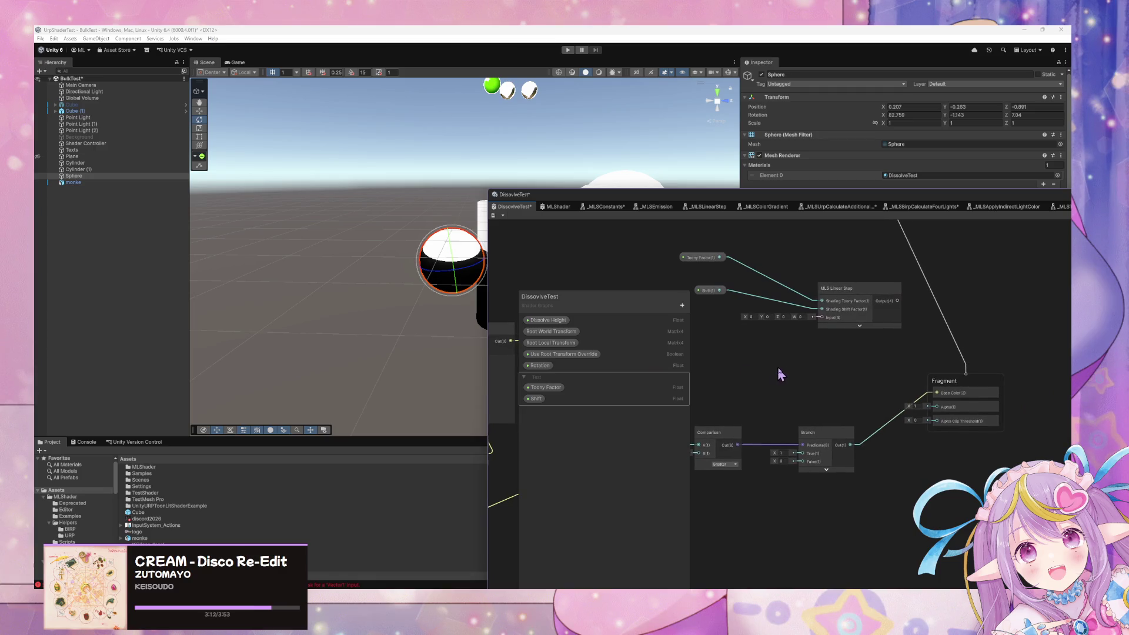
key(space)
text(normal vec)
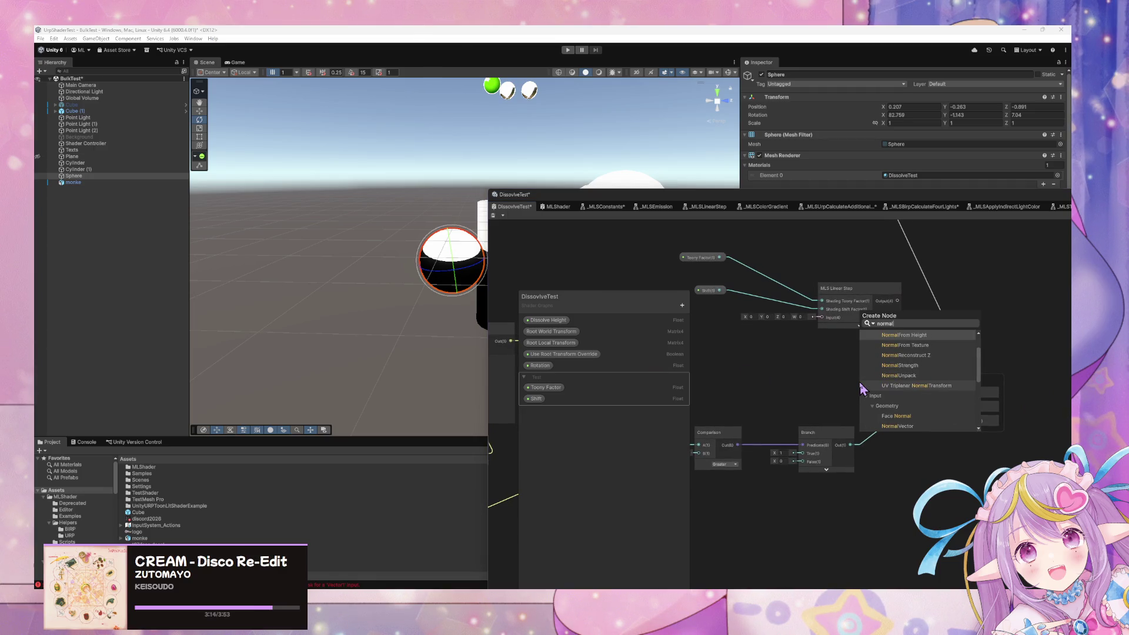
key(Return)
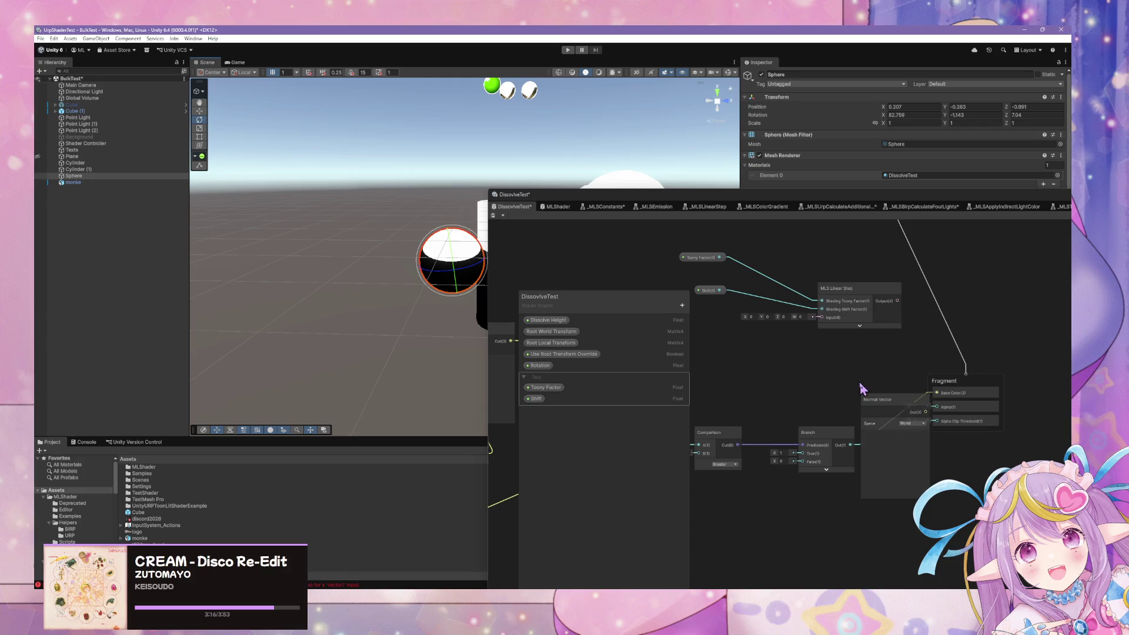
mouse_move(899, 415)
mouse_down()
mouse_move(860, 394)
mouse_move(937, 393)
mouse_up()
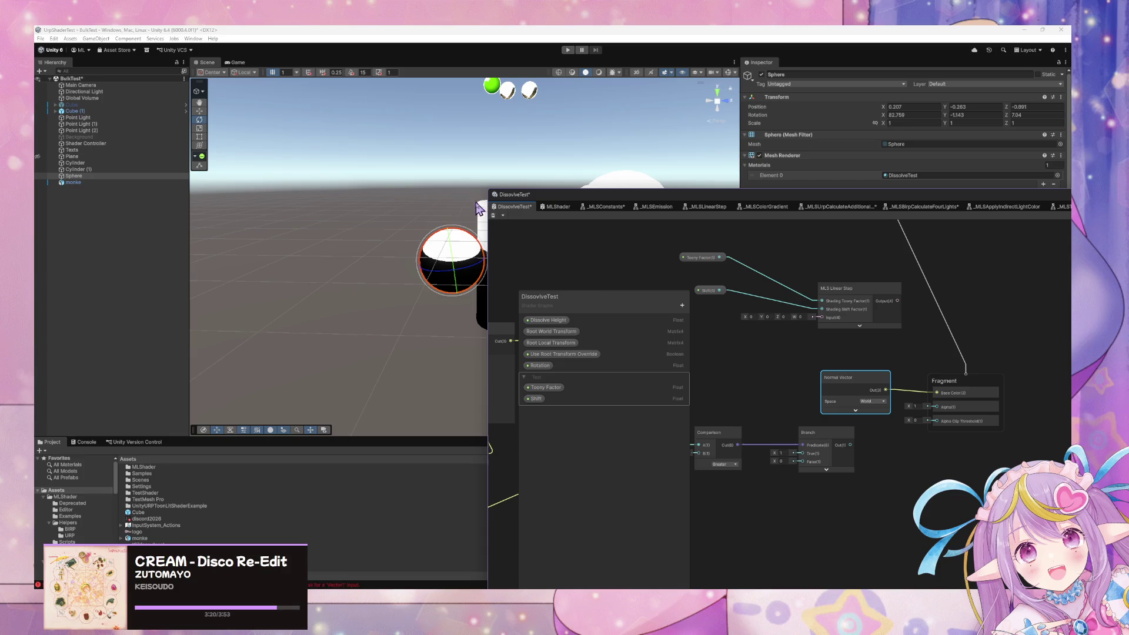
click(493, 216)
mouse_move(400, 227)
mouse_down()
mouse_move(474, 209)
mouse_move(434, 197)
mouse_up()
- Route Normal Vector through a new Swizzle node into Base Color instead
drag(862, 377, 804, 369)
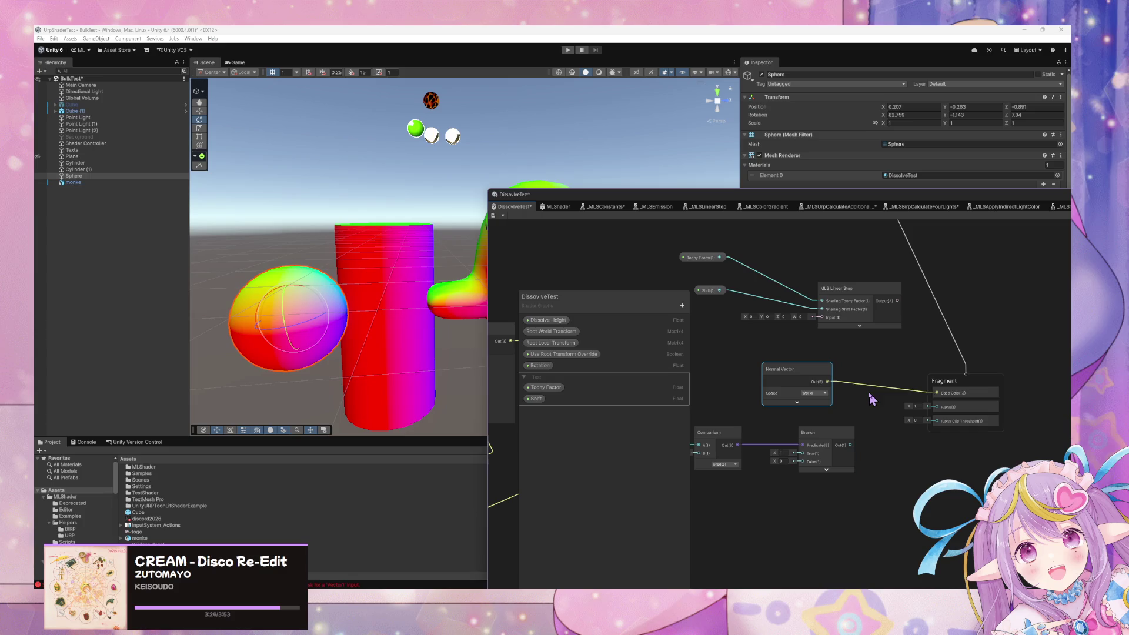
key(space)
text(sw)
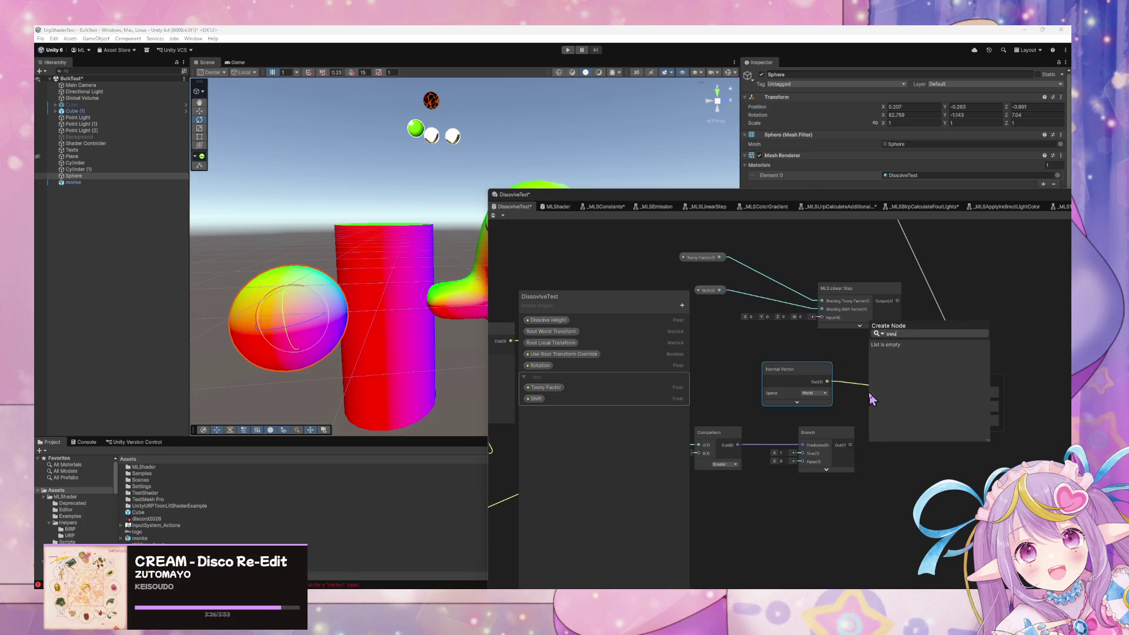
key(Return)
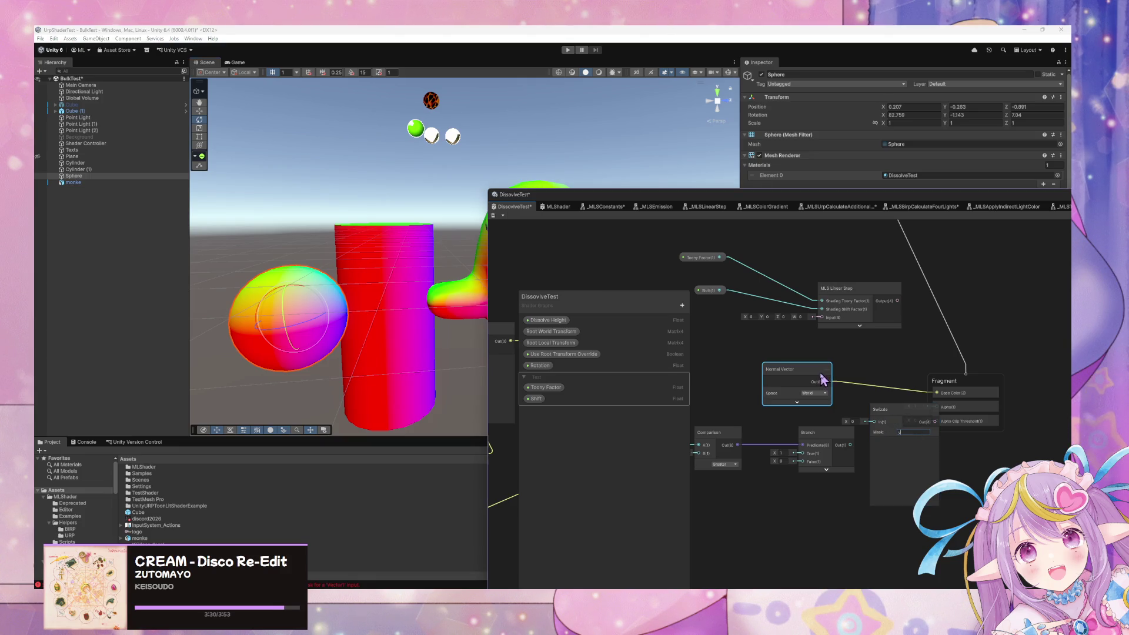
drag(828, 382, 874, 422)
drag(939, 401, 581, 257)
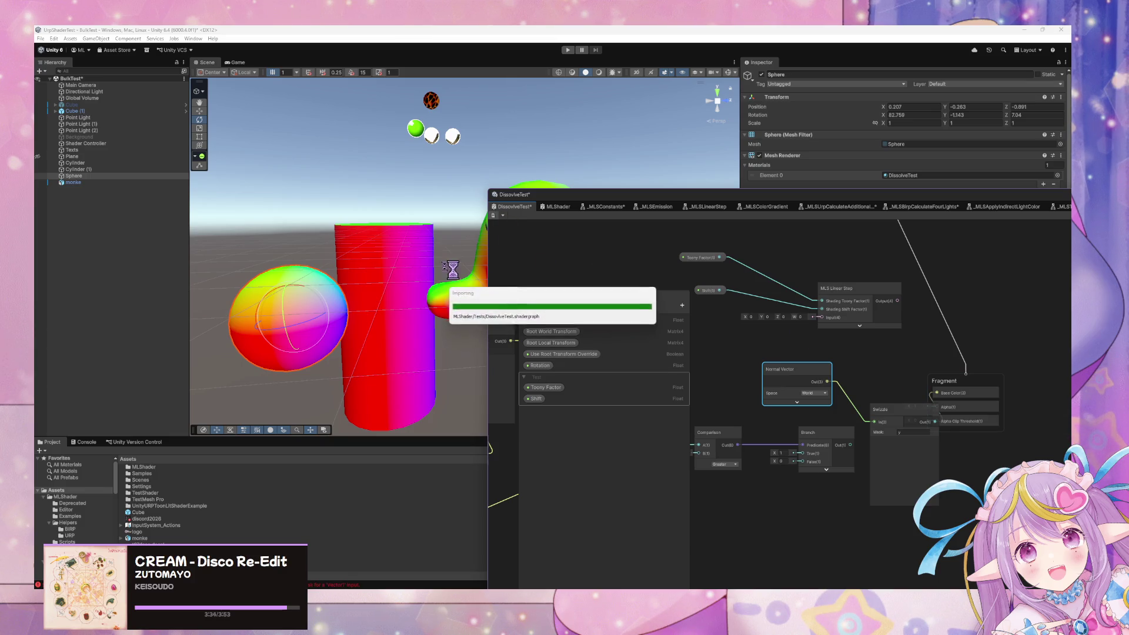
mouse_move(361, 237)
mouse_down()
mouse_move(537, 262)
mouse_move(378, 235)
mouse_move(446, 255)
mouse_move(398, 242)
mouse_up()
mouse_move(926, 422)
mouse_down()
mouse_move(937, 393)
mouse_move(744, 378)
mouse_up()
- Delete the Swizzle and Normal Vector test nodes
click(856, 385)
key(Delete)
click(731, 369)
key(Delete)
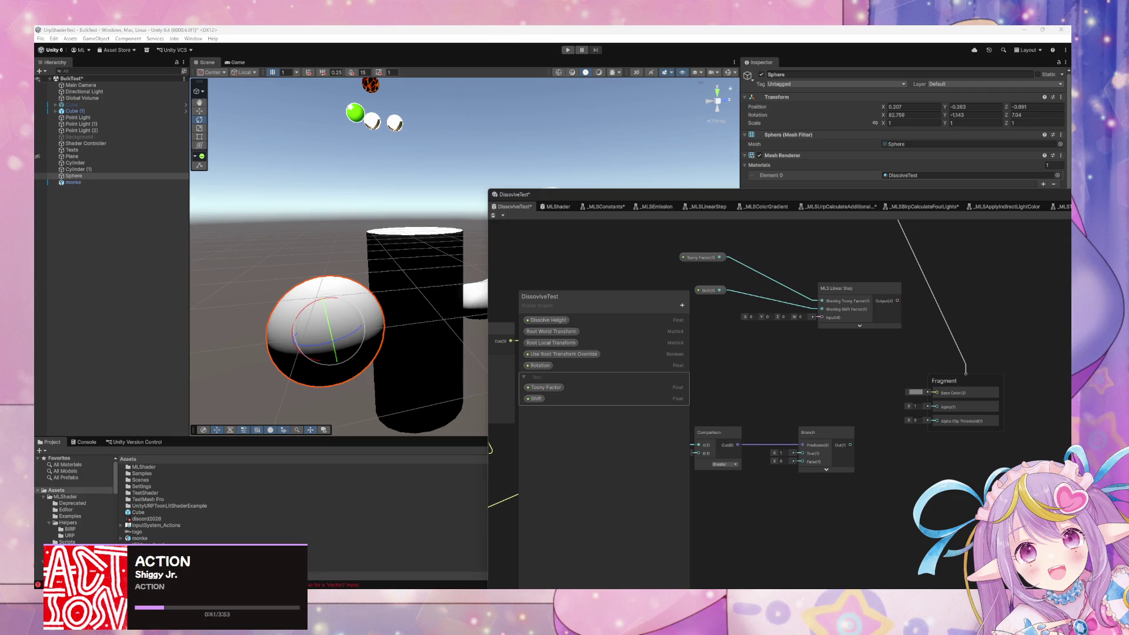
- Rearrange Multiply beside Dot Product and place Normalize between Vector 3 and Multiply
mouse_move(862, 373)
mouse_down()
mouse_move(1049, 357)
mouse_move(1020, 351)
mouse_up()
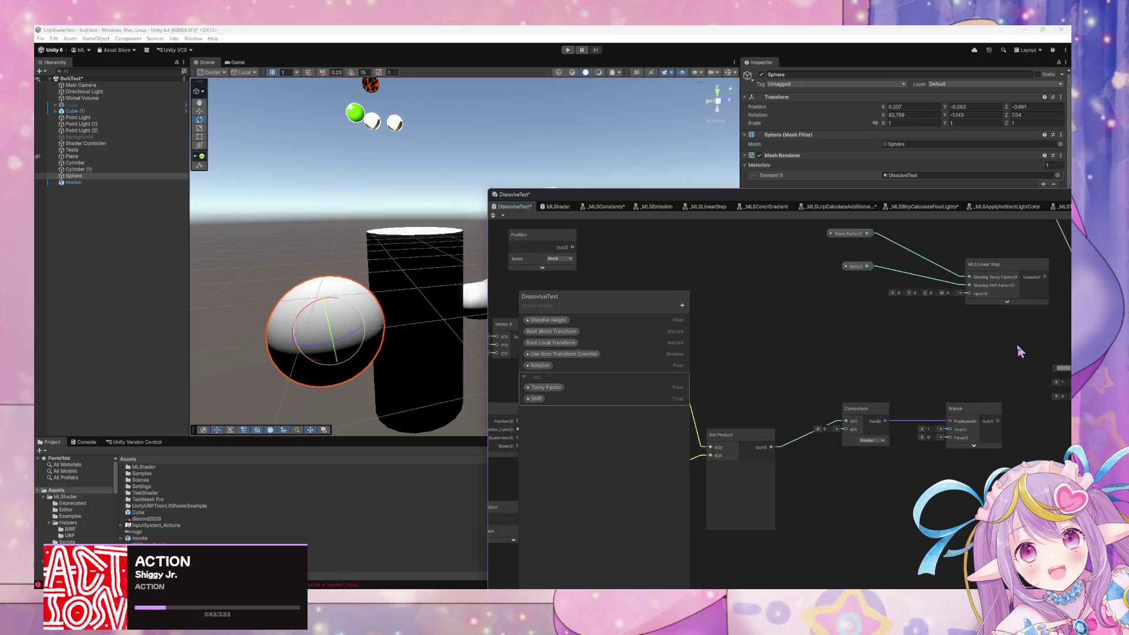
mouse_move(804, 368)
mouse_down()
mouse_move(902, 355)
mouse_move(952, 365)
mouse_move(788, 487)
mouse_up()
drag(731, 378, 767, 400)
drag(800, 473, 824, 428)
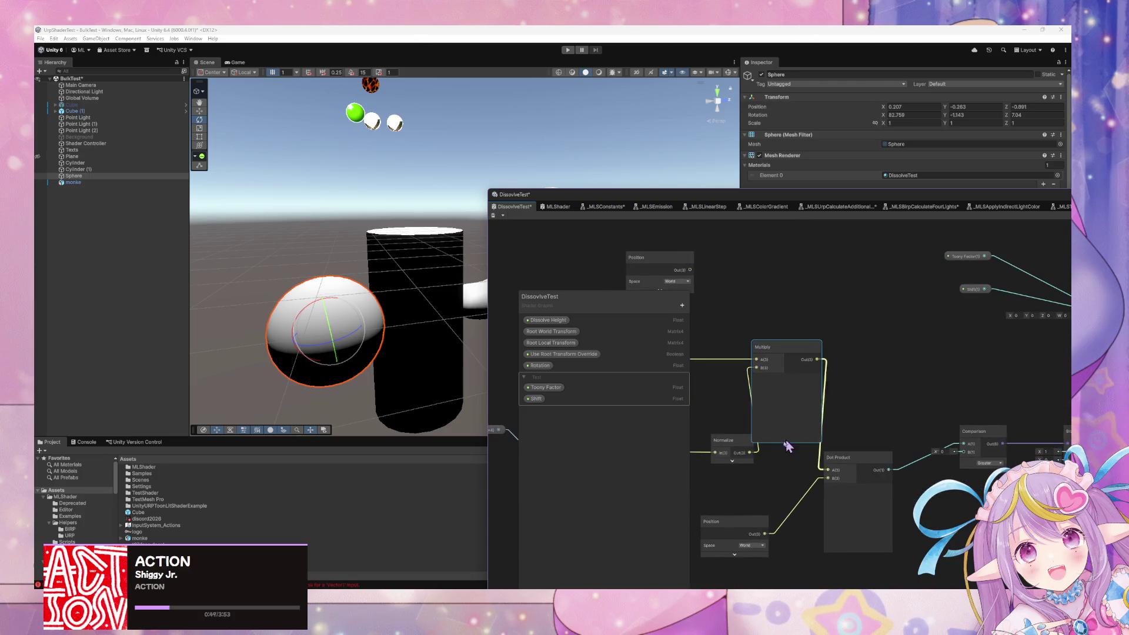
mouse_move(722, 454)
mouse_down()
mouse_move(699, 429)
mouse_move(811, 436)
mouse_up()
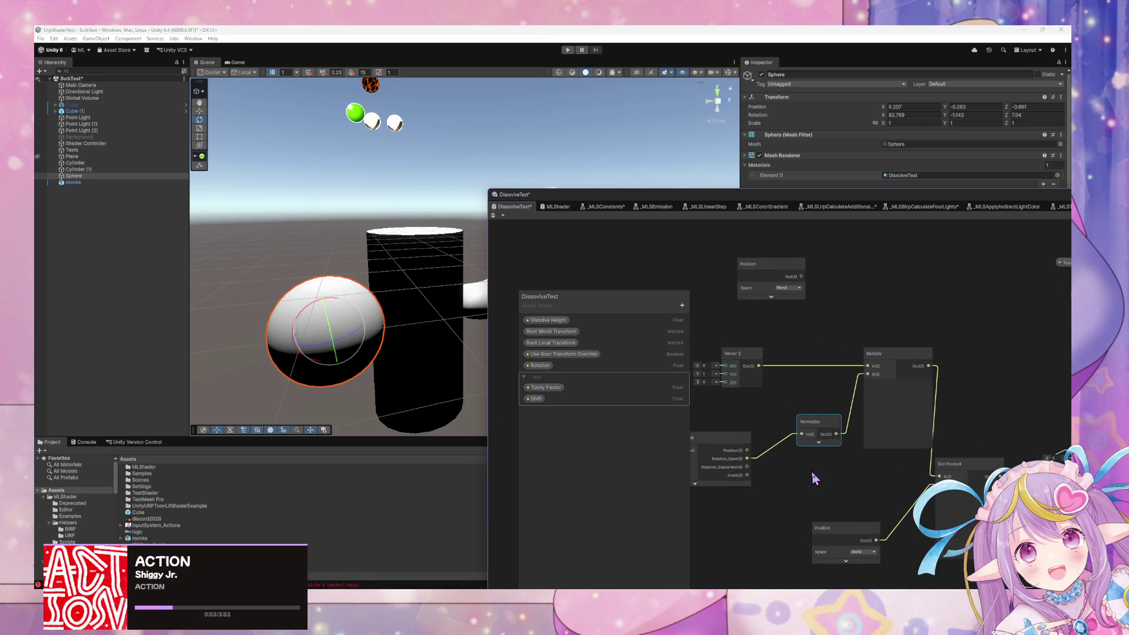
drag(748, 452, 860, 449)
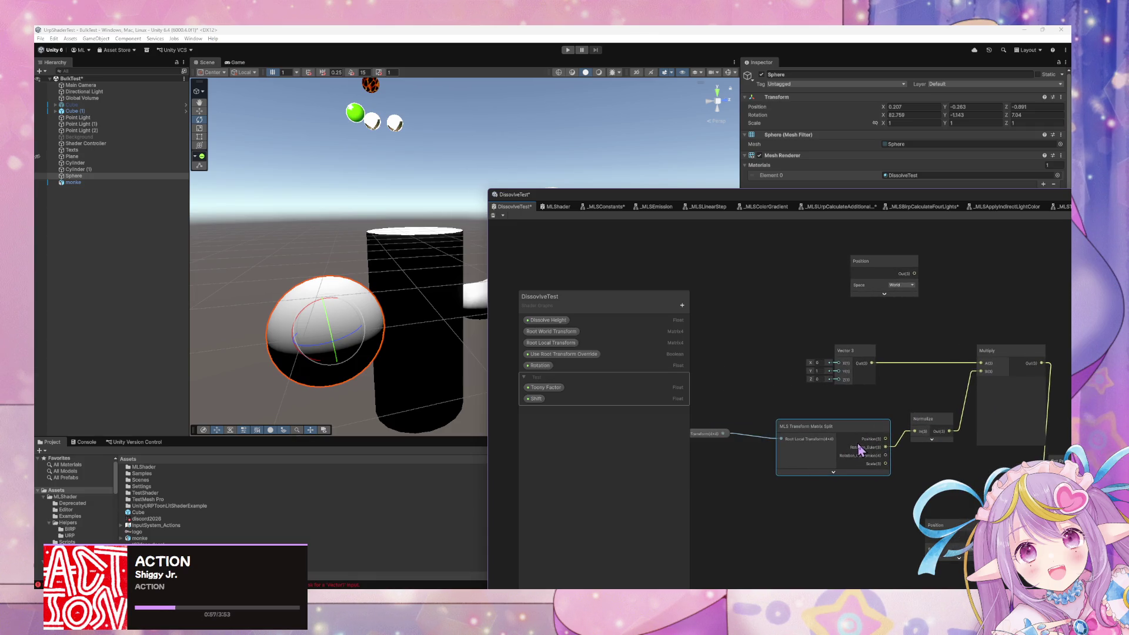
click(713, 442)
drag(1014, 465, 926, 458)
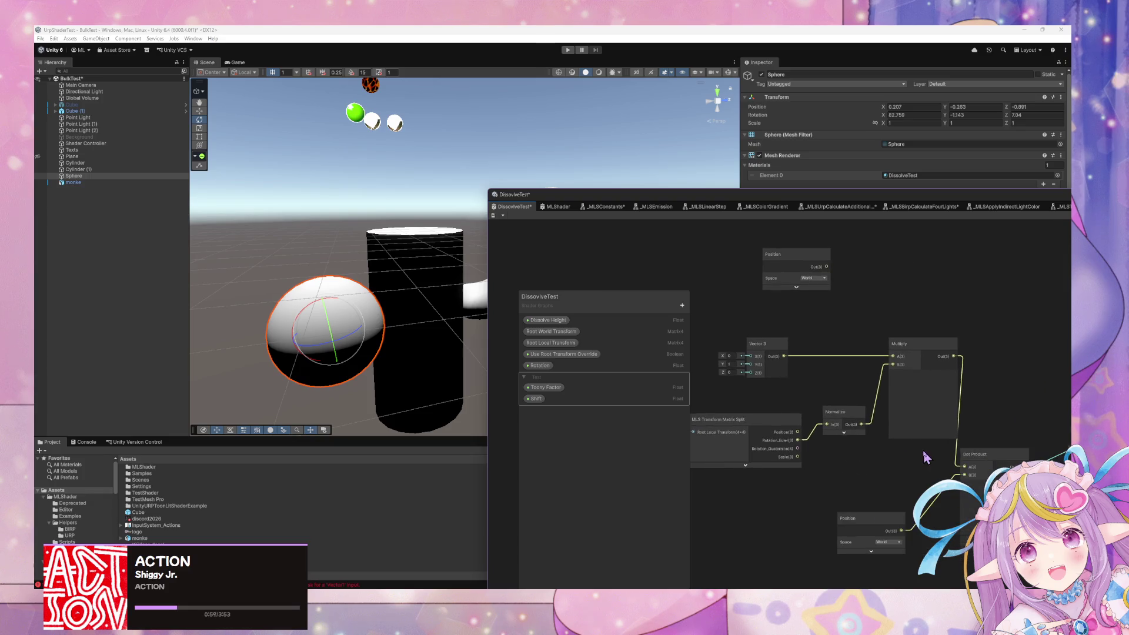
scroll(926, 457, down, 2)
drag(759, 422, 757, 383)
click(880, 406)
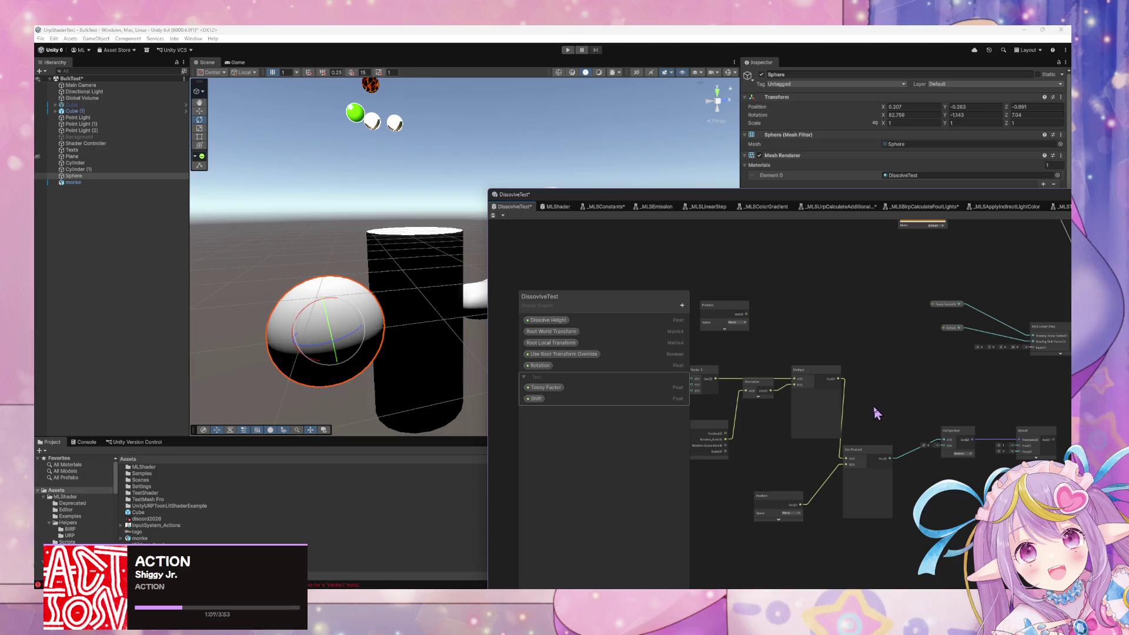
- Add Split and Swizzle nodes and connect the Transform output into Swizzle
key(space)
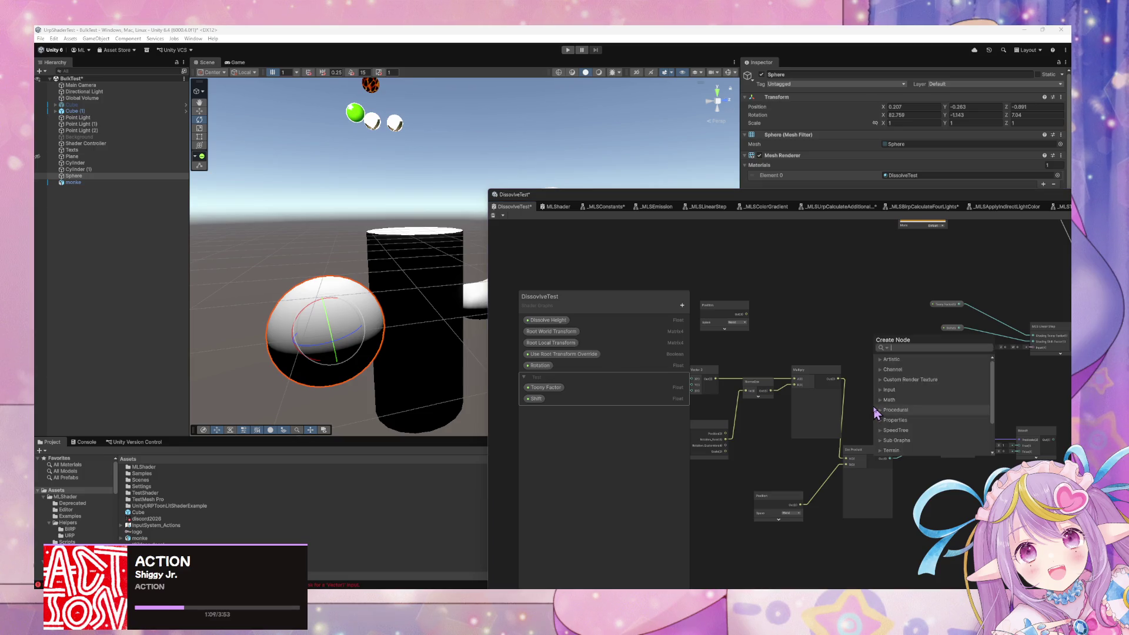
click(763, 434)
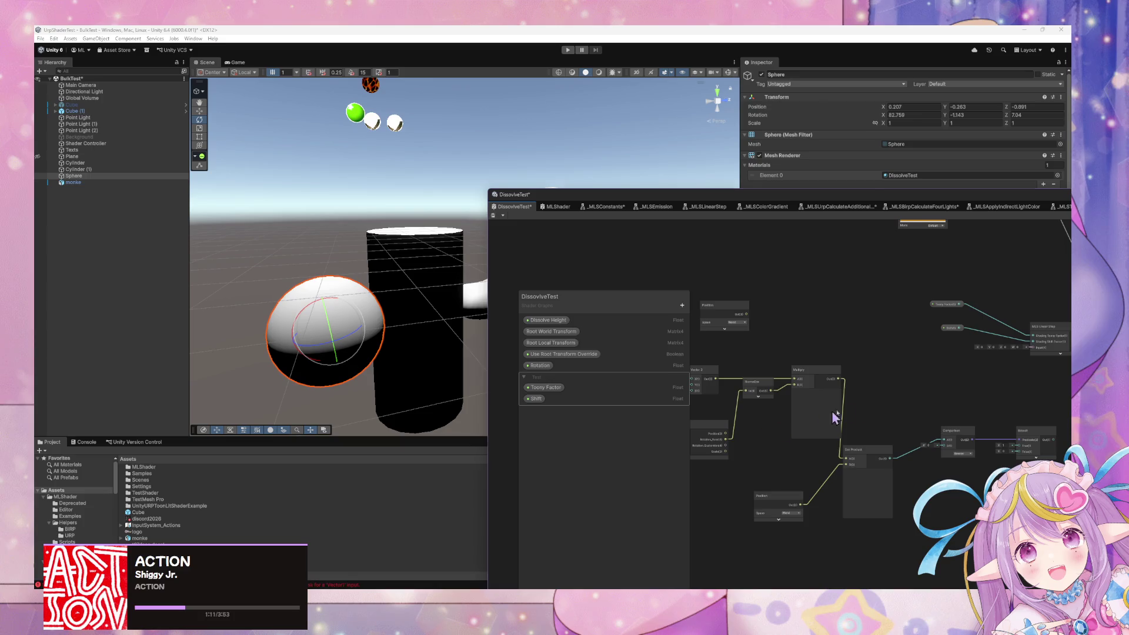
key(space)
text(spl)
key(Return)
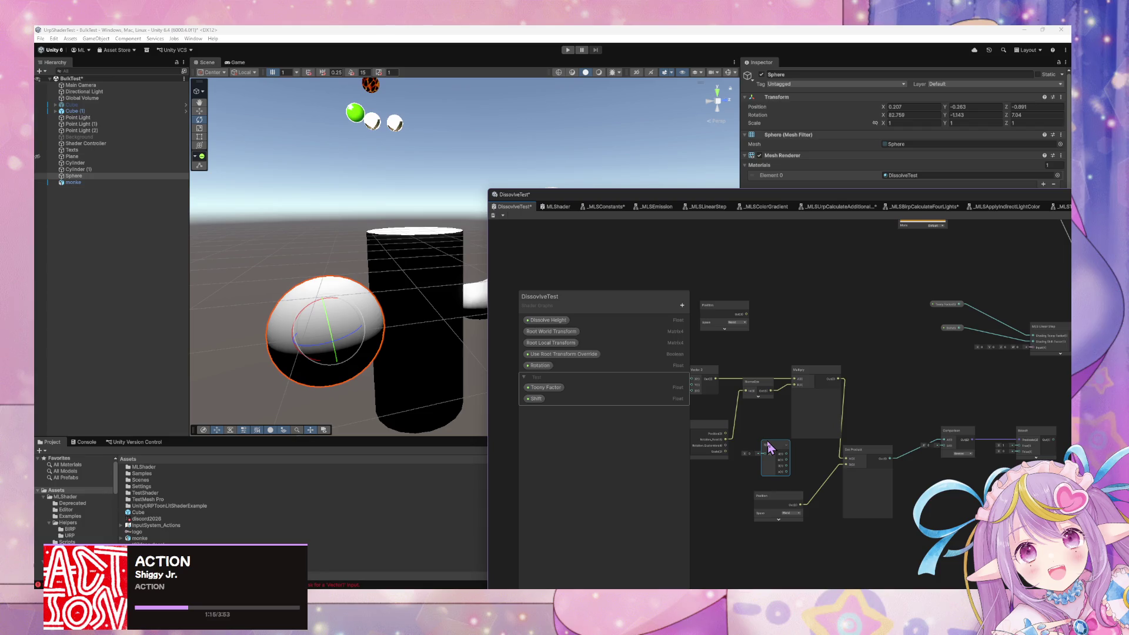
key(space)
text(swi)
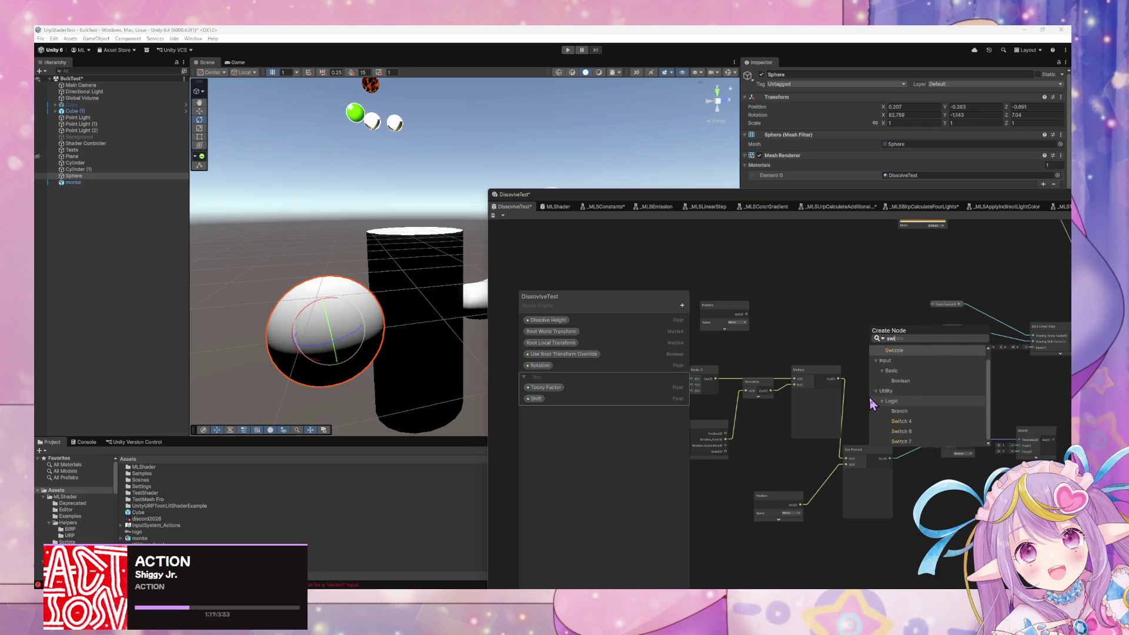
key(Return)
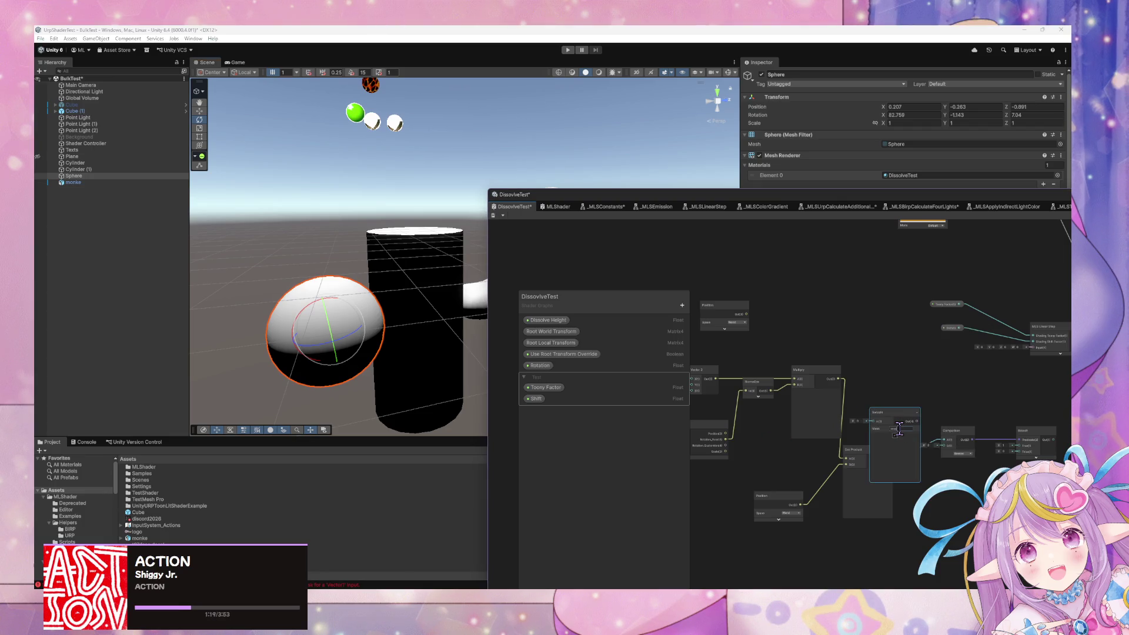
drag(901, 431, 896, 394)
mouse_move(726, 439)
mouse_down()
mouse_move(873, 390)
mouse_move(907, 366)
mouse_move(862, 386)
mouse_up()
- Add a Remap node, wire Swizzle into it and enter -1 as a bound
key(space)
text(remap)
key(Return)
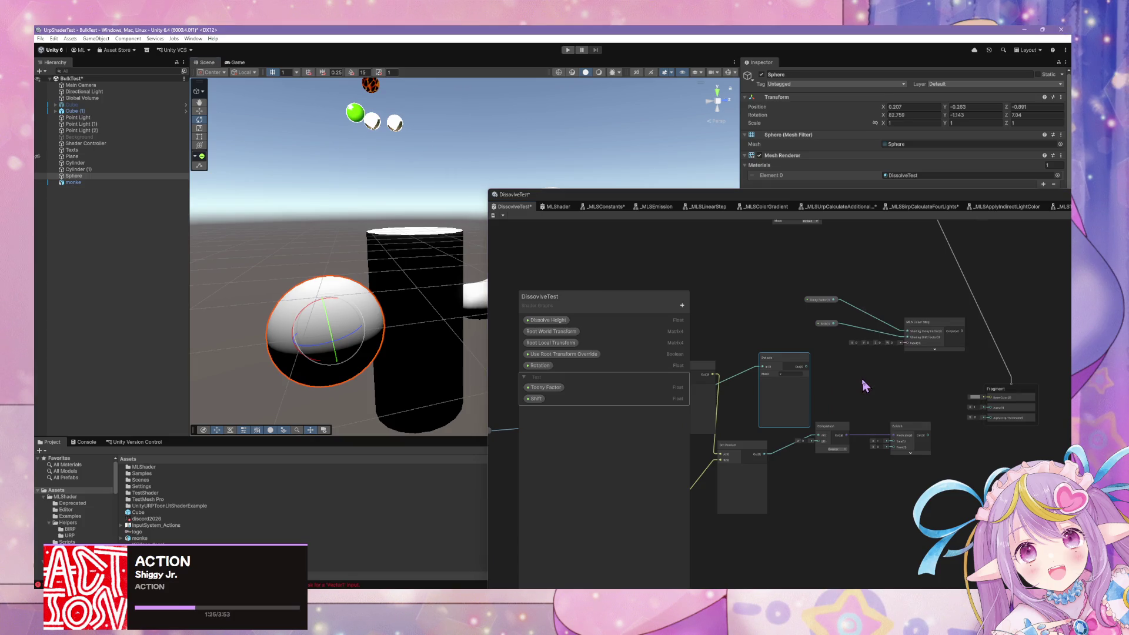
scroll(870, 400, up, 3)
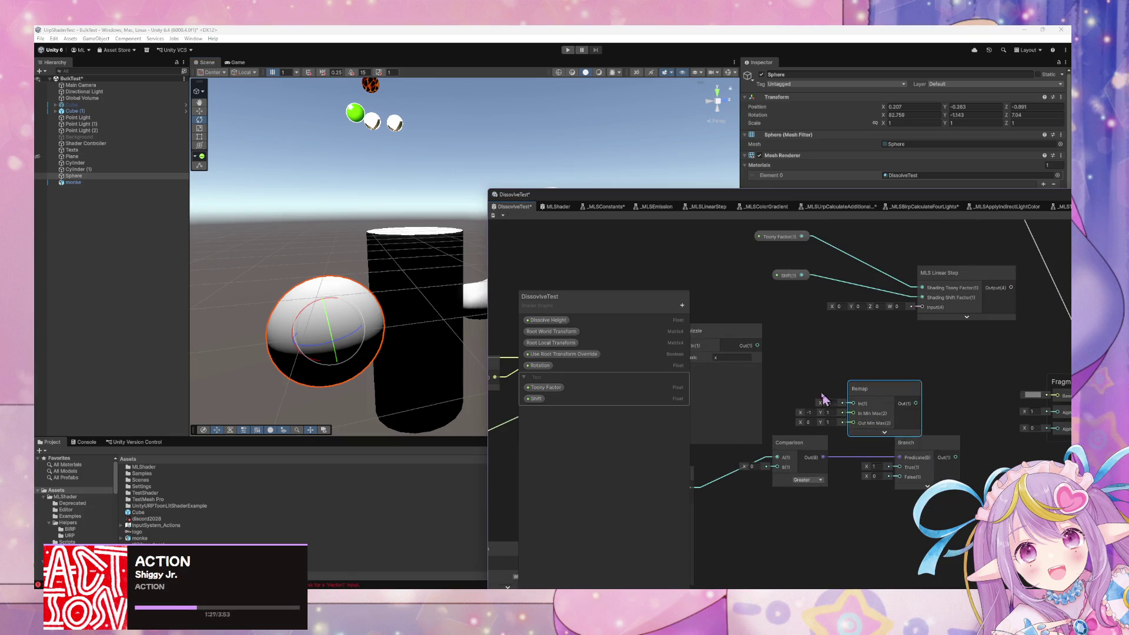
mouse_move(758, 345)
mouse_down()
mouse_move(853, 403)
mouse_move(916, 358)
mouse_up()
text(-1)
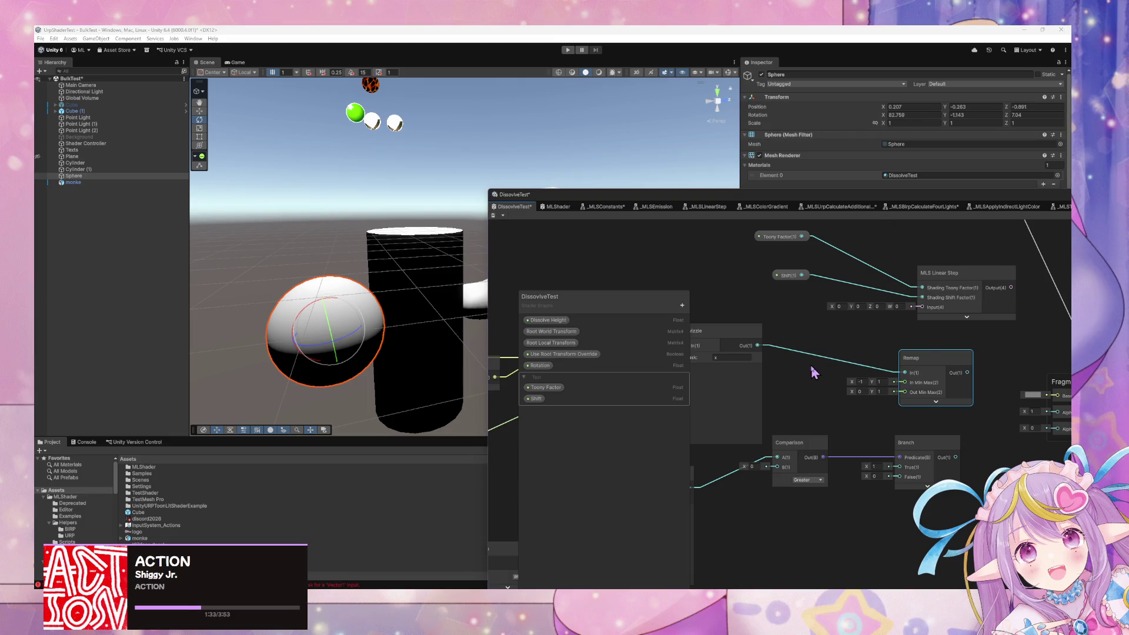
- Insert an Absolute node between Swizzle and Remap, tidy the nodes and save the graph
drag(757, 346, 817, 398)
mouse_move(888, 399)
mouse_down()
mouse_move(904, 373)
mouse_move(833, 340)
mouse_up()
drag(902, 358, 952, 358)
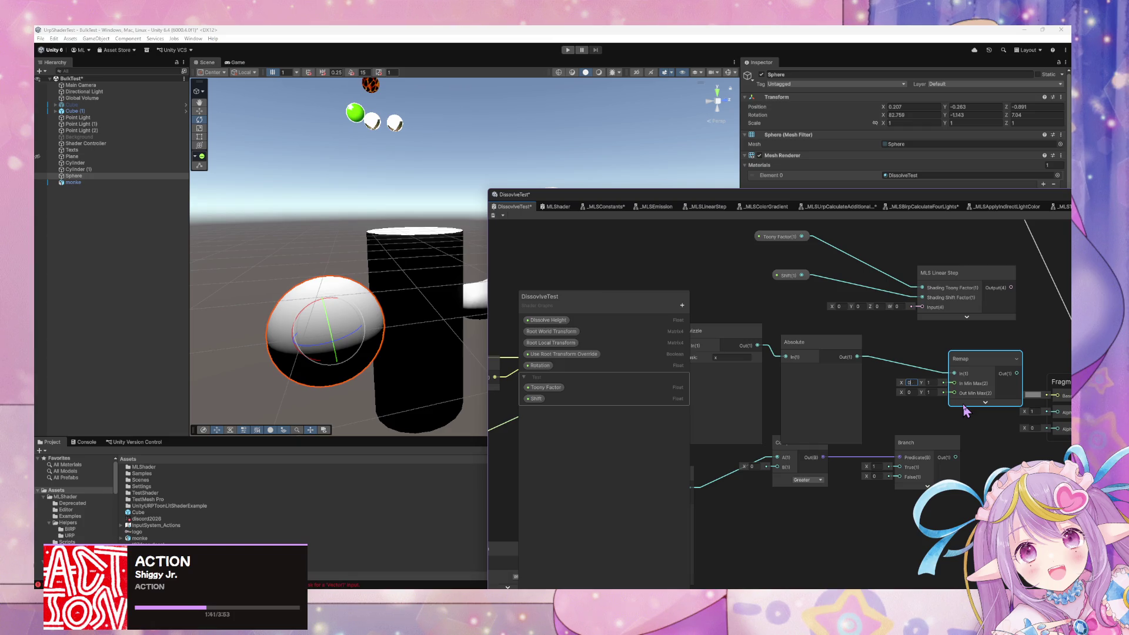
mouse_move(981, 372)
mouse_down()
mouse_move(948, 377)
mouse_move(1064, 401)
mouse_move(1013, 393)
mouse_up()
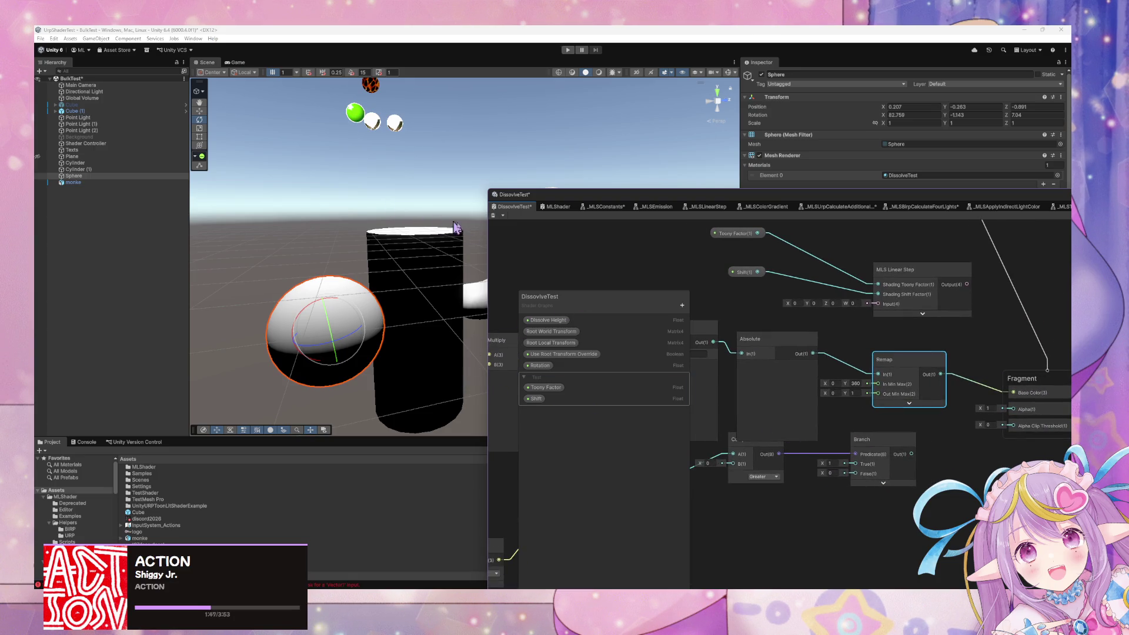
click(493, 215)
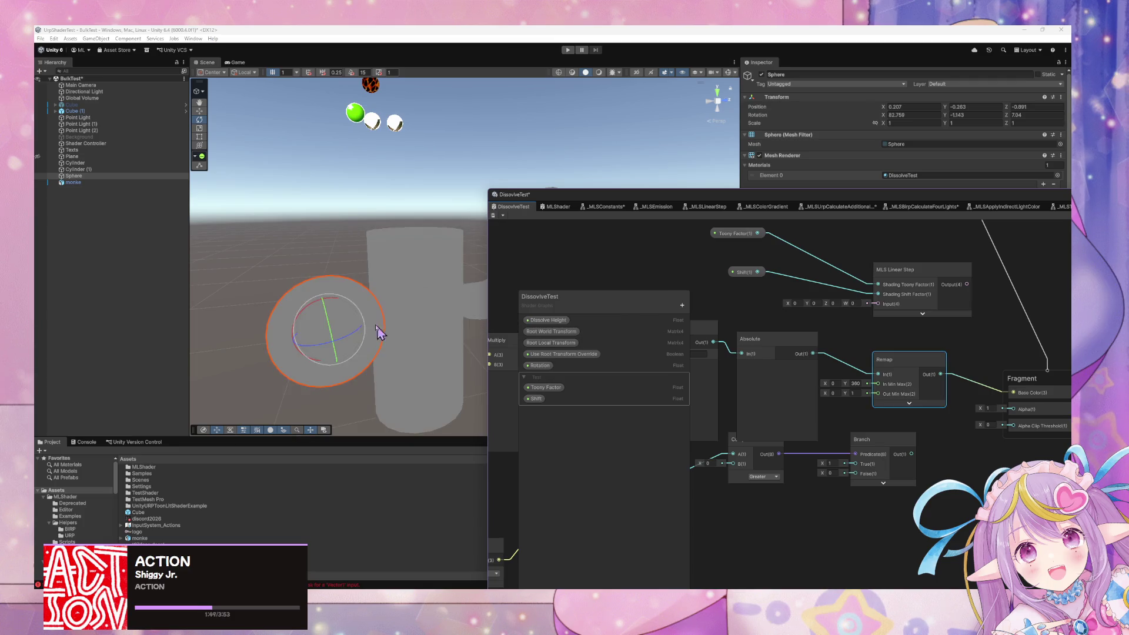
- Set the sphere's rotation to X 380, Y 0, Z 0 and orbit to inspect the dissolve
click(913, 116)
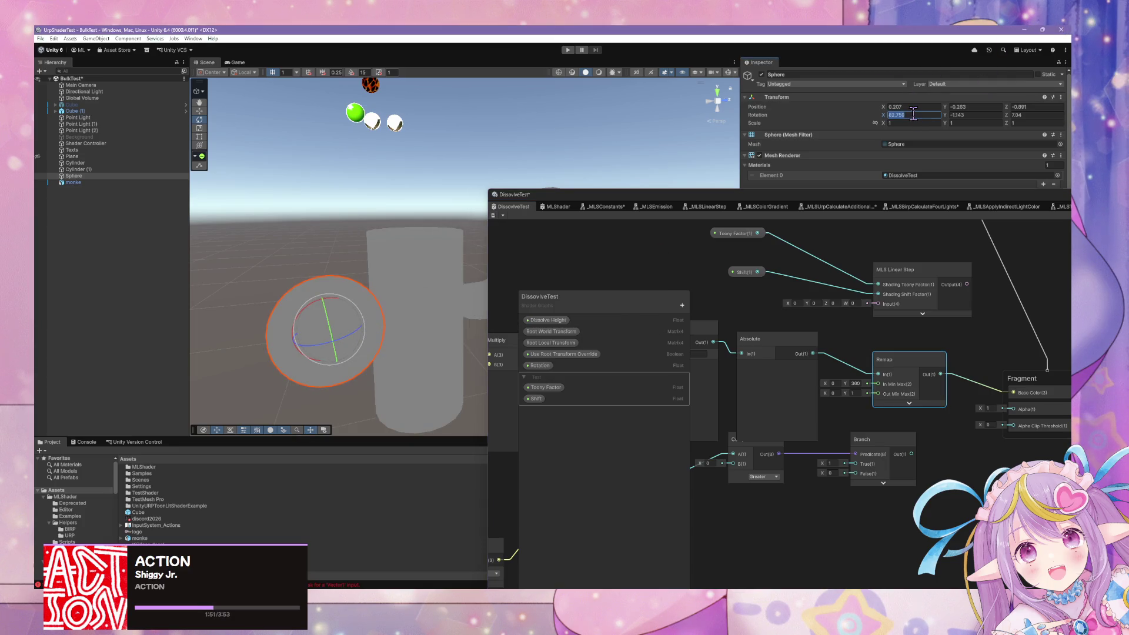
text(0)
key(Tab)
text(0)
key(Tab)
text(0)
click(913, 115)
text(360)
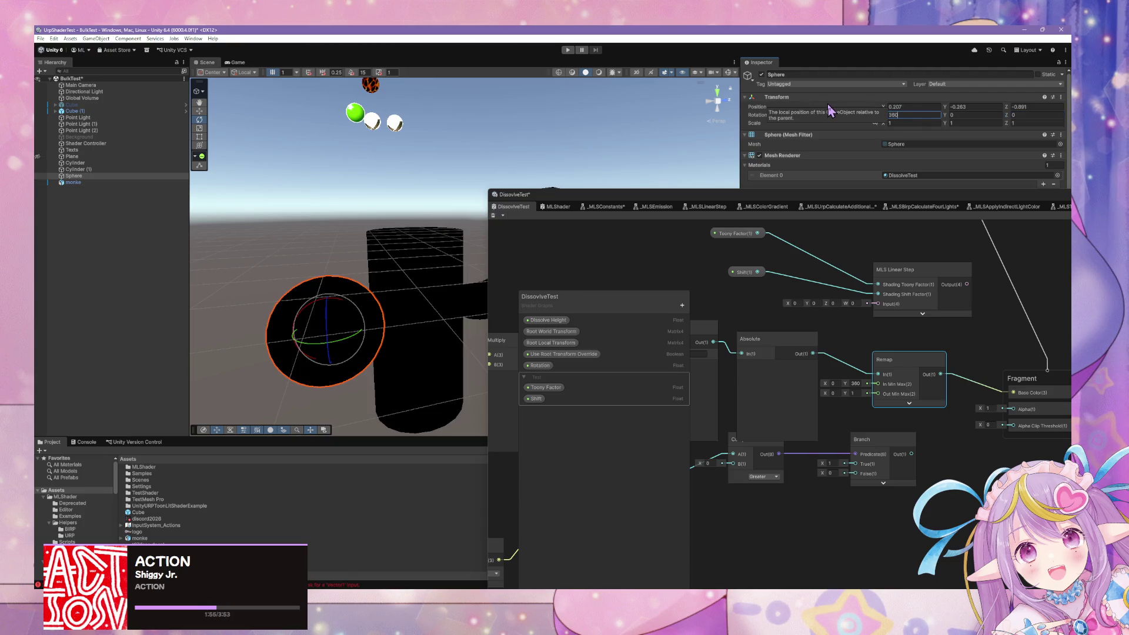
key(BackSpace)
key(BackSpace)
key(BackSpace)
text(380)
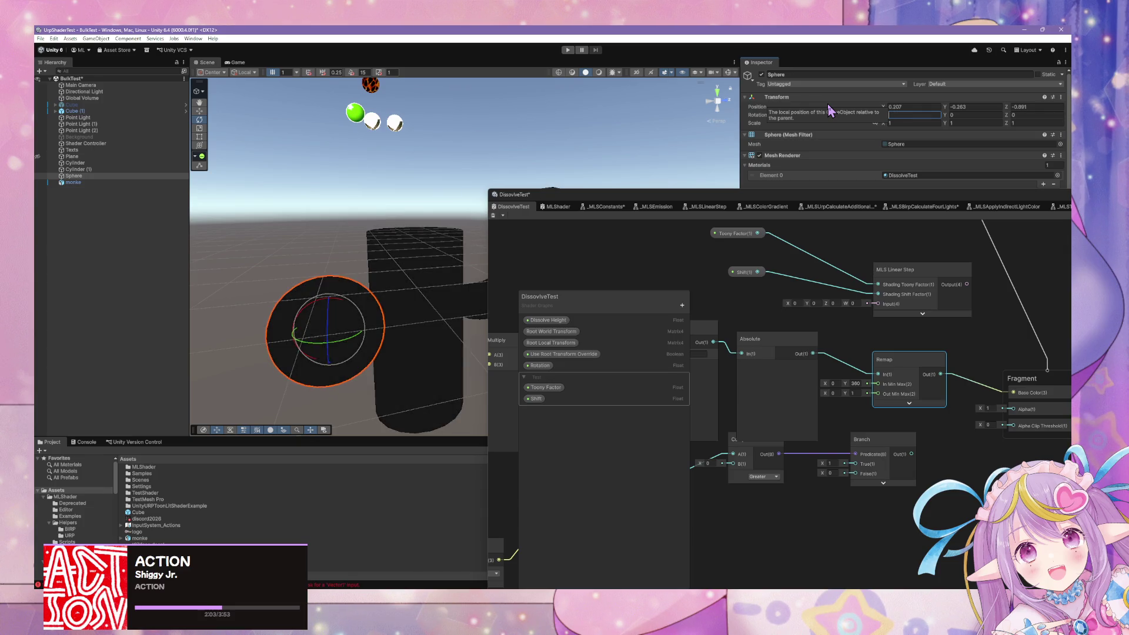
mouse_move(676, 153)
mouse_down()
mouse_move(509, 306)
mouse_move(535, 289)
mouse_up()
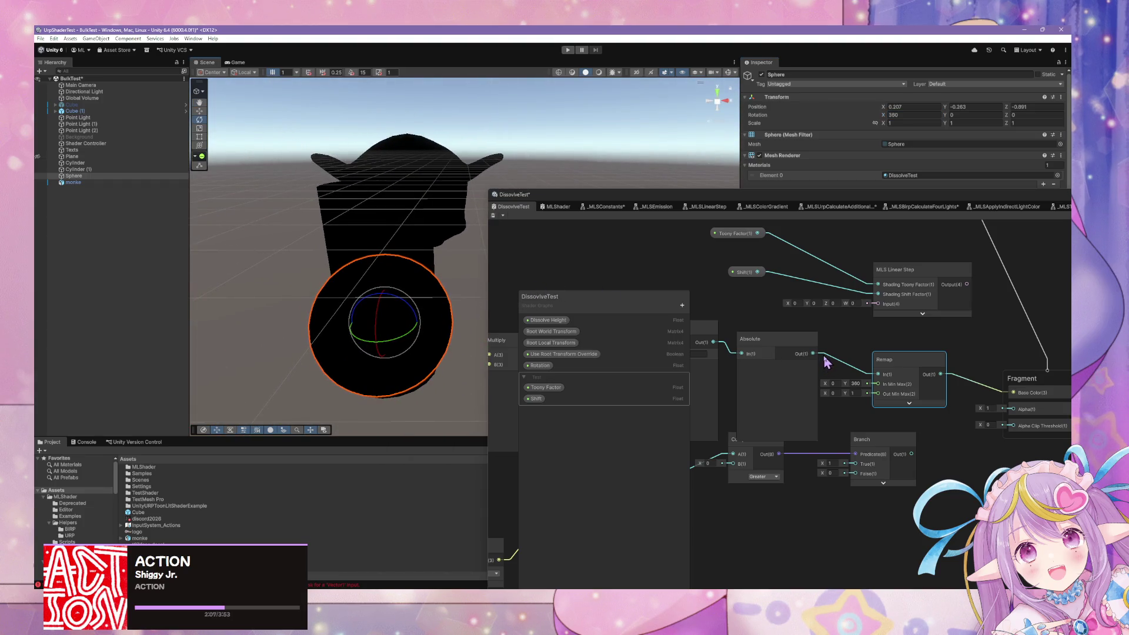
scroll(825, 362, down, 1)
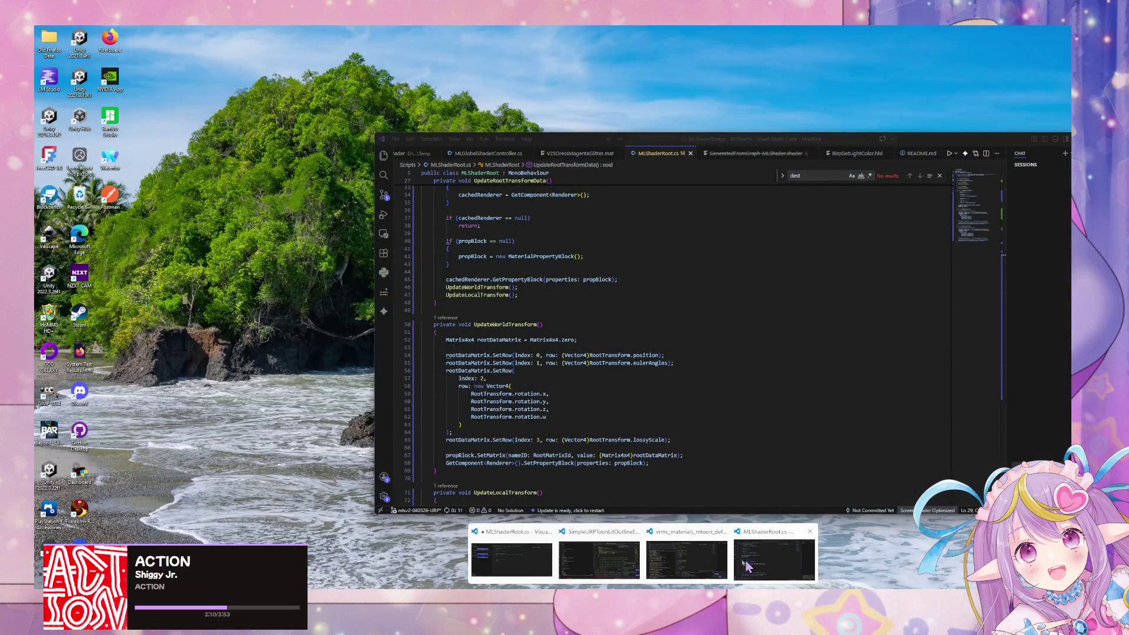
mouse_move(595, 558)
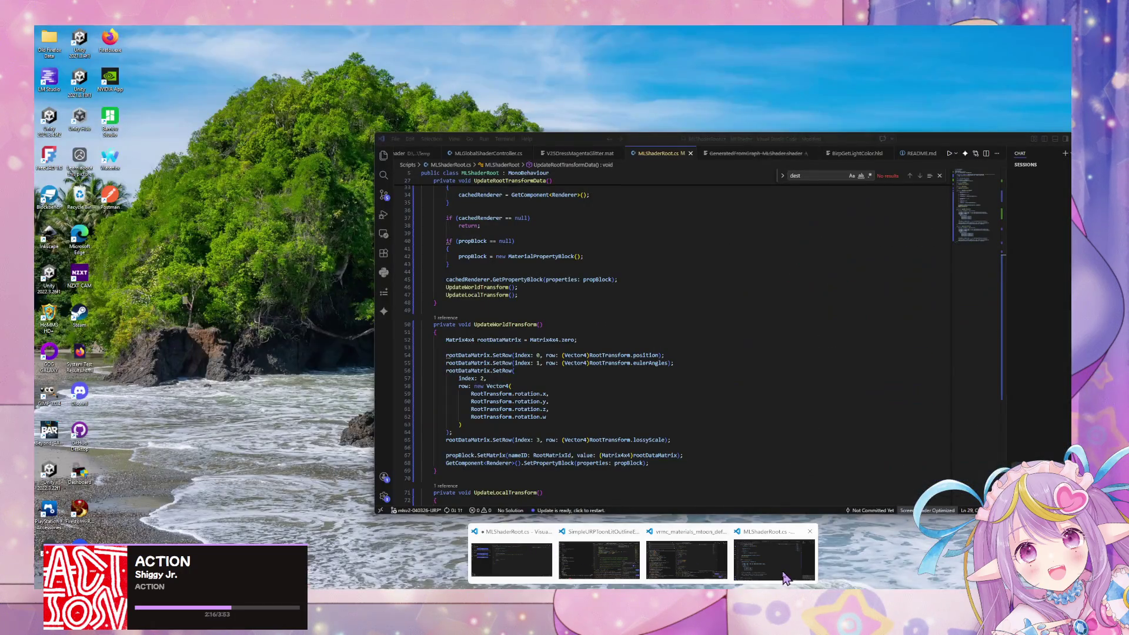
- Review UpdateWorldTransform in MLShaderRoot.cs, then shrink the code window to uncover the shader graph
click(784, 578)
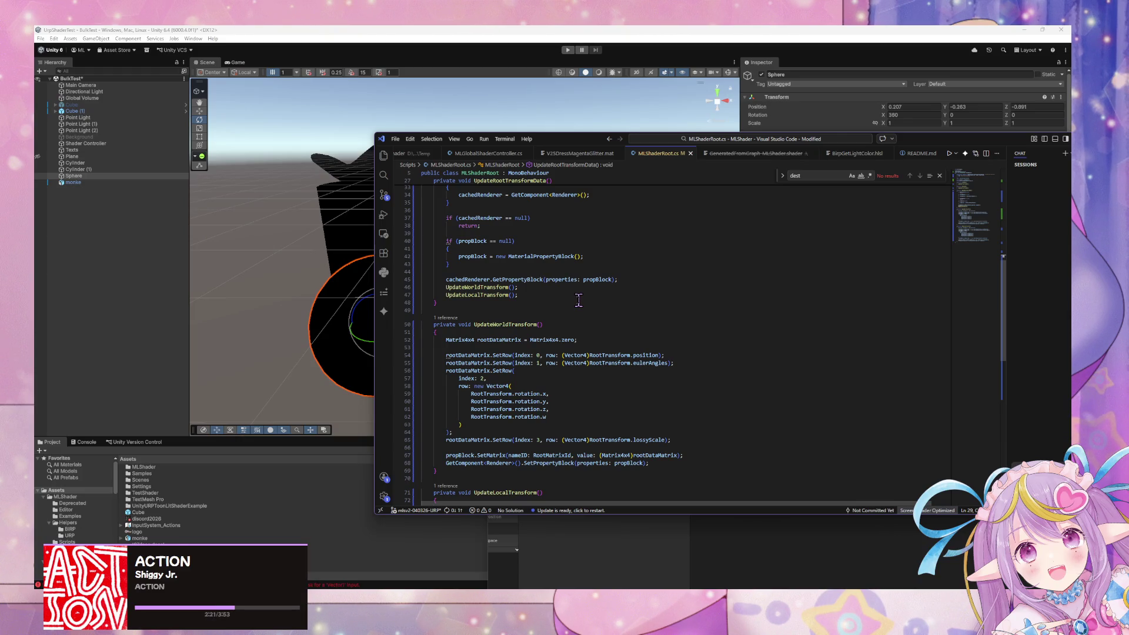
click(509, 286)
mouse_move(618, 135)
mouse_down()
mouse_move(618, 404)
mouse_move(688, 307)
mouse_up()
drag(597, 317, 588, 432)
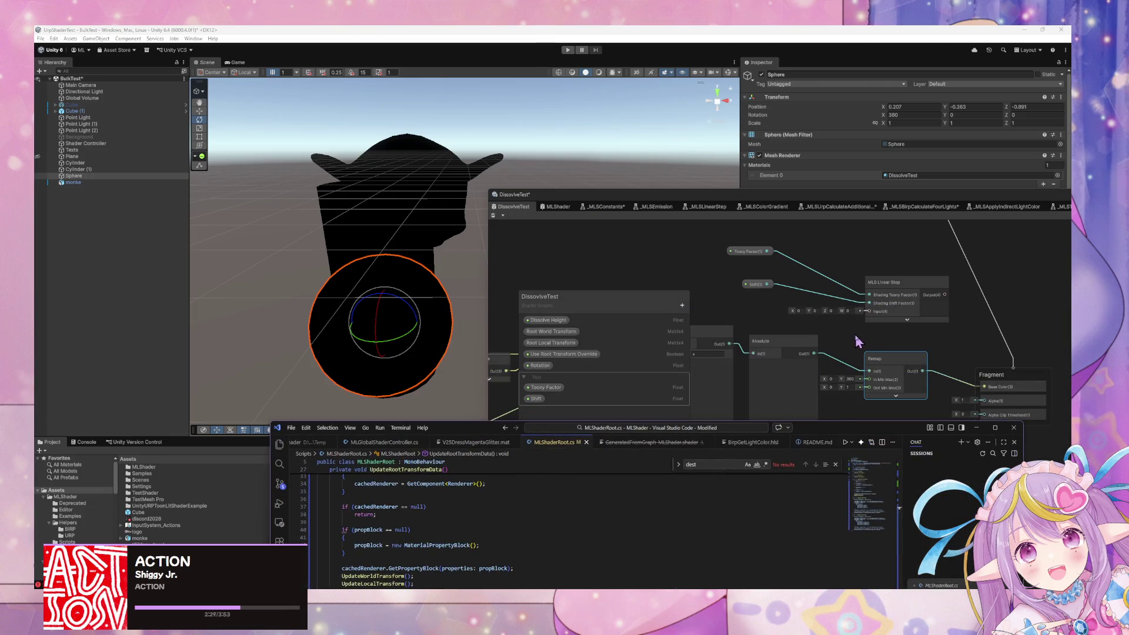
click(851, 382)
- Reposition the Remap and Absolute nodes and set Remap's In Min Max Y to 300
mouse_move(882, 371)
mouse_down()
mouse_move(941, 343)
mouse_move(890, 360)
mouse_up()
drag(764, 341, 765, 327)
click(852, 370)
drag(858, 350, 922, 356)
scroll(752, 361, down, 2)
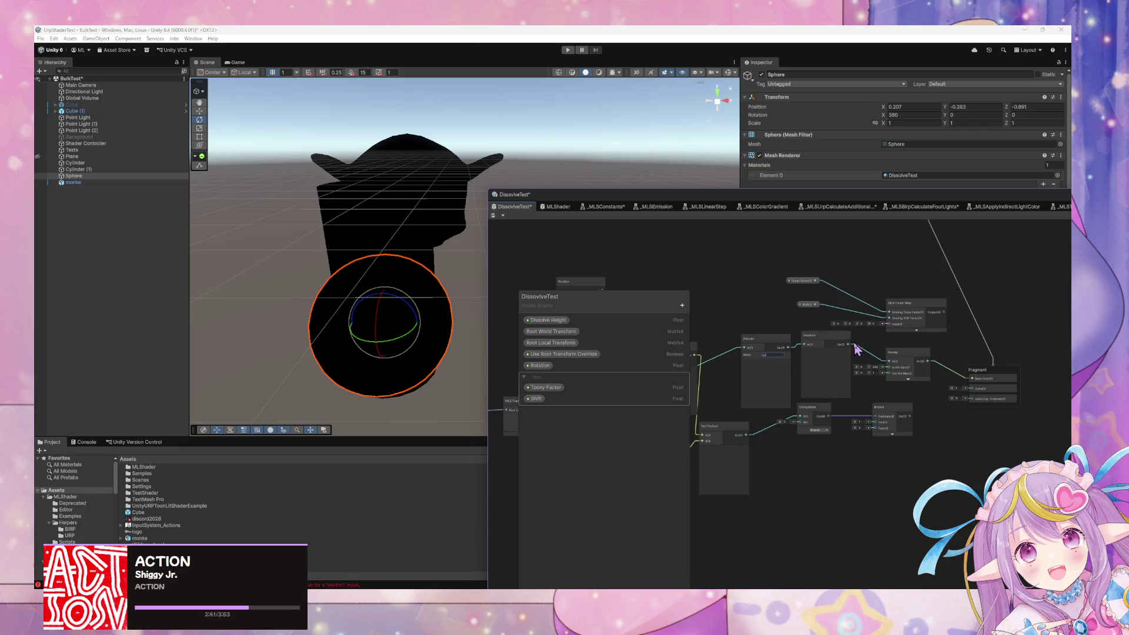
- Wire Absolute straight into Base Color, delete the old Remap node and save
drag(847, 344, 971, 378)
click(920, 379)
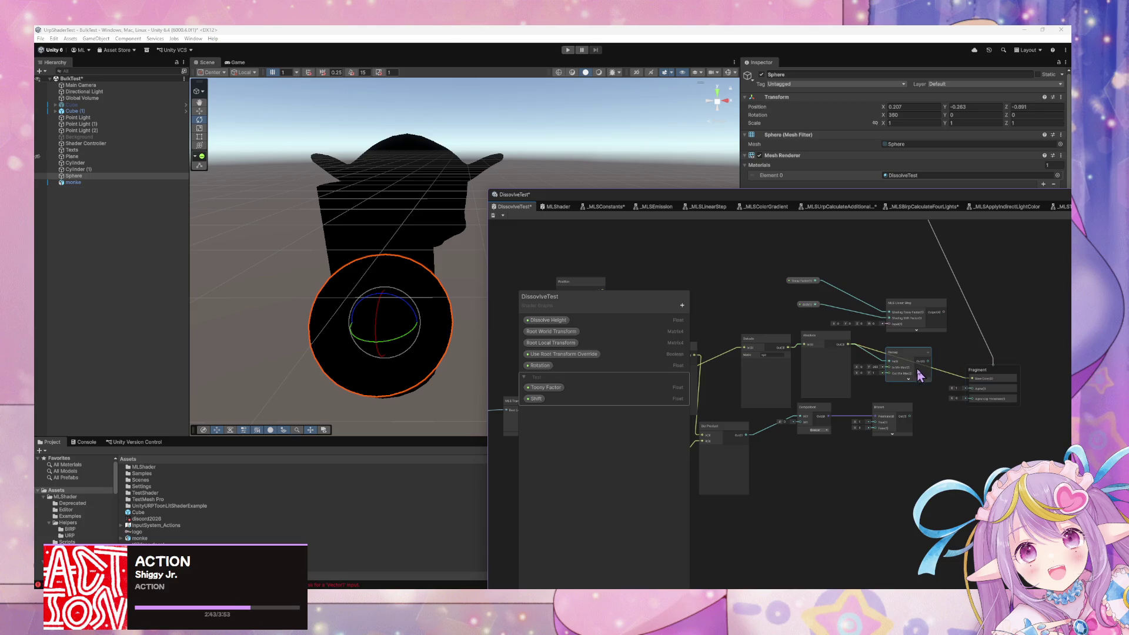
key(Delete)
click(493, 215)
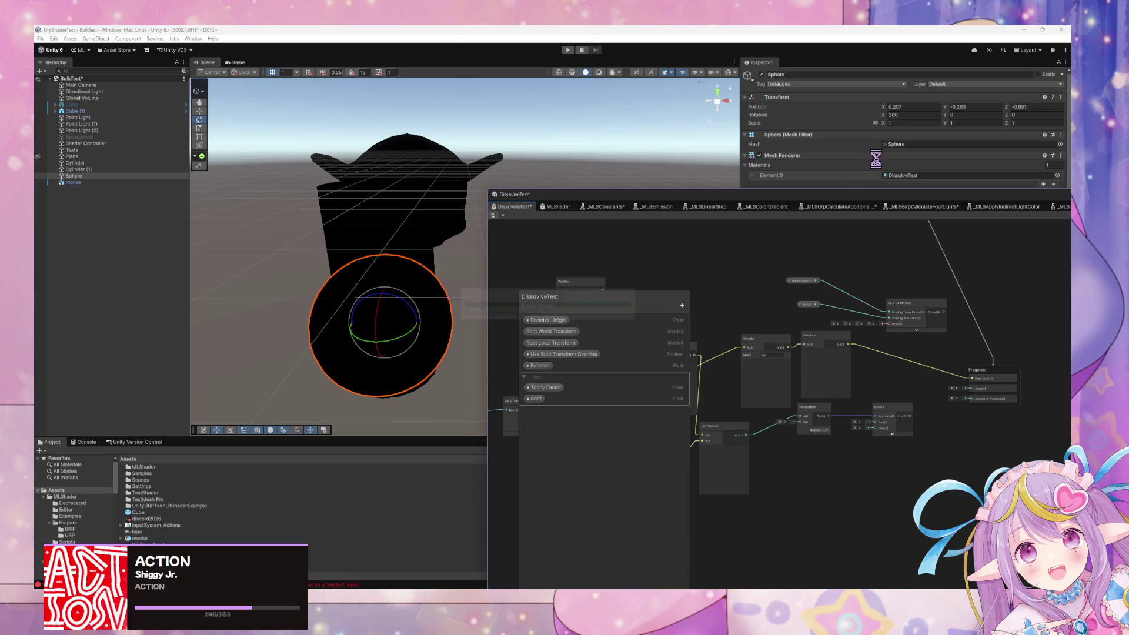
- Set the sphere's Rotation X to 0
click(904, 115)
text(0)
key(Tab)
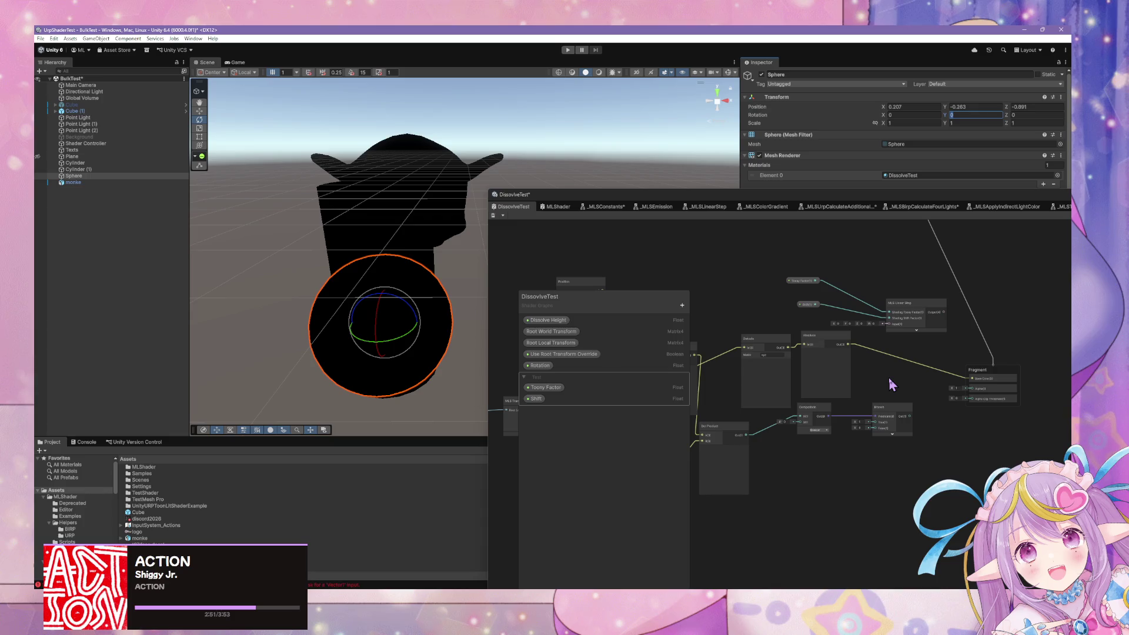
- Add a fresh Remap node and move it above the Branch node
key(space)
text(re)
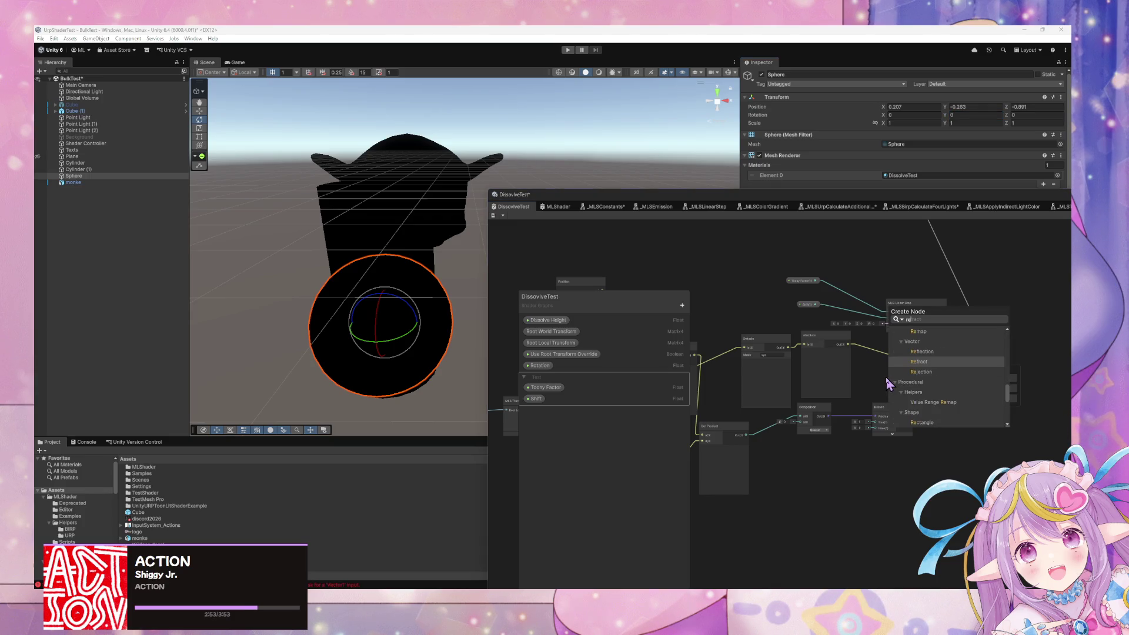
text(map)
key(Return)
scroll(893, 370, up, 3)
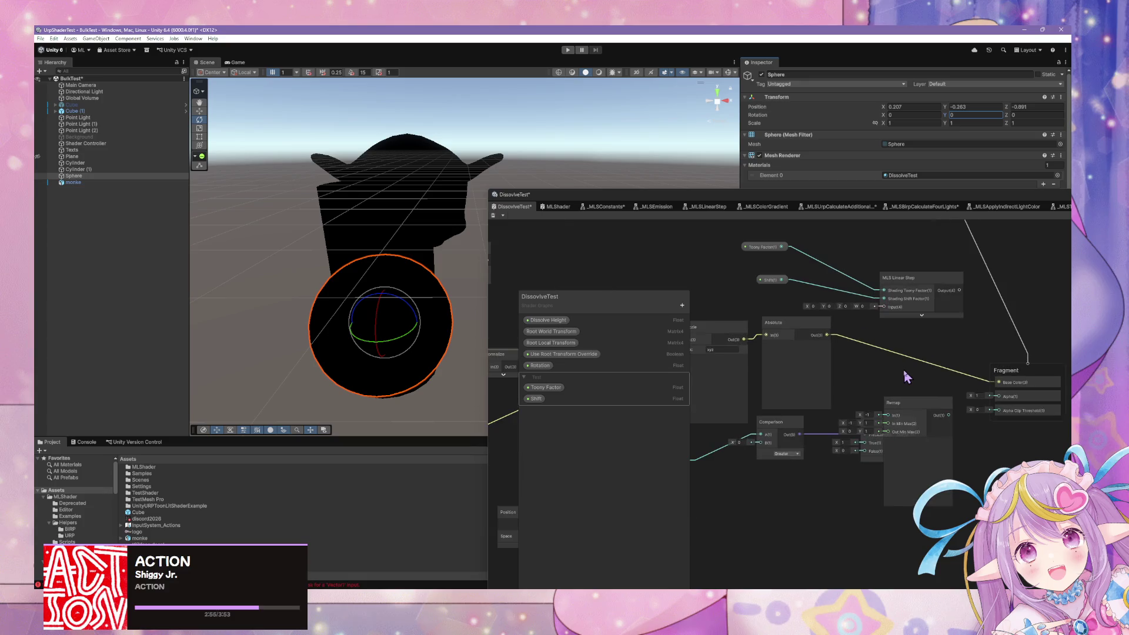
click(873, 428)
drag(938, 411, 937, 345)
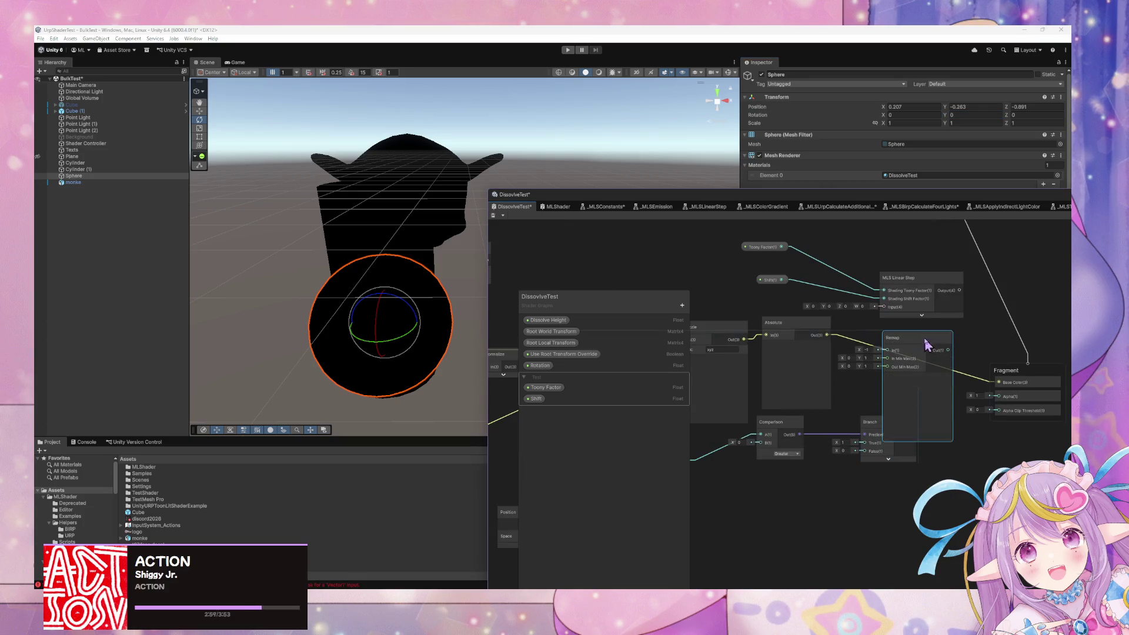
- Sweep the sphere's X rotation to preview the shader, then set it back to 0
click(894, 114)
text(-6.5)
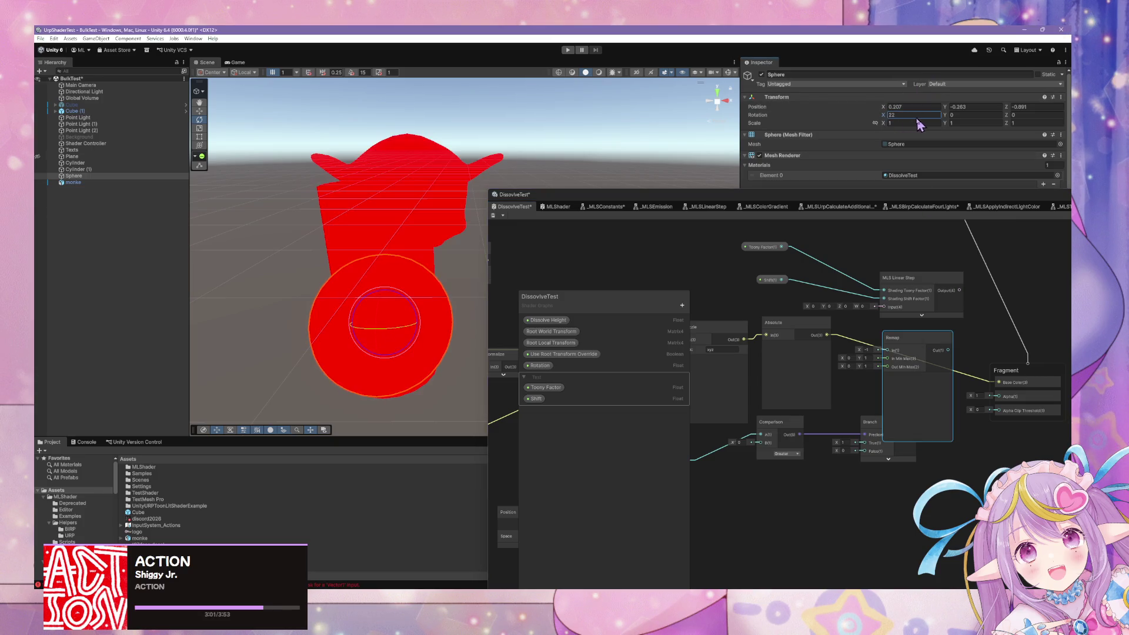
mouse_move(880, 125)
mouse_down()
mouse_move(865, 118)
mouse_move(907, 120)
mouse_up()
text(0)
key(Return)
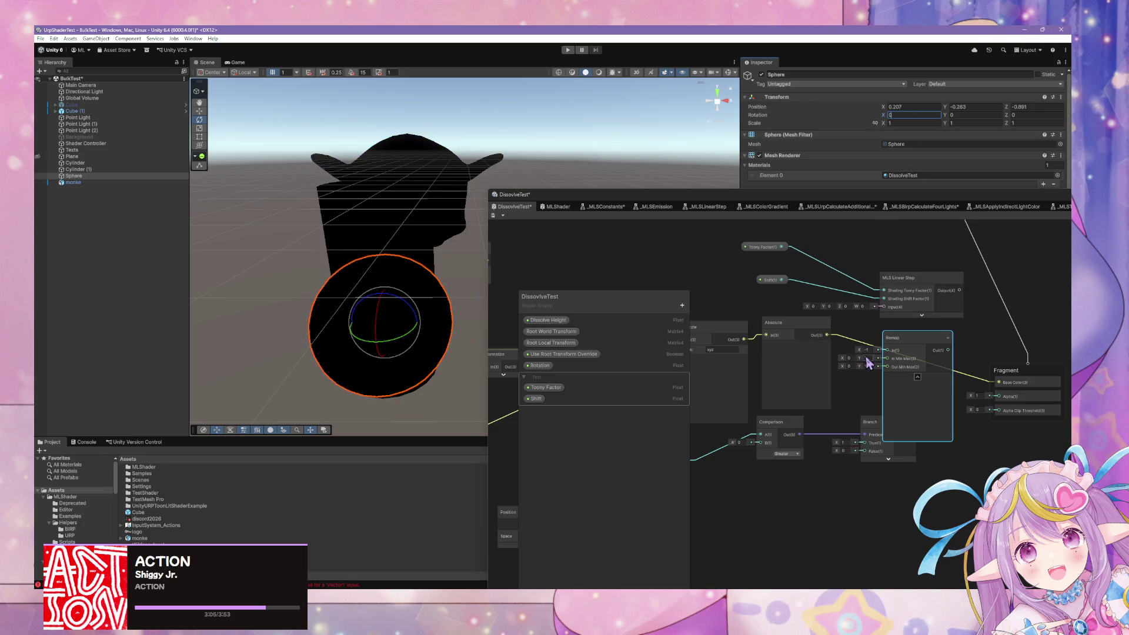
- Set Remap's In Min Max Y to 360, route Absolute through Remap into Base Color, and save
text(0)
key(Return)
drag(887, 355, 999, 382)
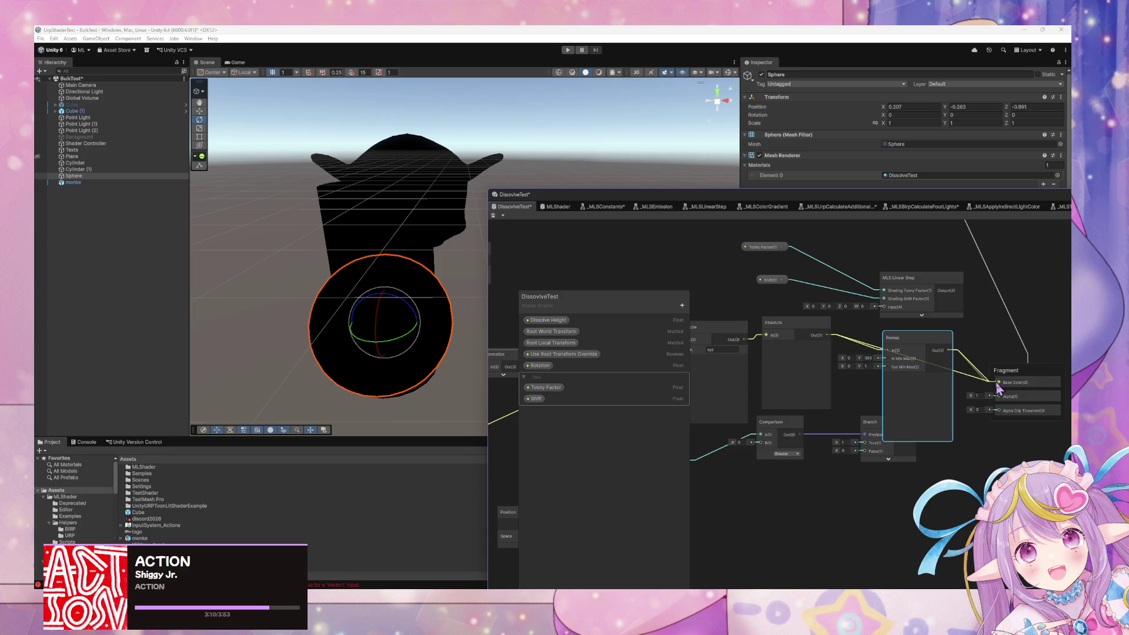
click(494, 216)
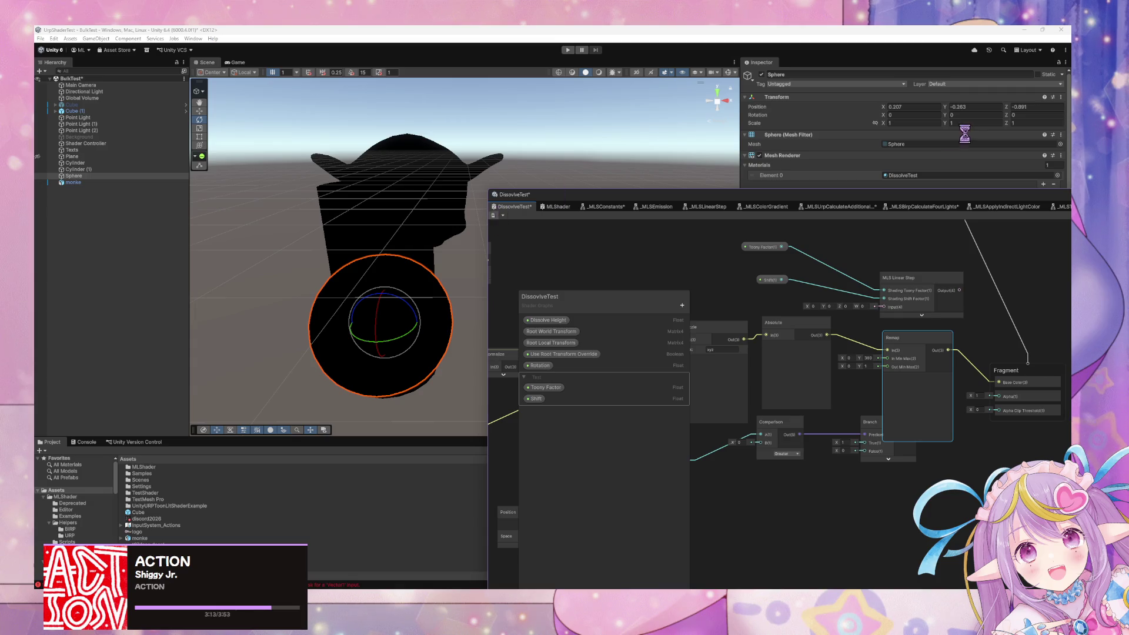
- Sweep the sphere's X rotation again and settle it at 300
click(887, 115)
drag(887, 116, 982, 121)
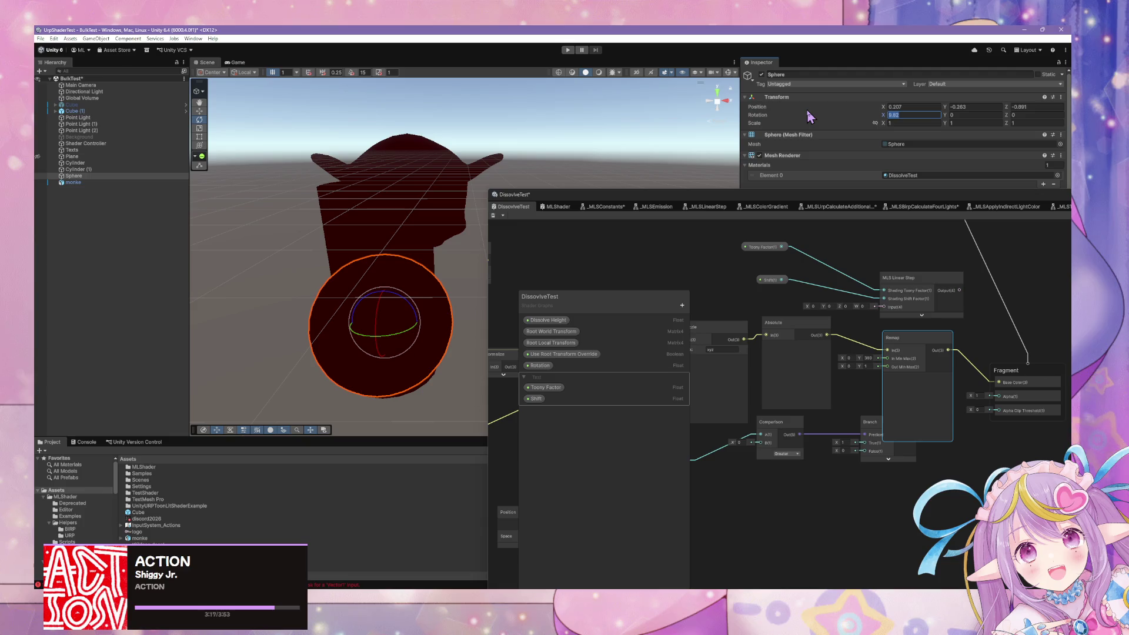
text(360)
key(BackSpace)
key(BackSpace)
key(BackSpace)
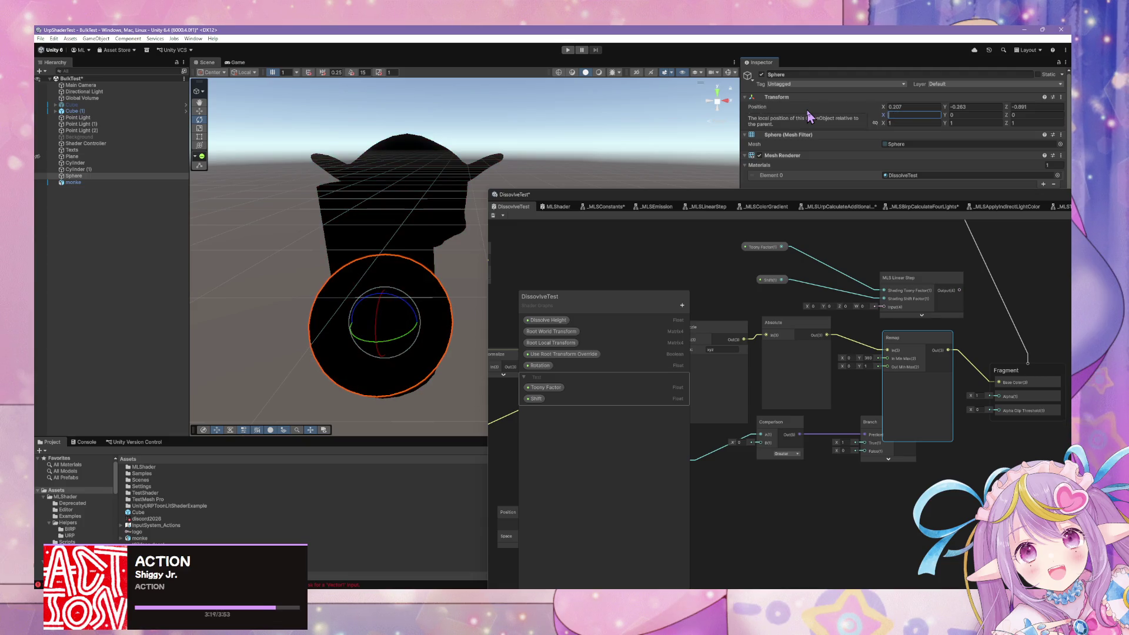
text(300)
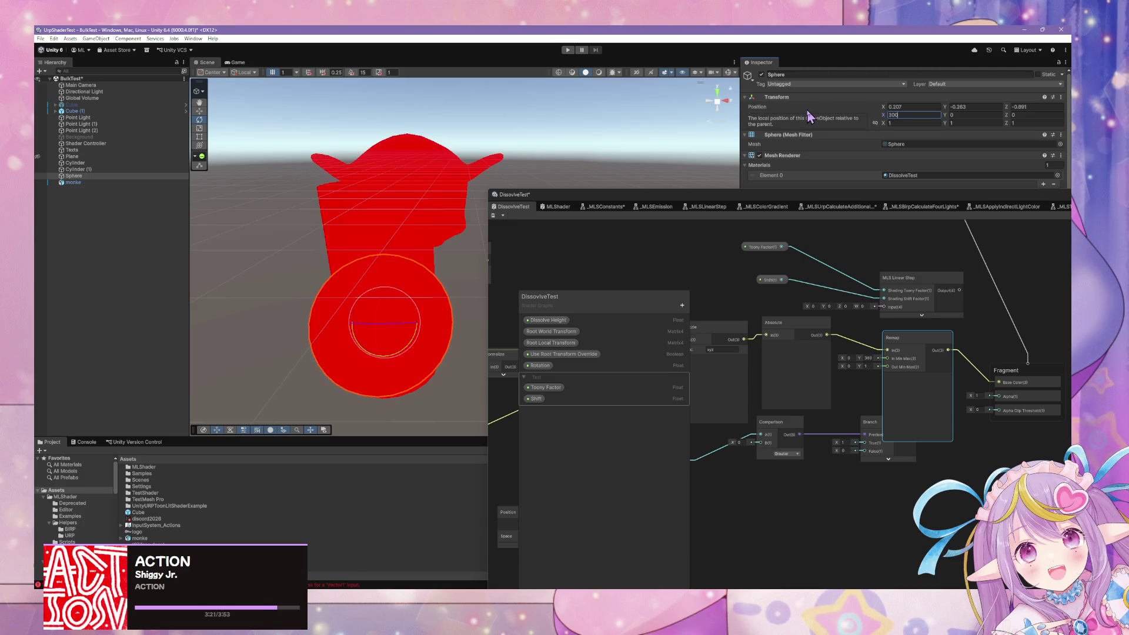
key(Return)
drag(567, 151, 423, 138)
- Zero the sphere's X and Y rotation and put the 300 on Z instead
click(947, 115)
text(3)
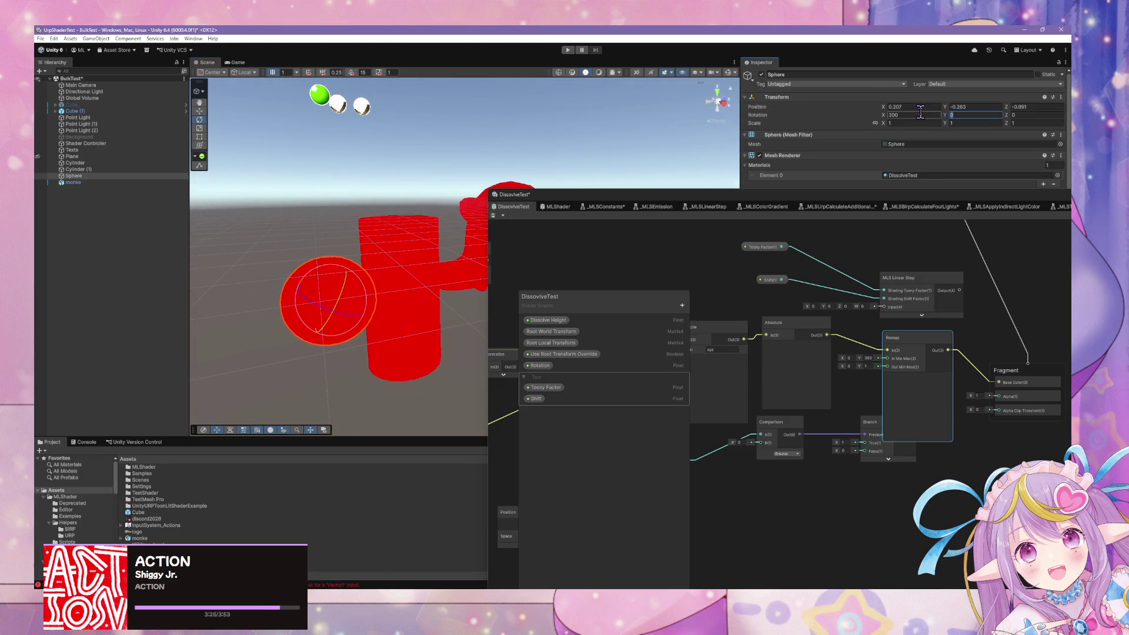
text(00)
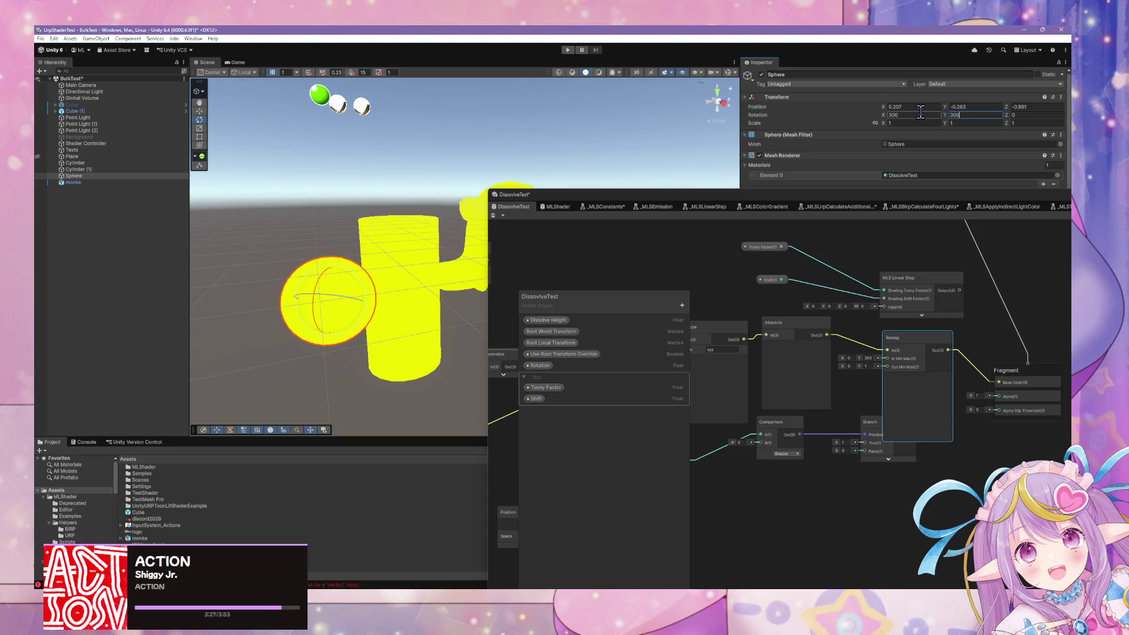
click(918, 115)
text(0)
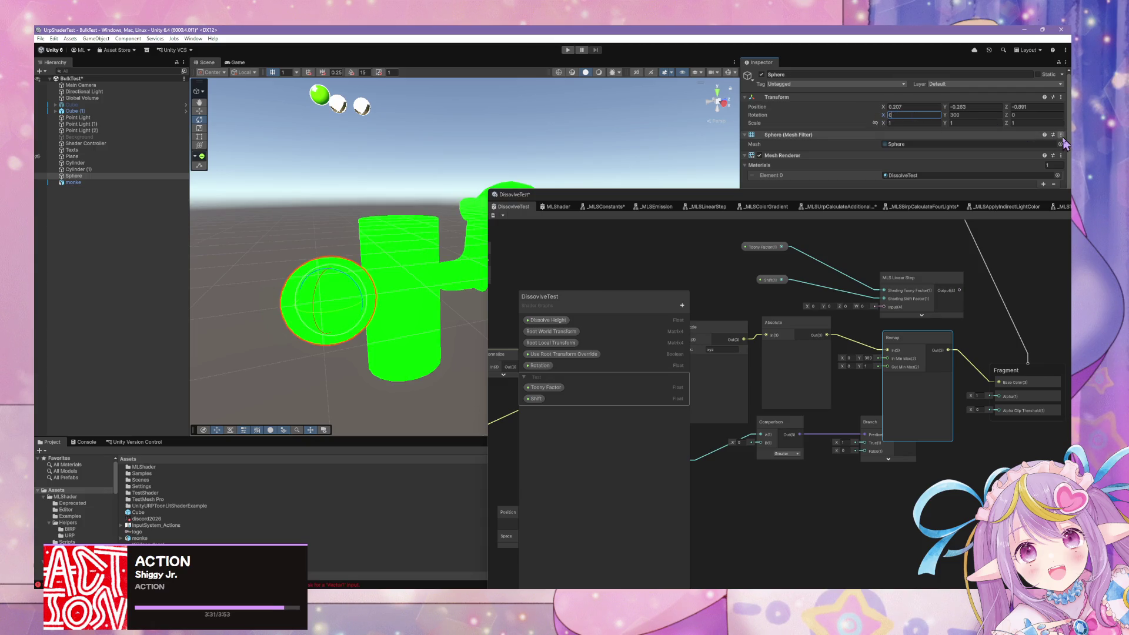
click(966, 114)
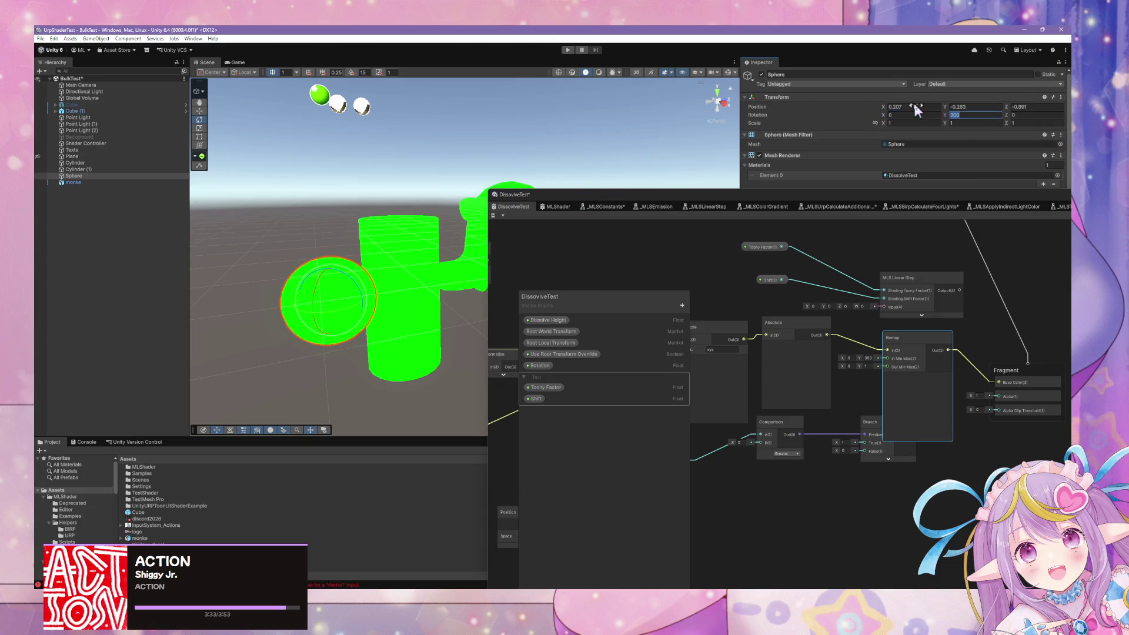
text(0)
click(1033, 115)
text(300)
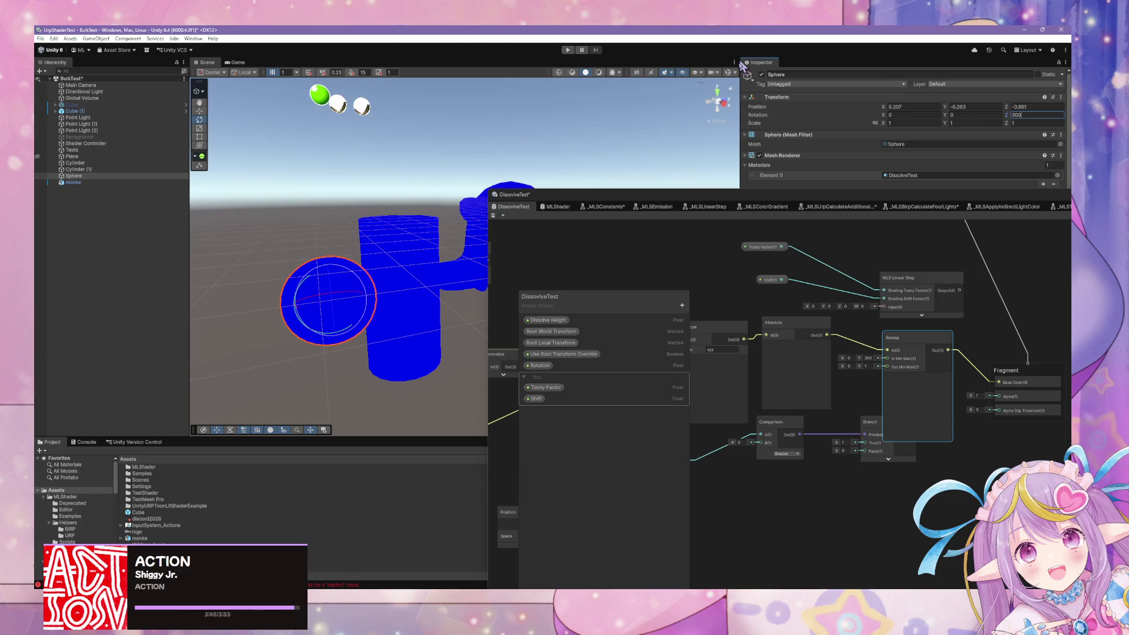
click(500, 588)
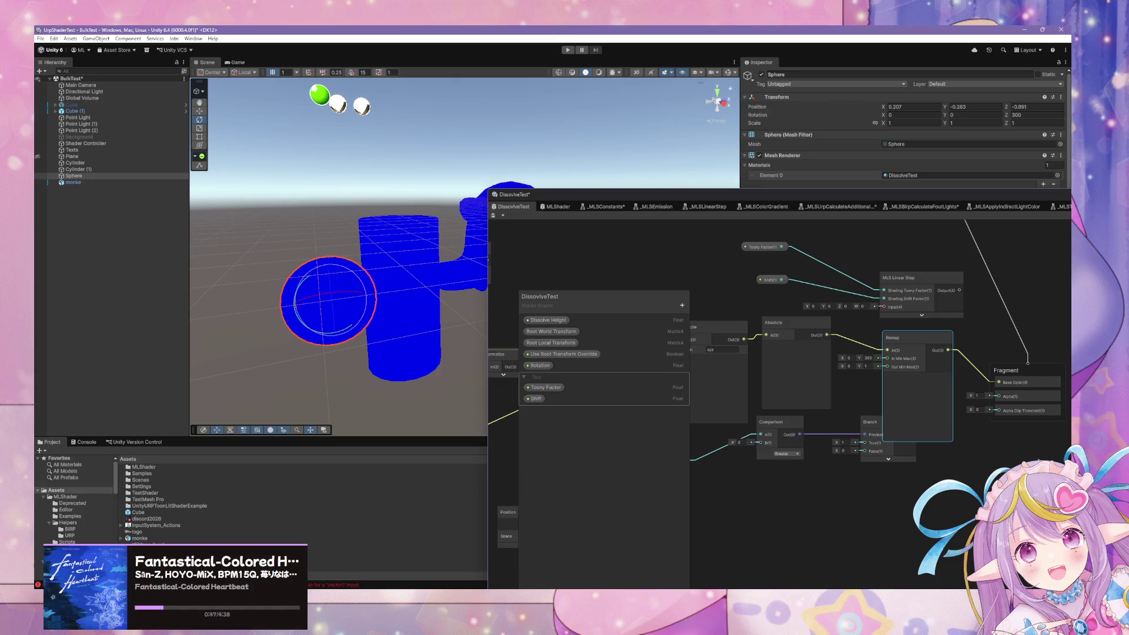
- Bring the Vector 3 node into view, edit its X value, and save the graph
drag(867, 500, 1075, 453)
drag(653, 395, 758, 418)
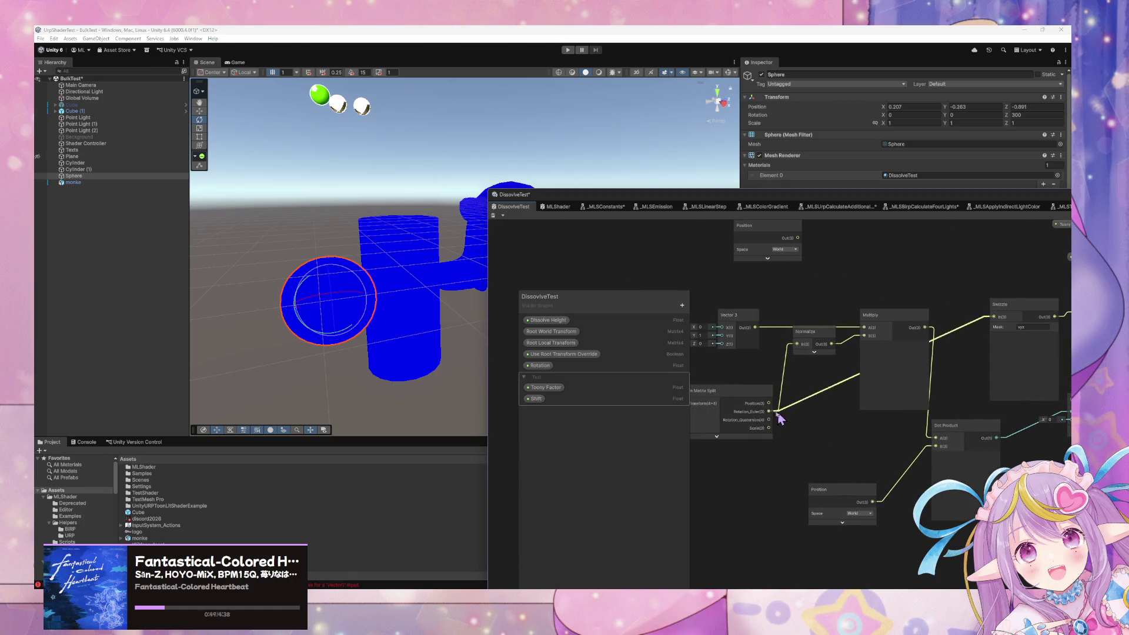
drag(759, 380, 771, 388)
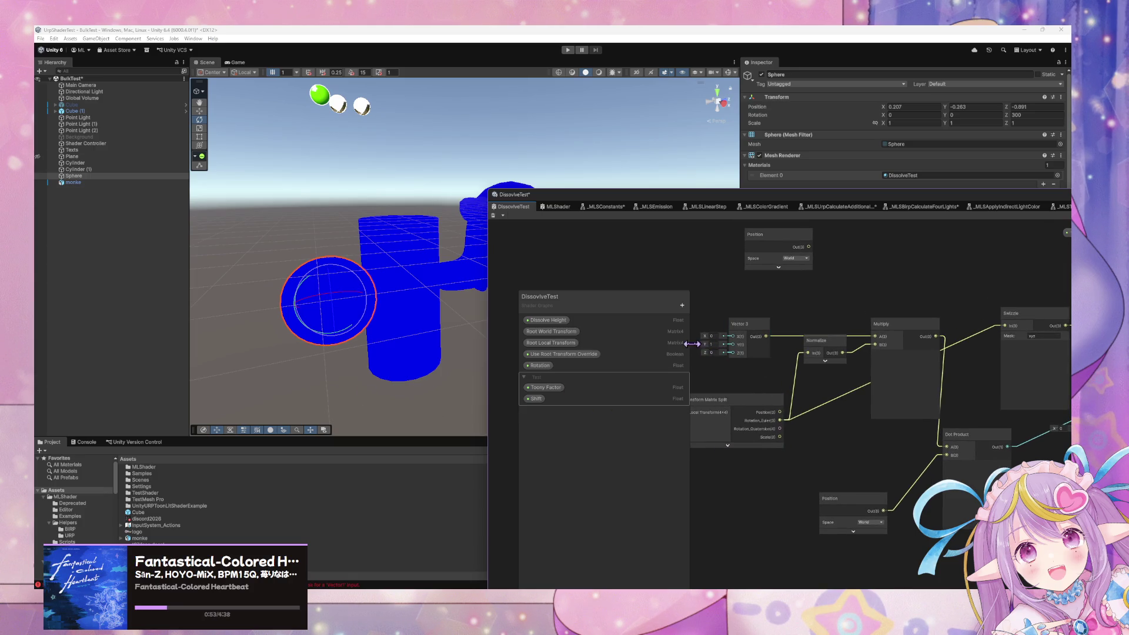
click(711, 336)
key(ctrl+s)
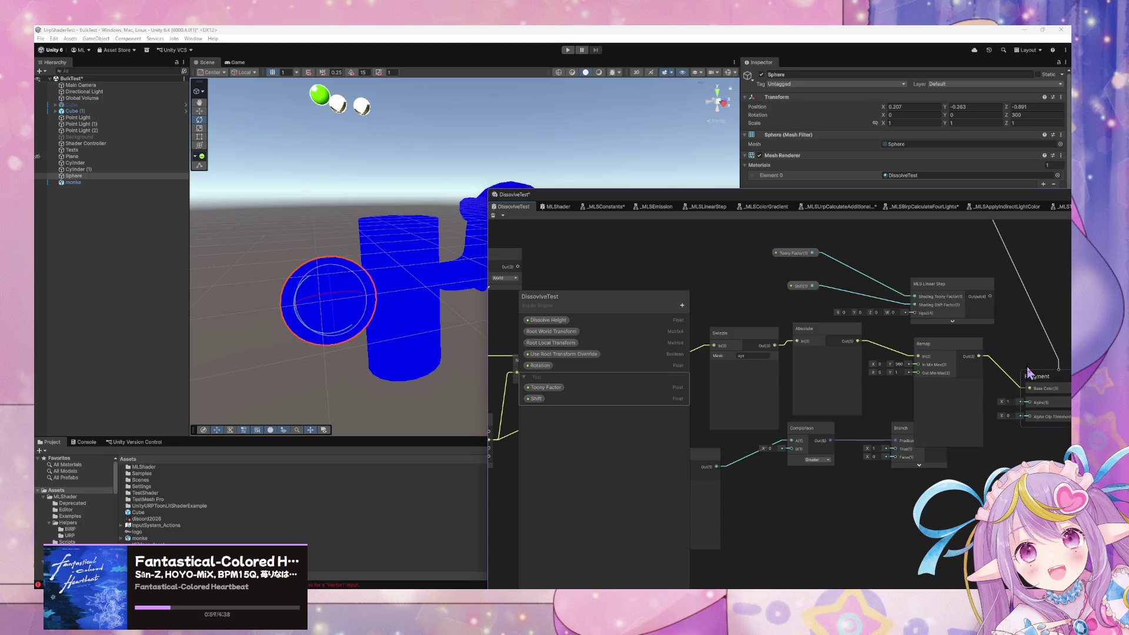
- Move the Comparison and Branch nodes lower, save, and rotate the sphere slightly around Z
drag(847, 426, 848, 446)
mouse_move(936, 434)
mouse_down()
mouse_move(929, 459)
mouse_move(1038, 389)
mouse_up()
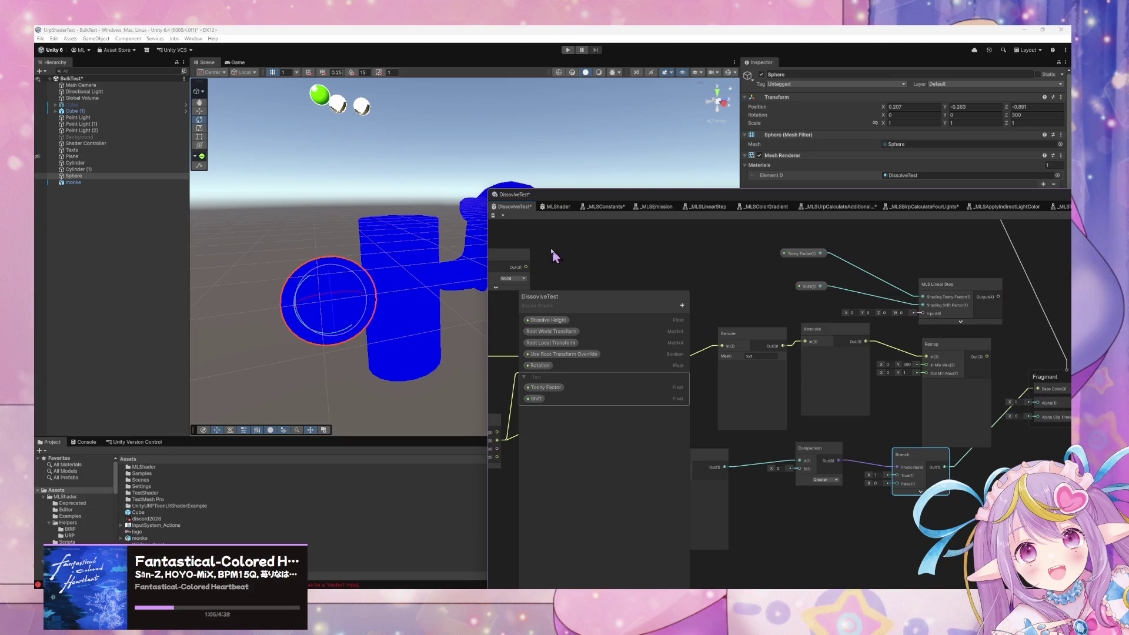
click(494, 216)
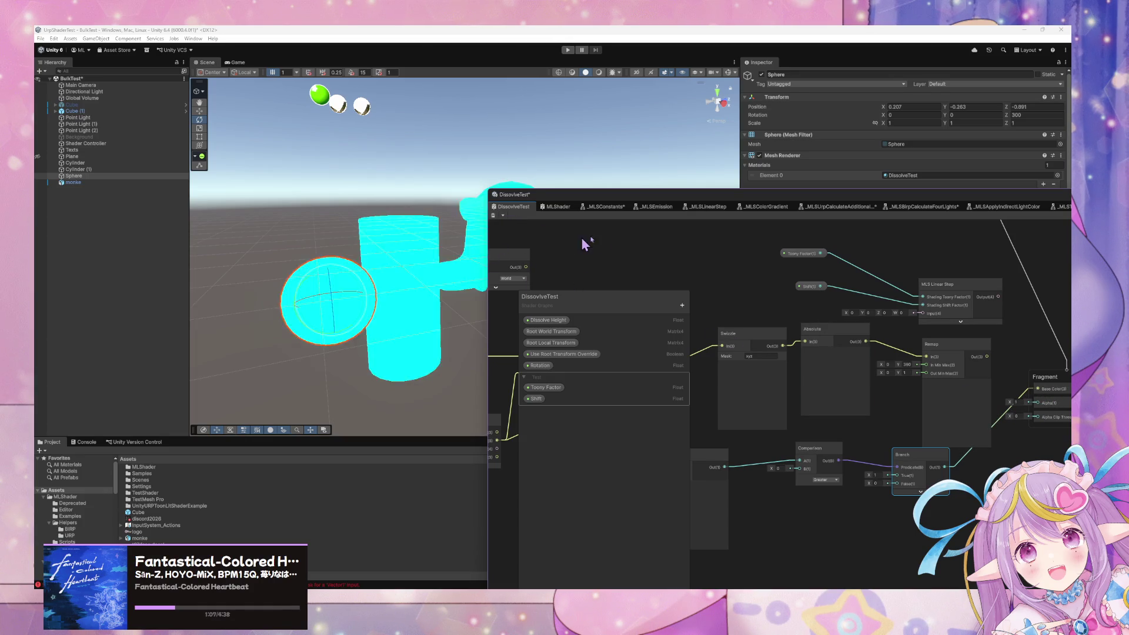
mouse_move(317, 318)
mouse_down()
mouse_move(415, 297)
mouse_move(374, 299)
mouse_move(419, 318)
mouse_up()
drag(576, 318, 892, 324)
- Set the Vector 3 node's Y value to 1
click(826, 307)
text(1)
click(826, 299)
- Delete the Absolute, Remap and Swizzle nodes
mouse_move(964, 328)
mouse_down()
mouse_move(758, 347)
mouse_move(866, 354)
mouse_move(832, 382)
mouse_up()
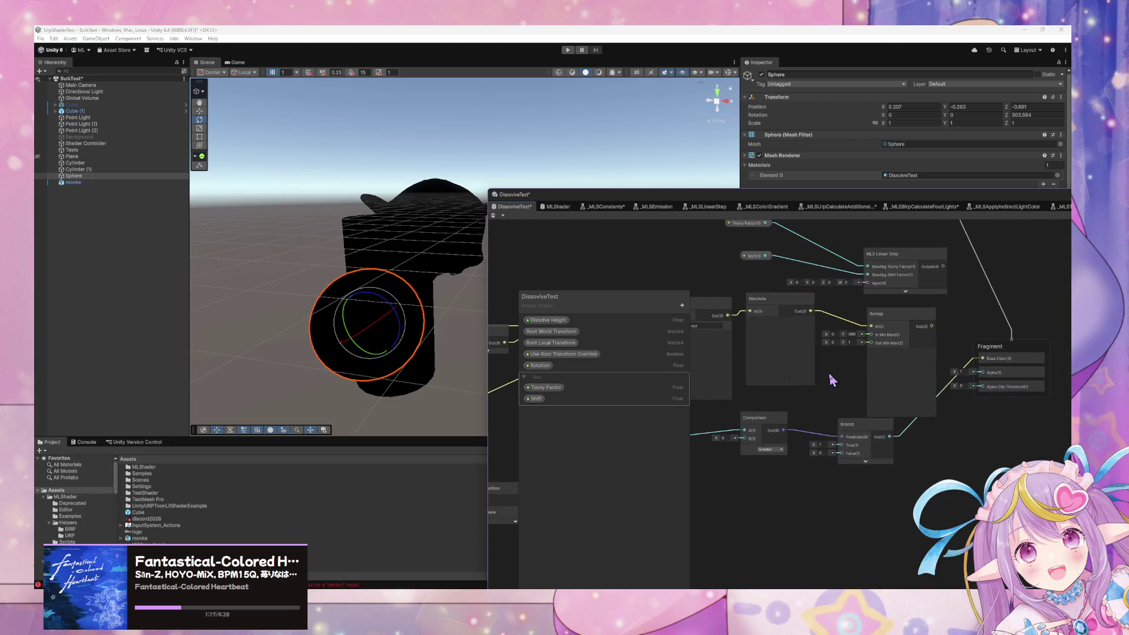
click(905, 322)
shift+click(781, 305)
key(Delete)
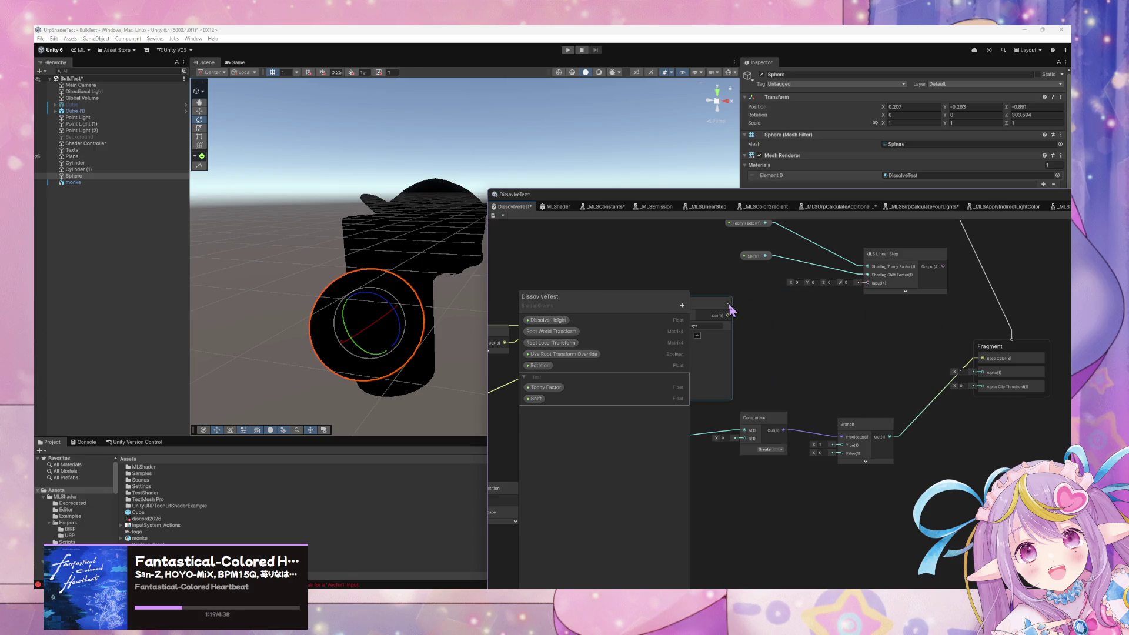
click(713, 312)
key(Delete)
drag(714, 312, 1007, 331)
- Save, rotate the sphere to check the dissolve axis, and restore the deleted Swizzle node
click(493, 215)
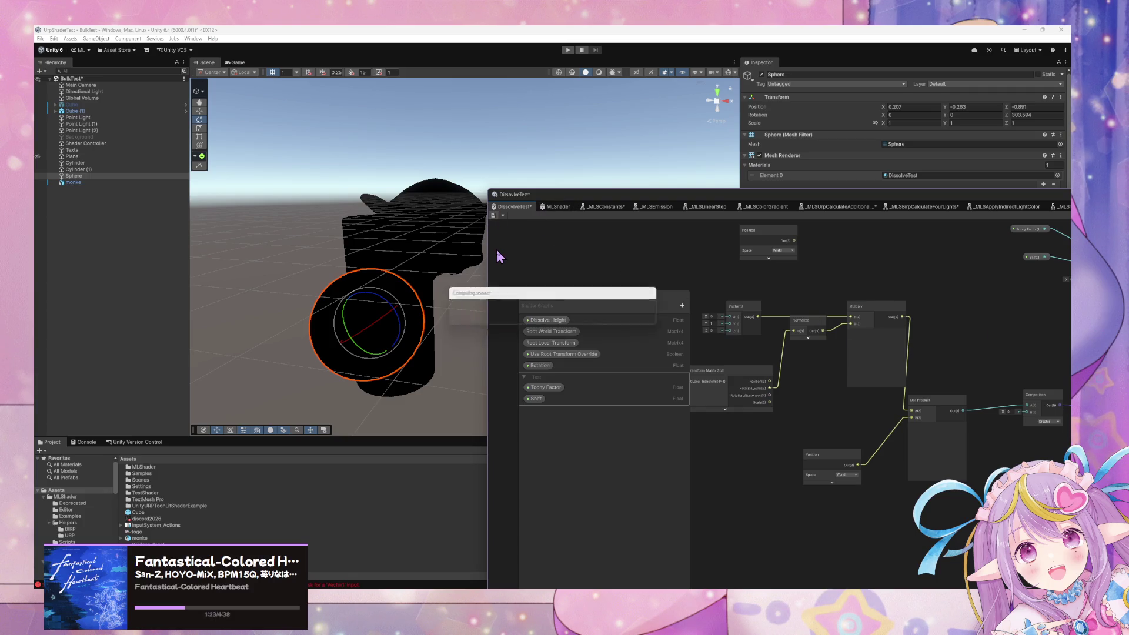
mouse_move(369, 323)
mouse_down()
mouse_move(378, 273)
mouse_move(358, 351)
mouse_move(436, 315)
mouse_up()
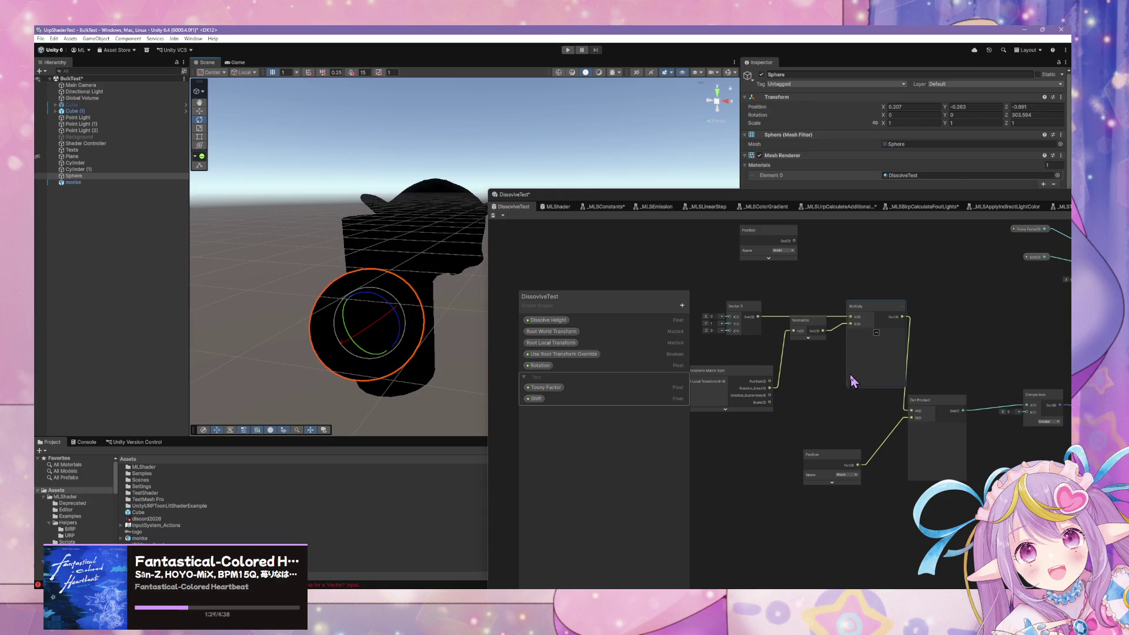
key(ctrl+z)
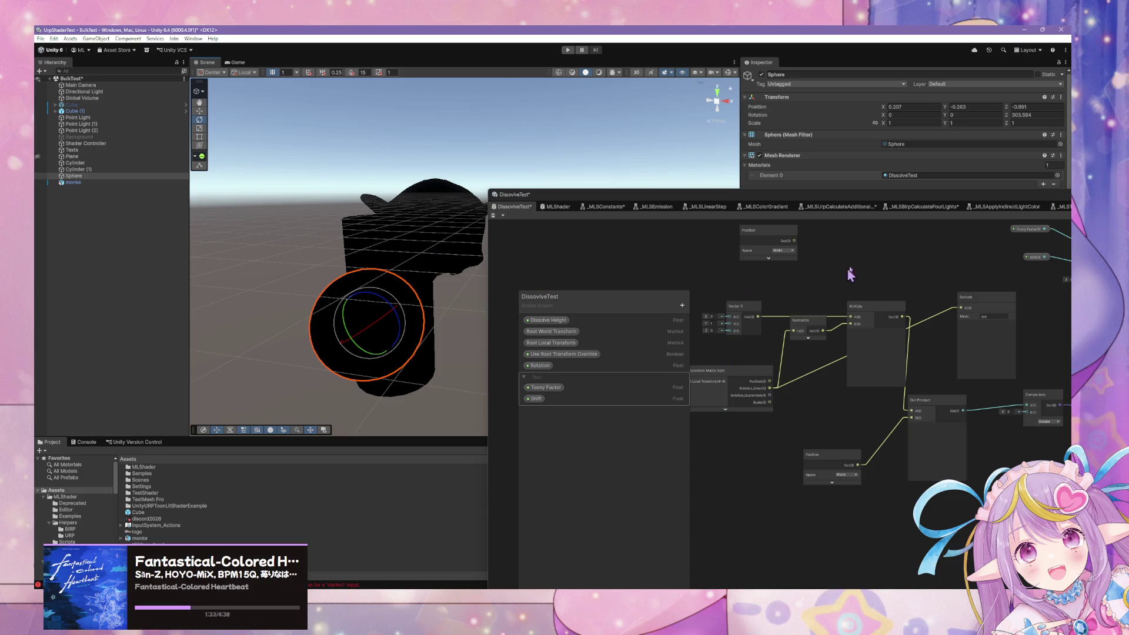
- Tilt the sphere to watch the dissolve follow, then undo back to rotation 0, 0, 0
click(1038, 117)
drag(374, 321, 375, 324)
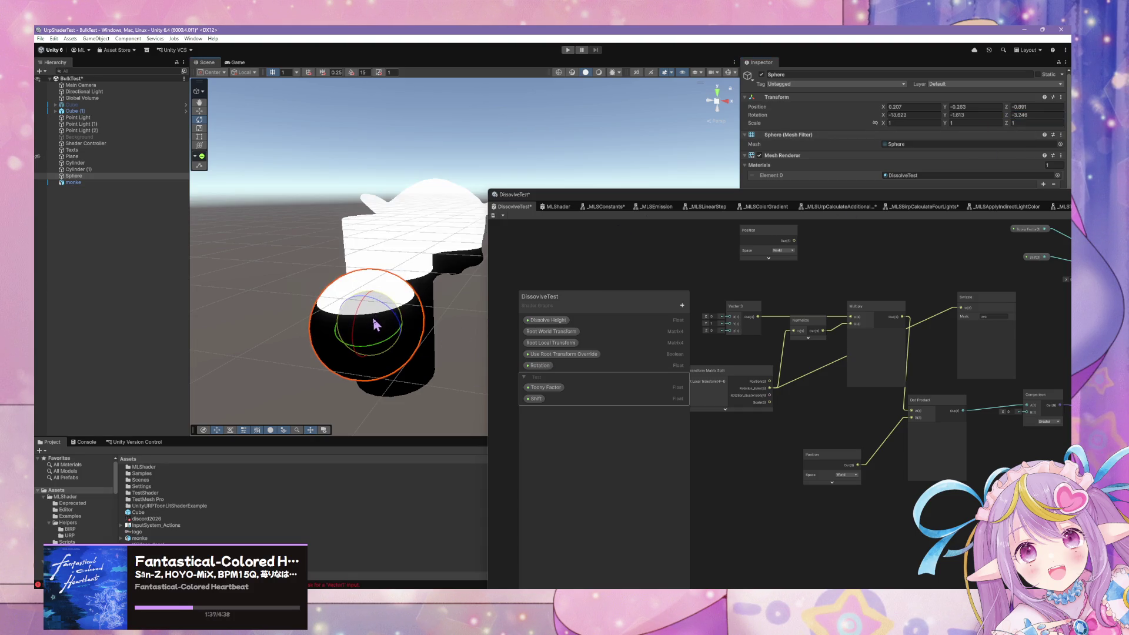
key(ctrl+z)
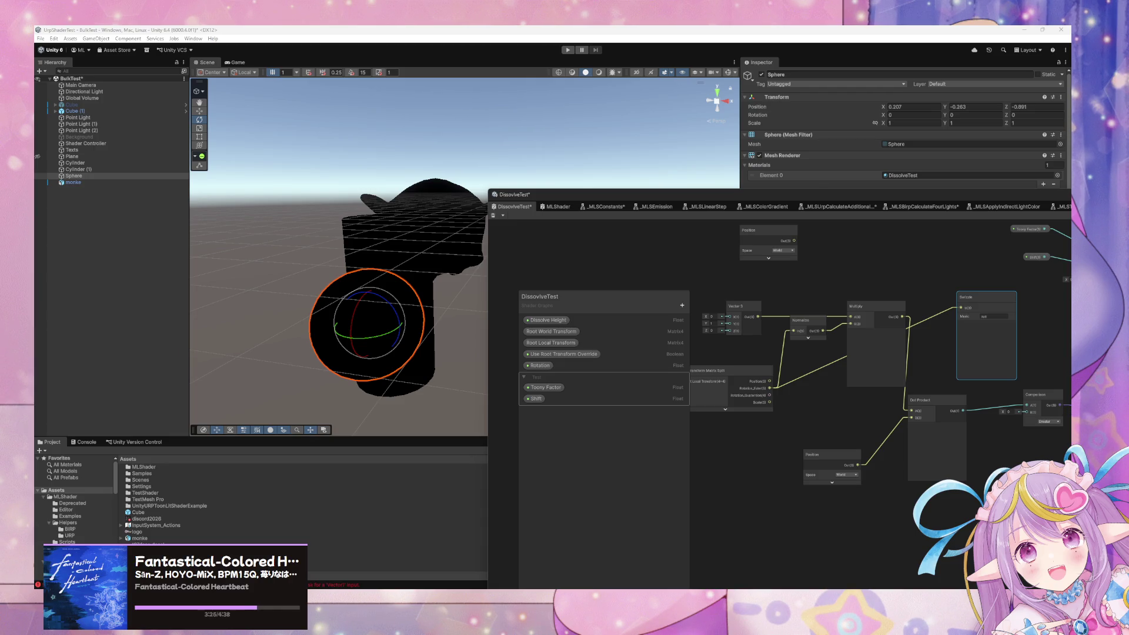
- Add a Degrees To Radians node via the 'deg' search and place it below Vector 3
click(755, 460)
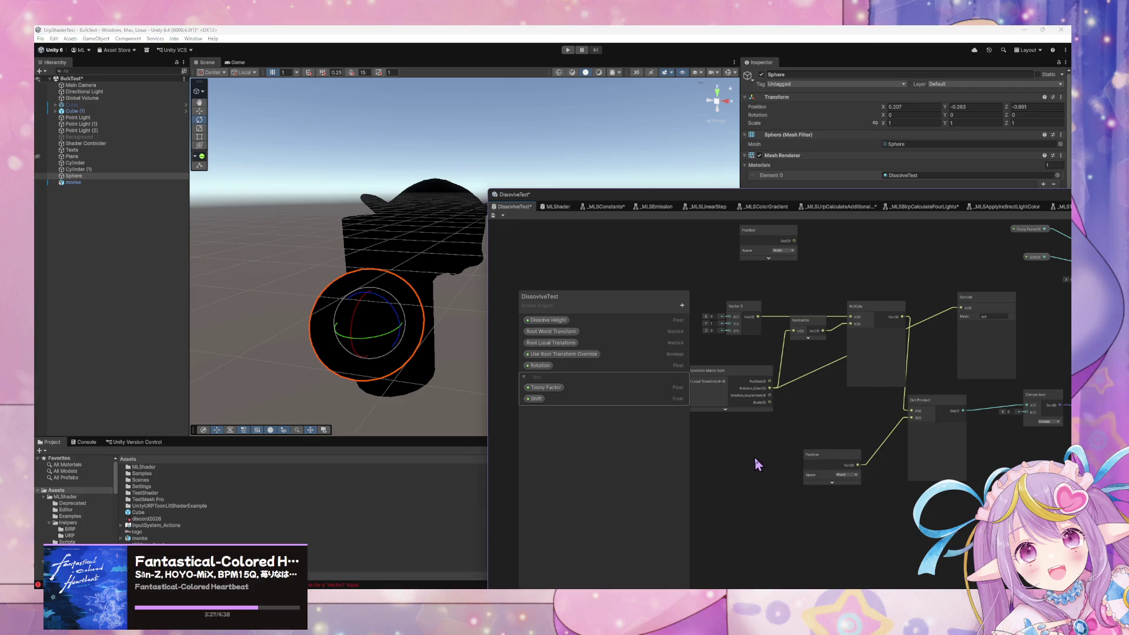
key(space)
text(deg)
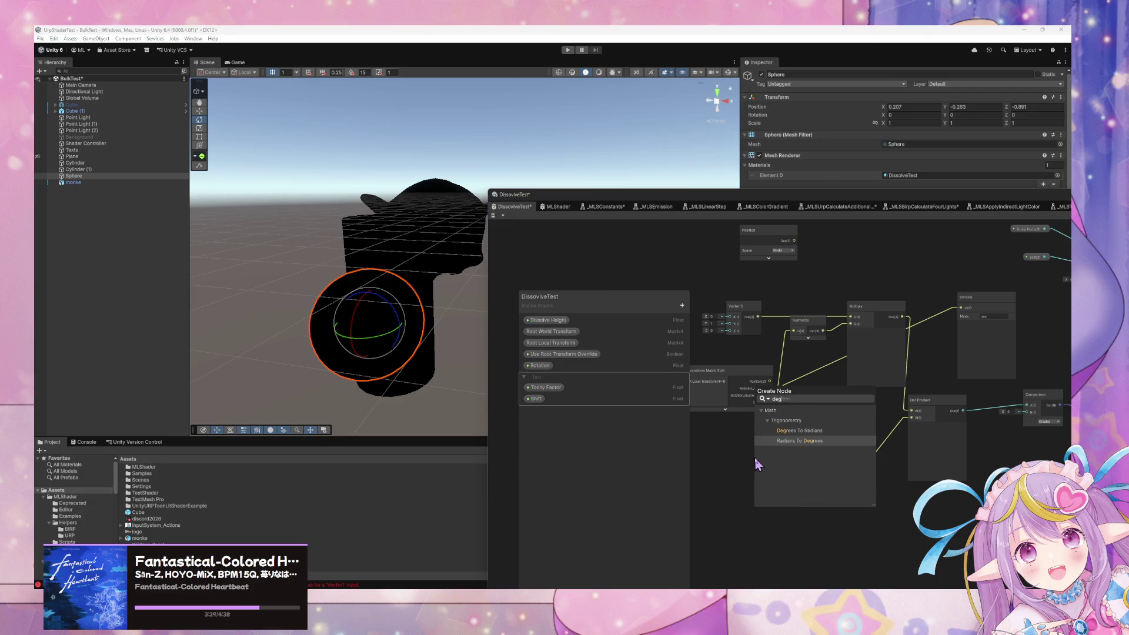
key(Up)
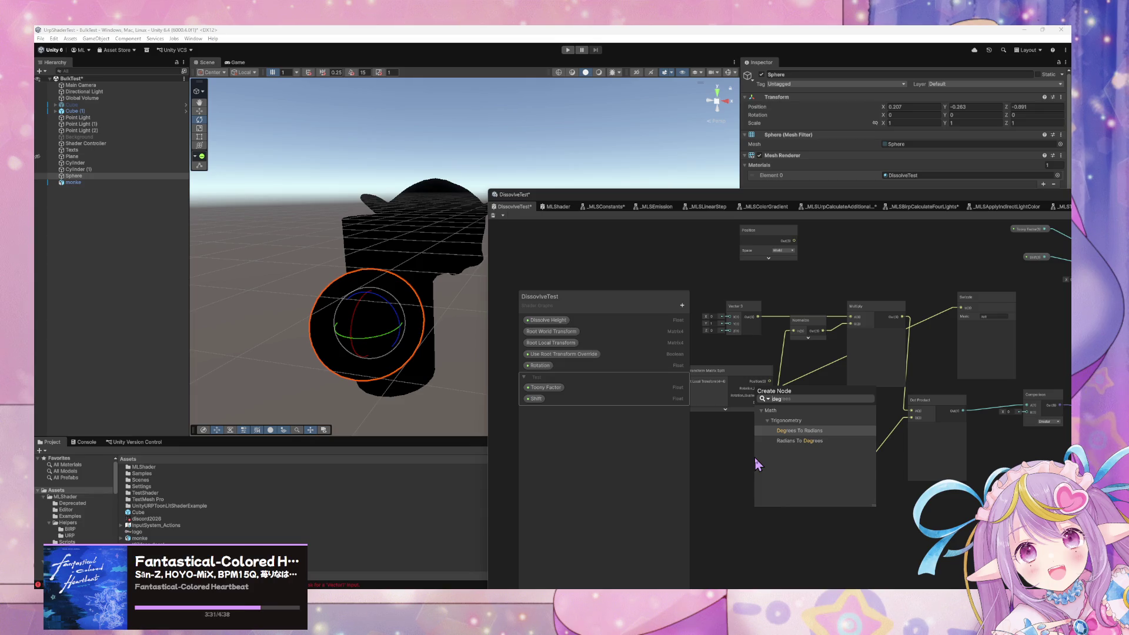
key(Return)
drag(745, 383, 672, 383)
drag(800, 474, 776, 411)
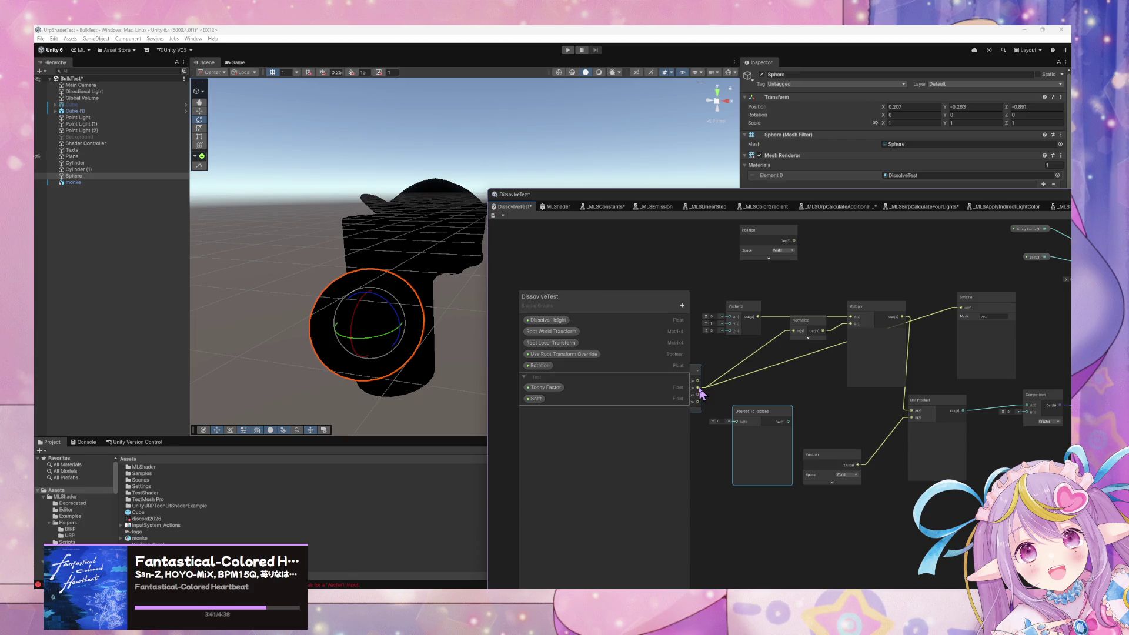
- Connect the Euler rotation into Degrees To Radians and its output into Multiply's B input
click(681, 388)
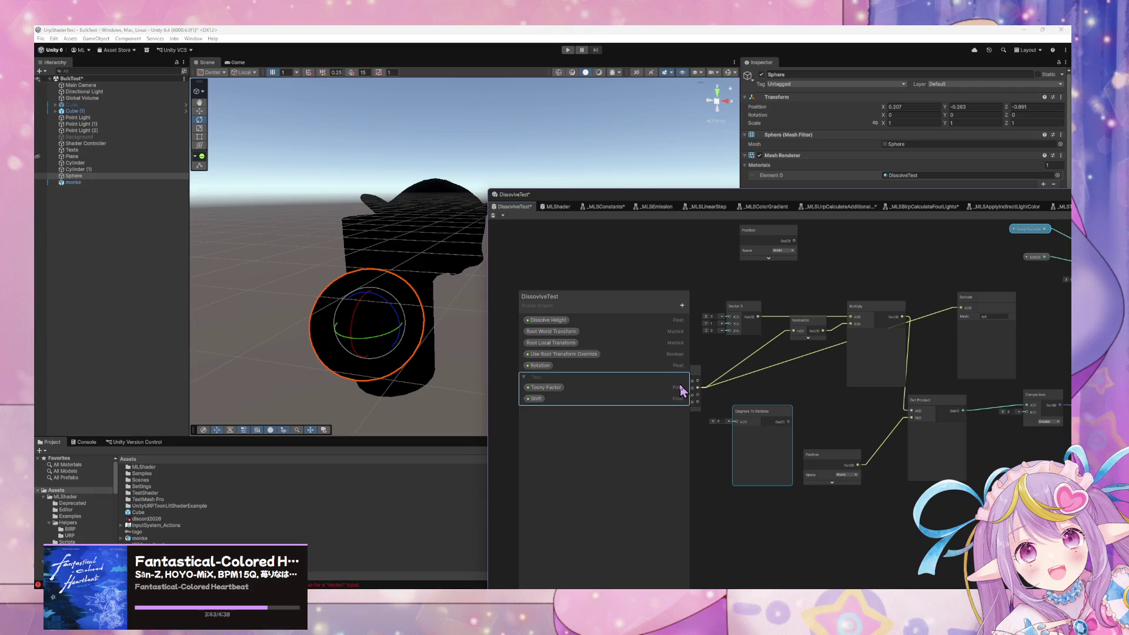
drag(762, 412, 767, 385)
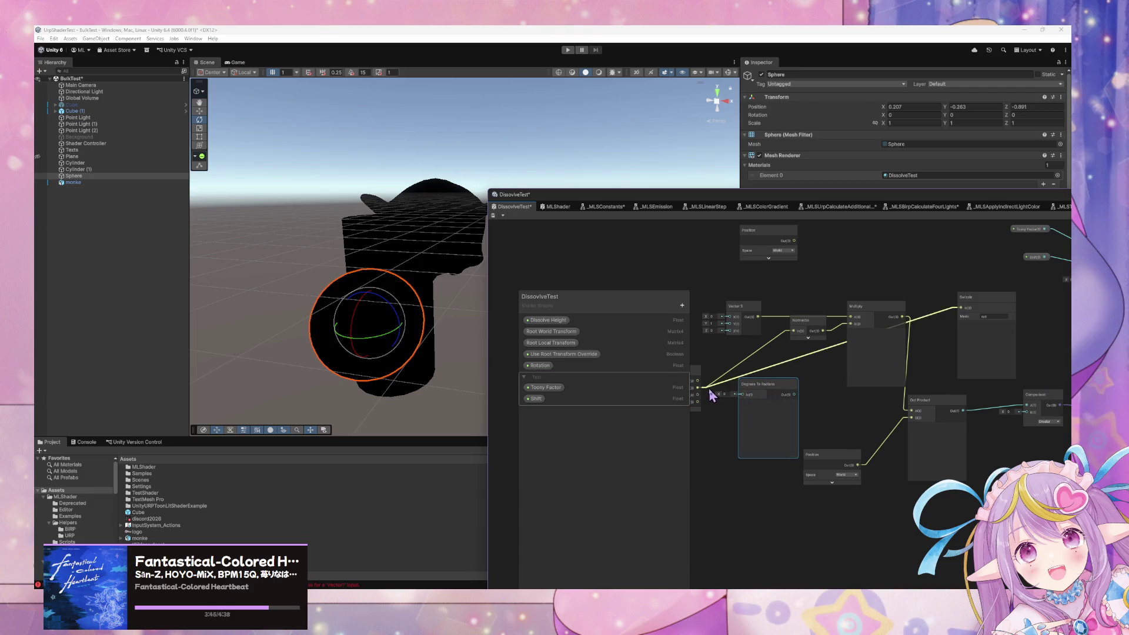
drag(698, 388, 742, 395)
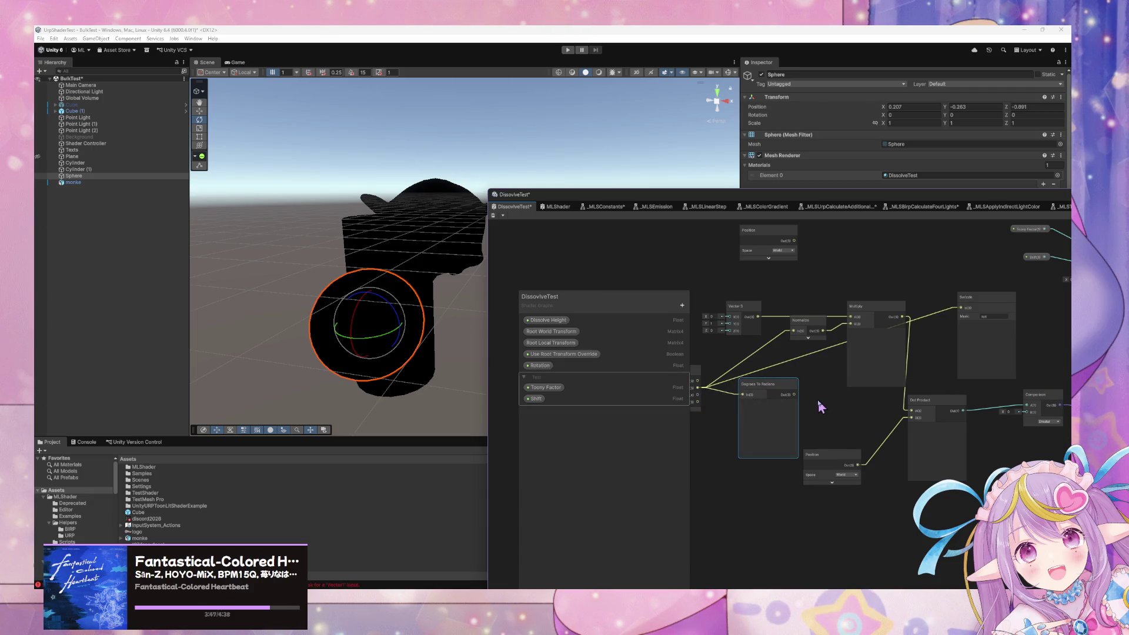
drag(878, 329, 854, 307)
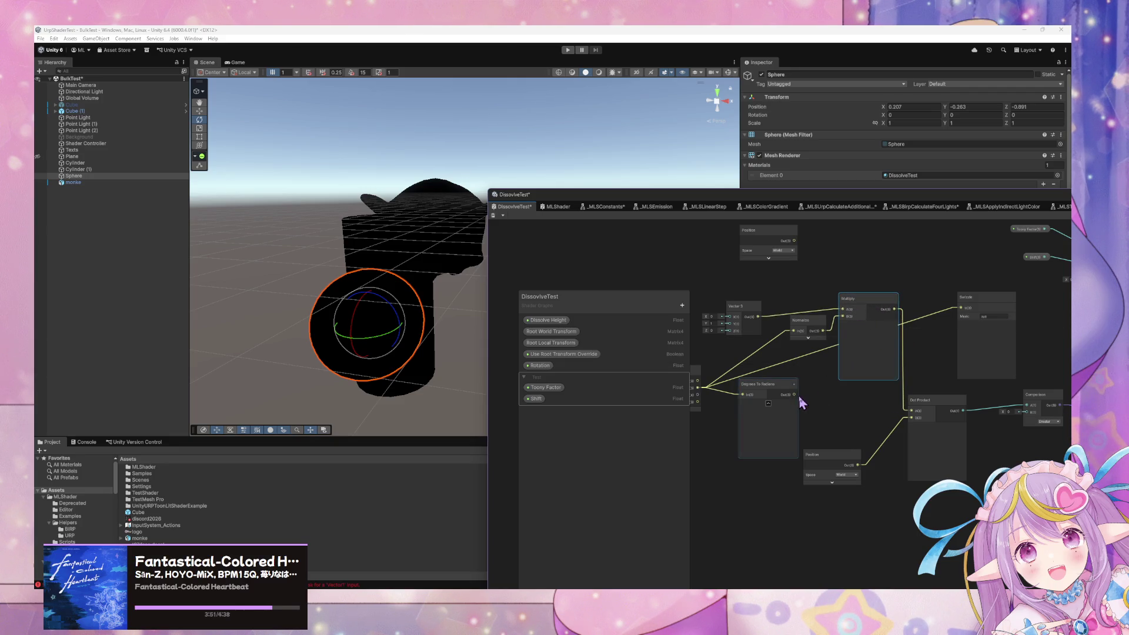
mouse_move(814, 386)
mouse_down()
mouse_move(838, 396)
mouse_move(818, 398)
mouse_move(817, 342)
mouse_move(858, 366)
mouse_move(844, 383)
mouse_up()
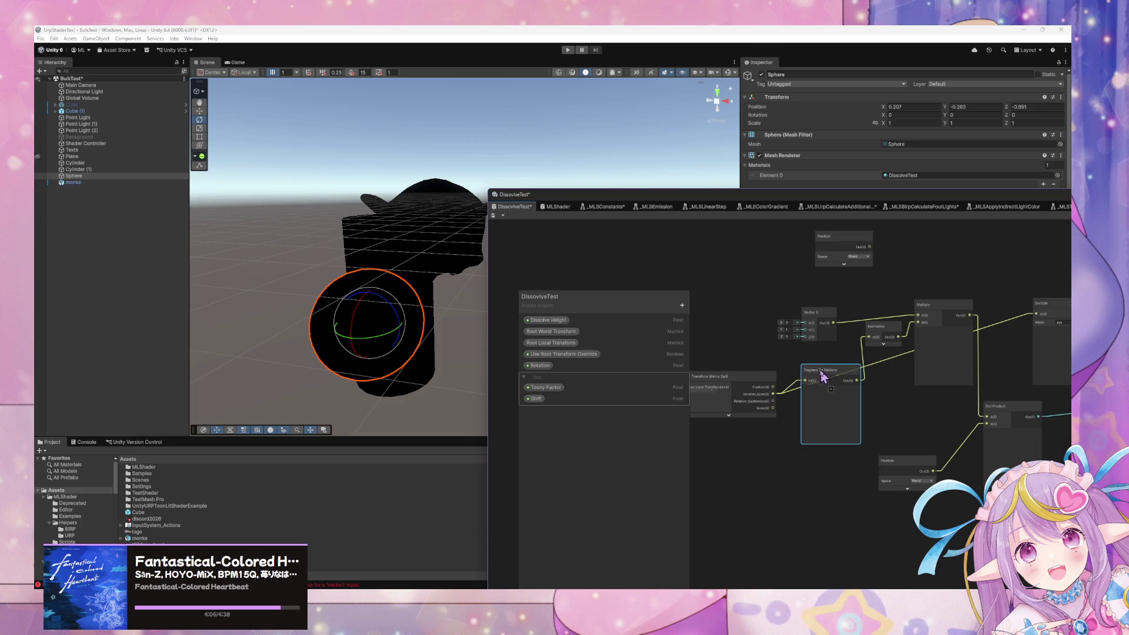
drag(856, 380, 919, 324)
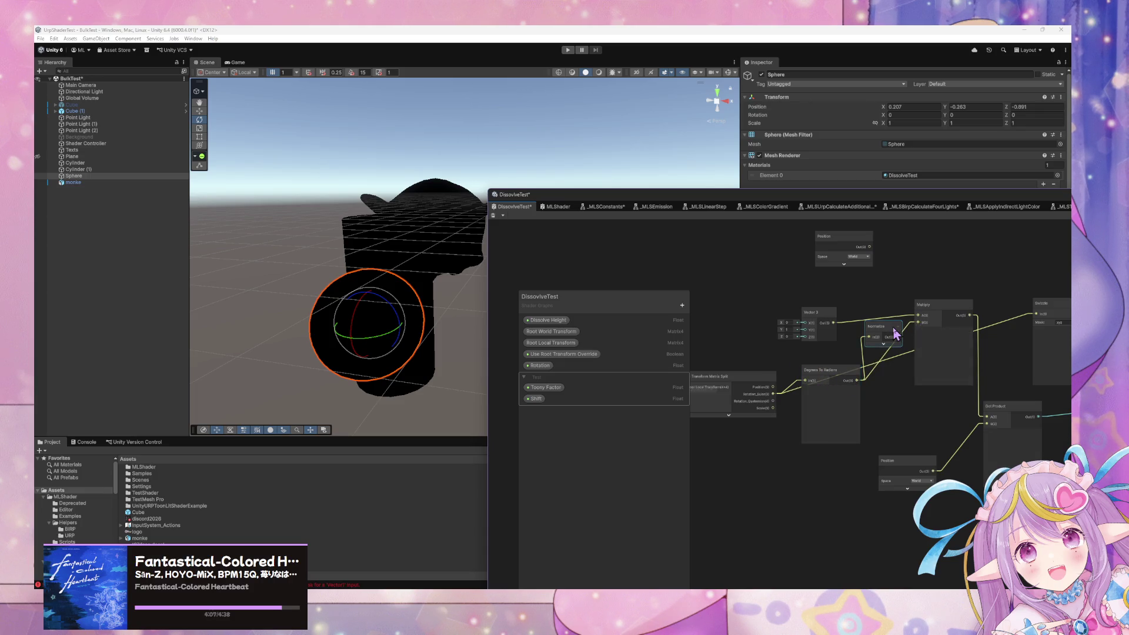
- Reposition the Degrees To Radians, Dot Product and Swizzle nodes, then delete the selection
drag(838, 385, 855, 365)
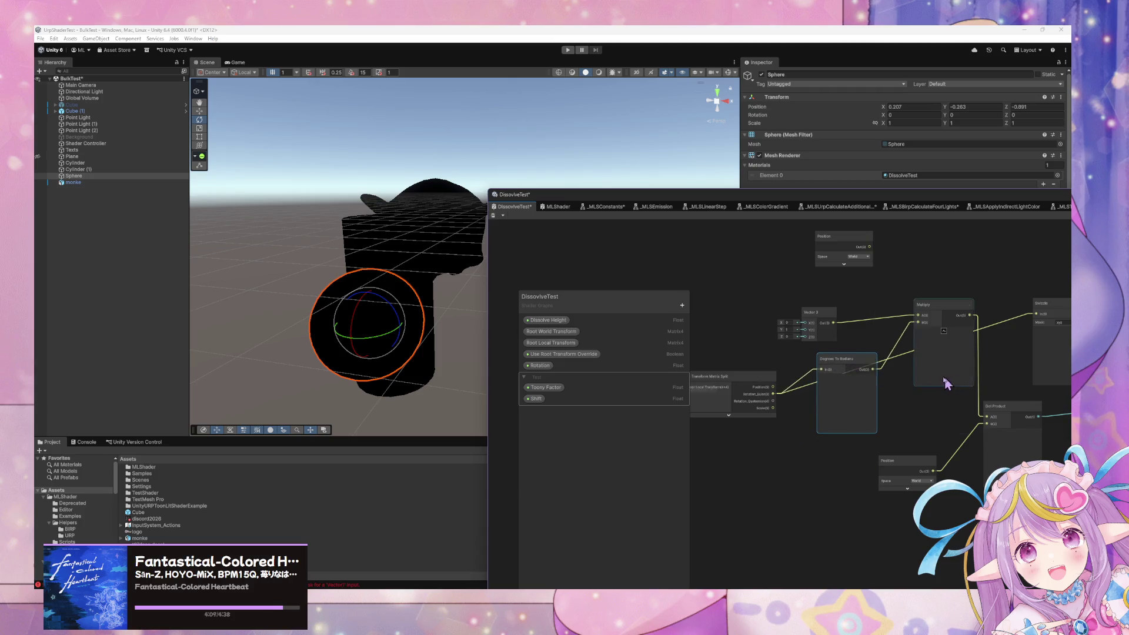
drag(950, 383, 789, 373)
drag(860, 395, 861, 405)
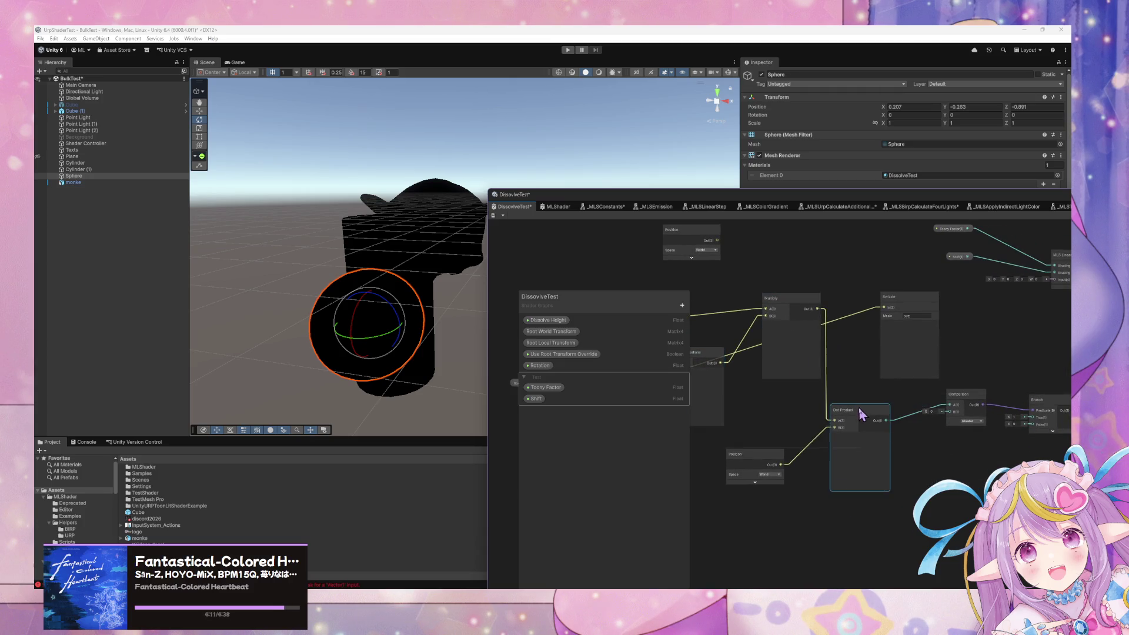
mouse_move(910, 303)
mouse_down()
mouse_move(864, 335)
mouse_move(876, 313)
mouse_move(999, 335)
mouse_up()
key(Delete)
- Place the Root World Transform property as a node beside the Matrix Split node
click(728, 392)
drag(772, 387, 856, 378)
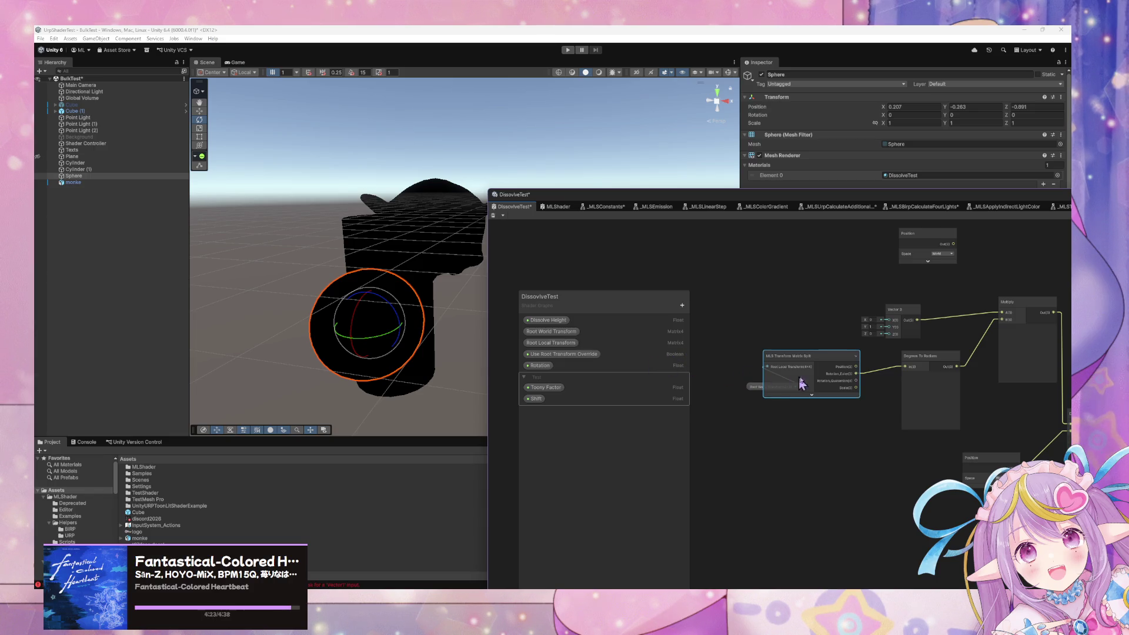
drag(747, 383, 703, 383)
mouse_move(957, 366)
mouse_down()
mouse_move(716, 351)
mouse_move(775, 352)
mouse_up()
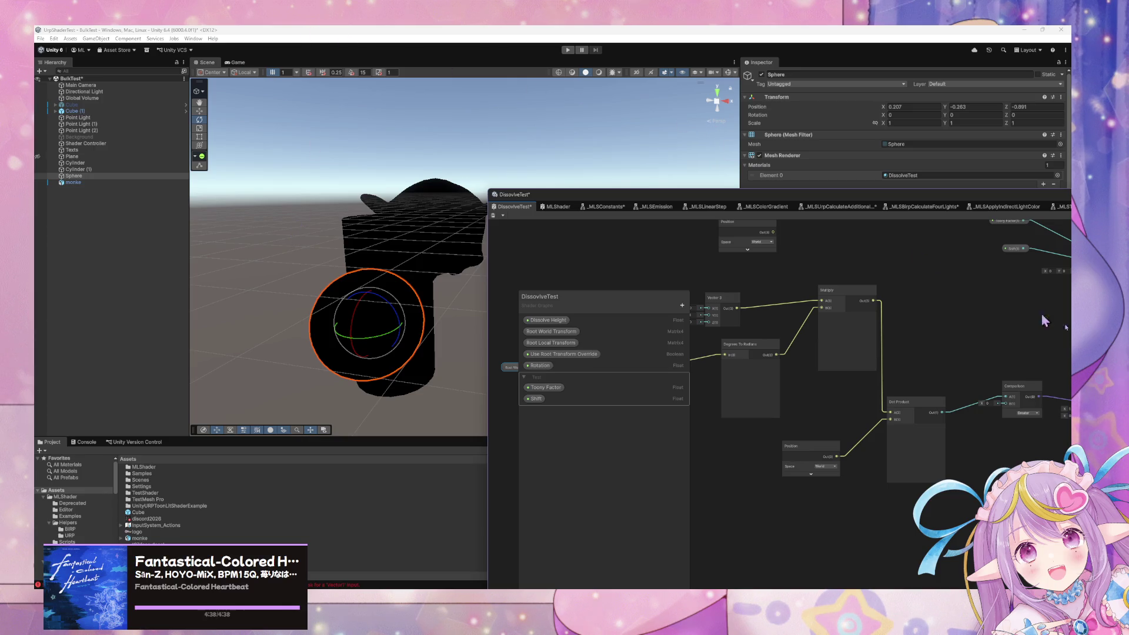
- Collapse and reposition the Dot Product node, save the graph, and rotate the sphere to test
mouse_move(999, 297)
mouse_down()
mouse_move(790, 371)
mouse_move(795, 396)
mouse_move(873, 360)
mouse_move(930, 360)
mouse_up()
click(826, 420)
drag(820, 330, 895, 338)
drag(883, 402, 896, 394)
click(493, 215)
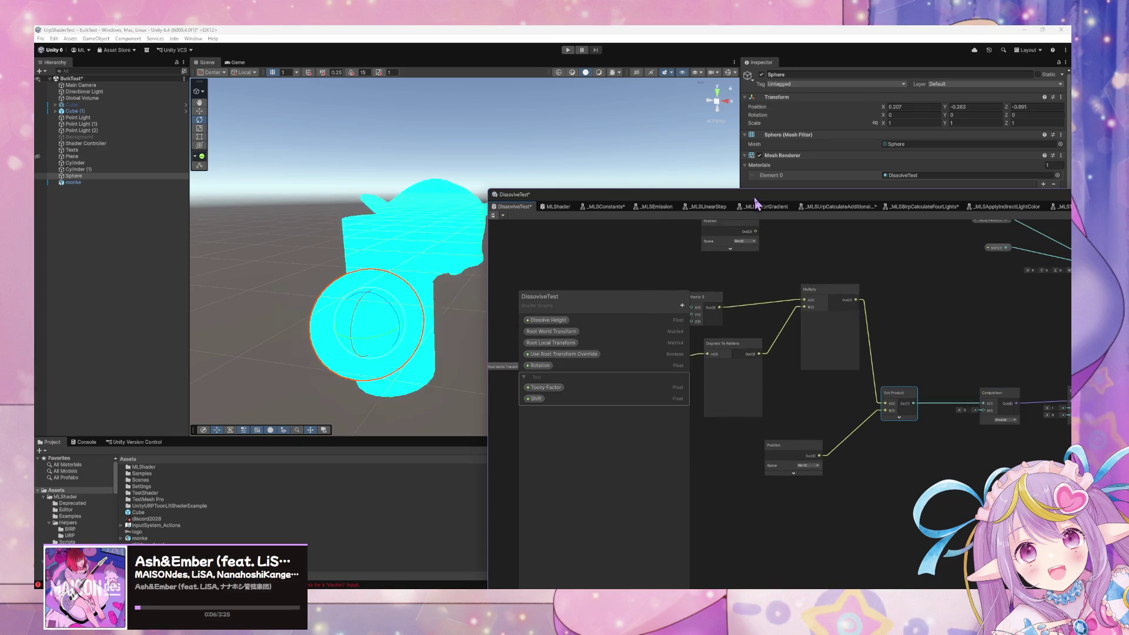
drag(757, 204, 527, 439)
mouse_move(383, 312)
mouse_down()
mouse_move(375, 327)
mouse_move(412, 290)
mouse_move(376, 321)
mouse_move(381, 284)
mouse_move(381, 333)
mouse_up()
- Set the Vector 3 node's Z value to 1 and save the graph
drag(554, 466, 679, 418)
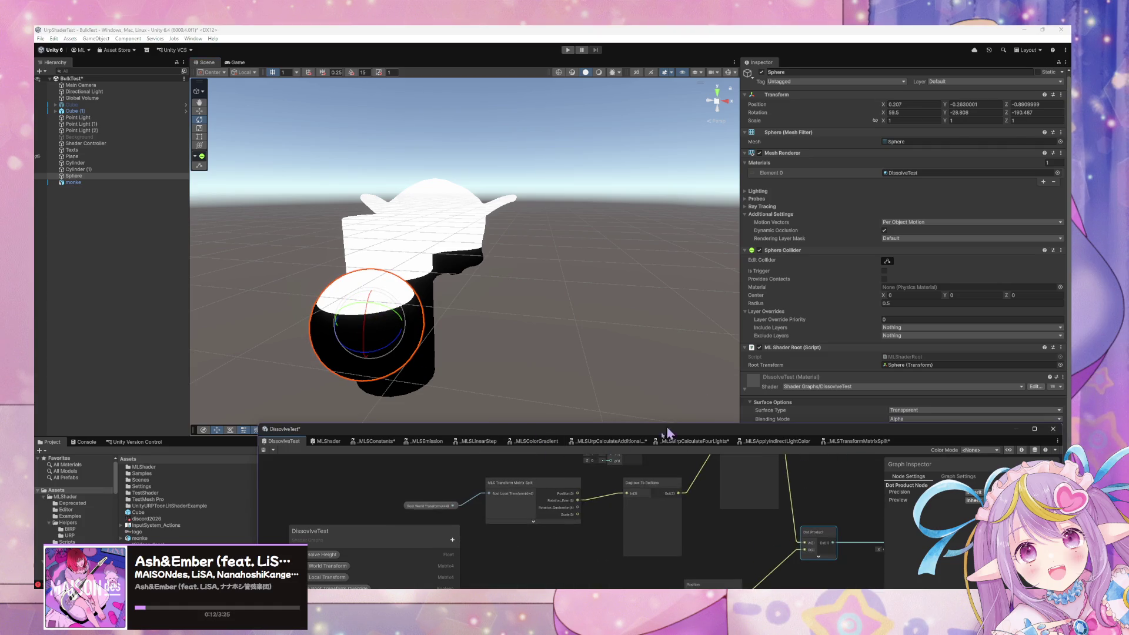
drag(670, 483, 608, 522)
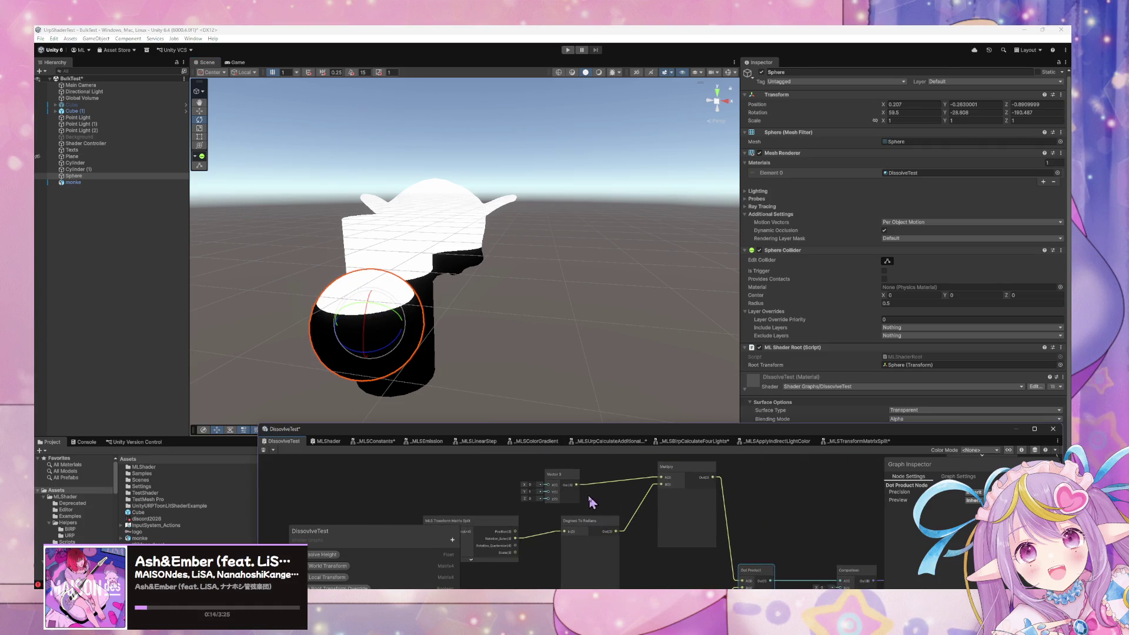
click(532, 491)
key(Tab)
text(1)
click(263, 451)
- Reset the sphere's rotation to 0, 0, 0, frame it, and rotate it to test the dissolve
mouse_move(483, 259)
mouse_down()
mouse_move(419, 252)
mouse_move(360, 297)
mouse_up()
click(905, 113)
text(0)
key(Tab)
text(0)
key(Tab)
text(0)
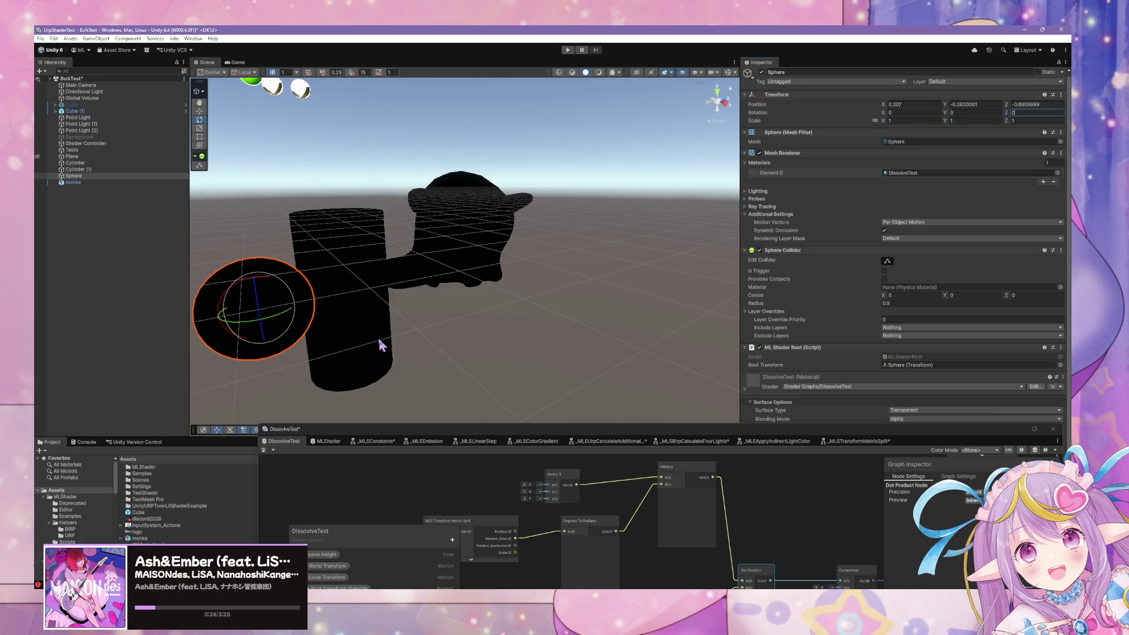
drag(381, 346, 516, 333)
key(f)
mouse_move(417, 319)
mouse_down()
mouse_move(441, 325)
mouse_move(398, 327)
mouse_move(424, 338)
mouse_up()
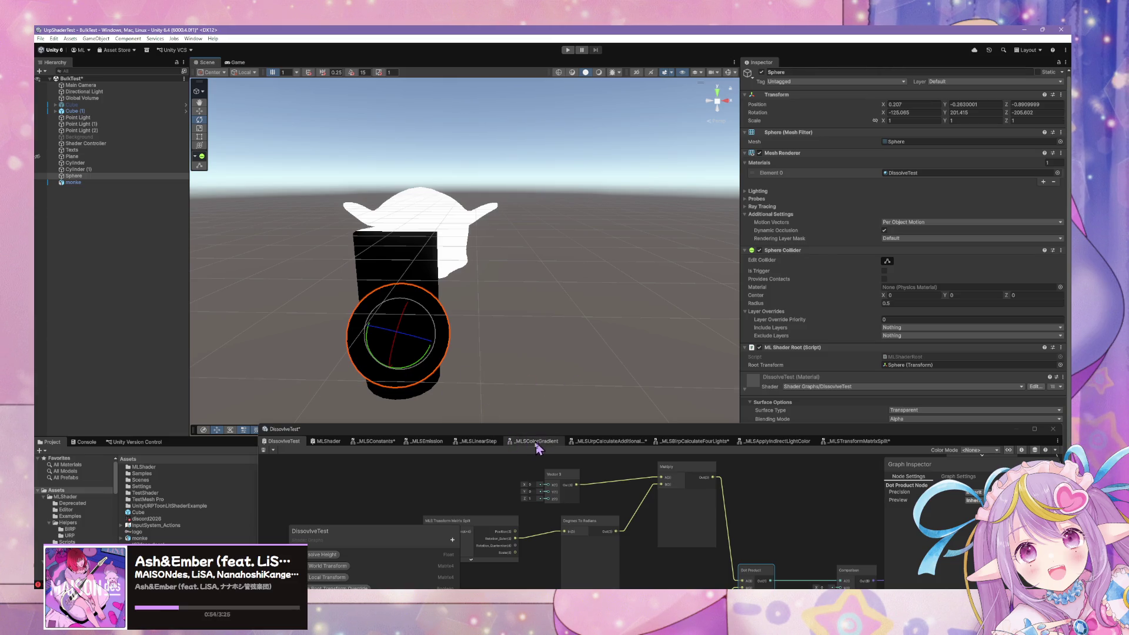
- Move the graph window back up and shift the Vector 3 and Multiply nodes downward
drag(533, 433, 480, 297)
click(522, 367)
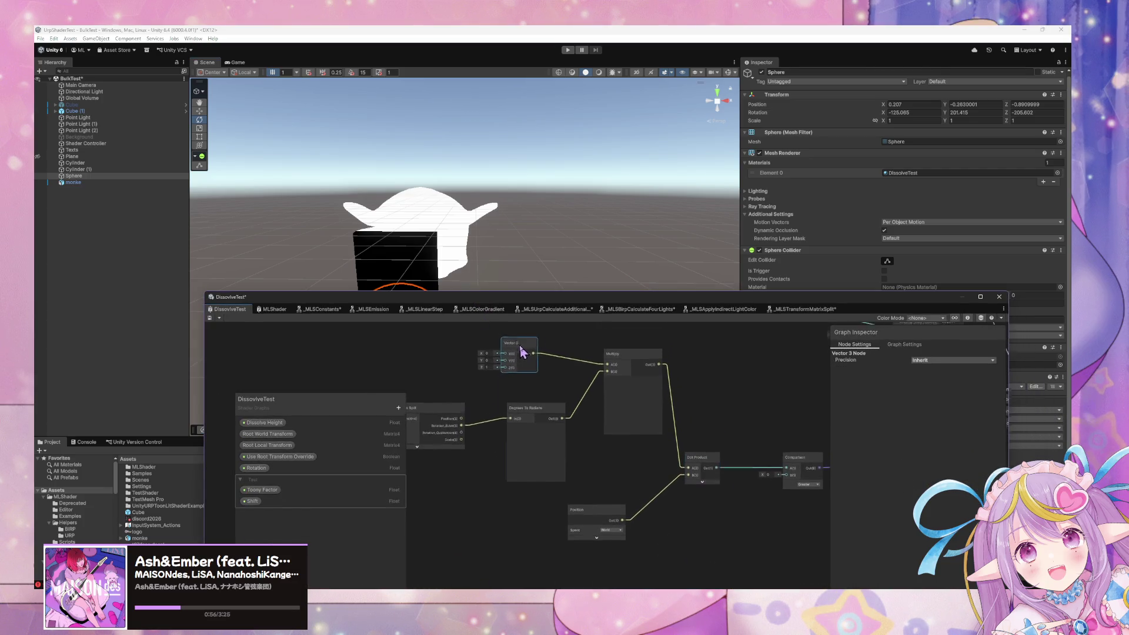
drag(521, 367, 534, 392)
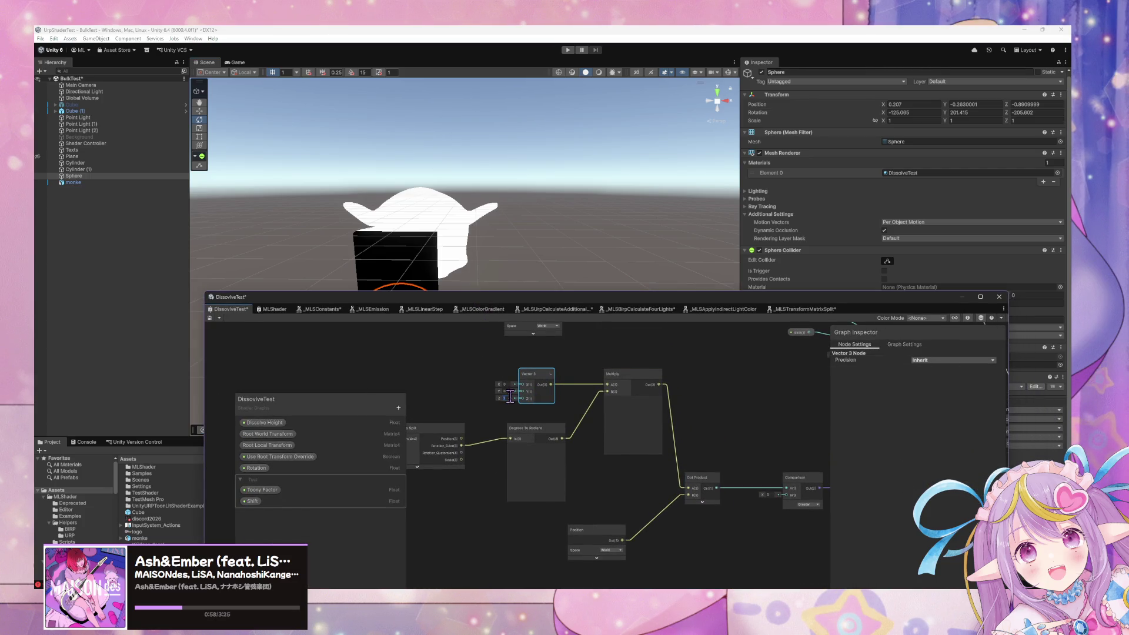
click(544, 412)
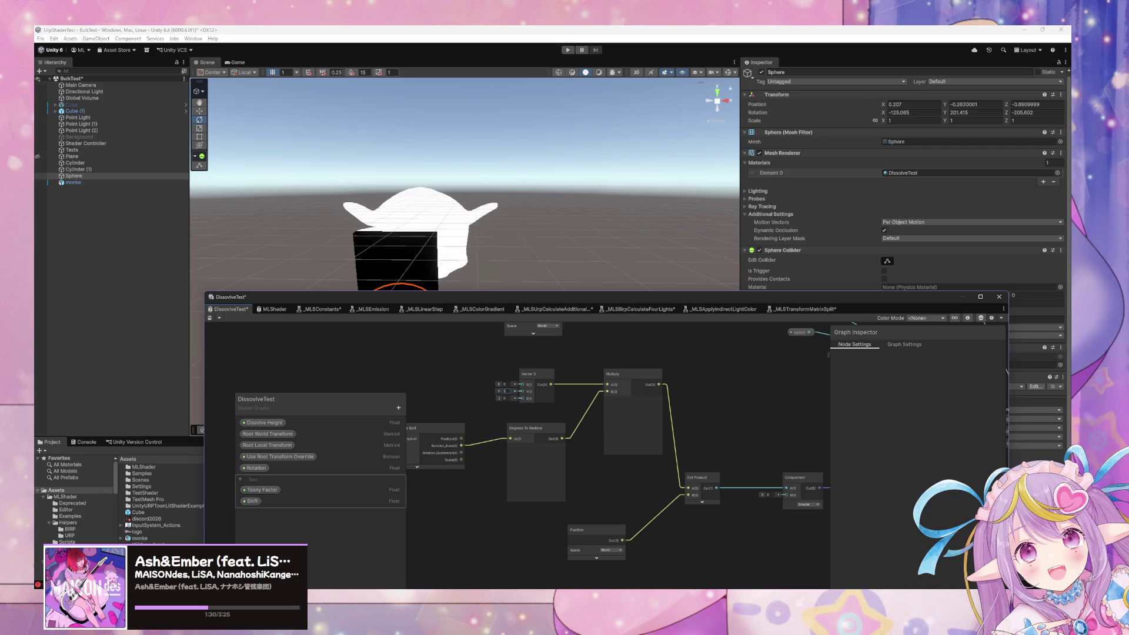
drag(616, 374, 609, 408)
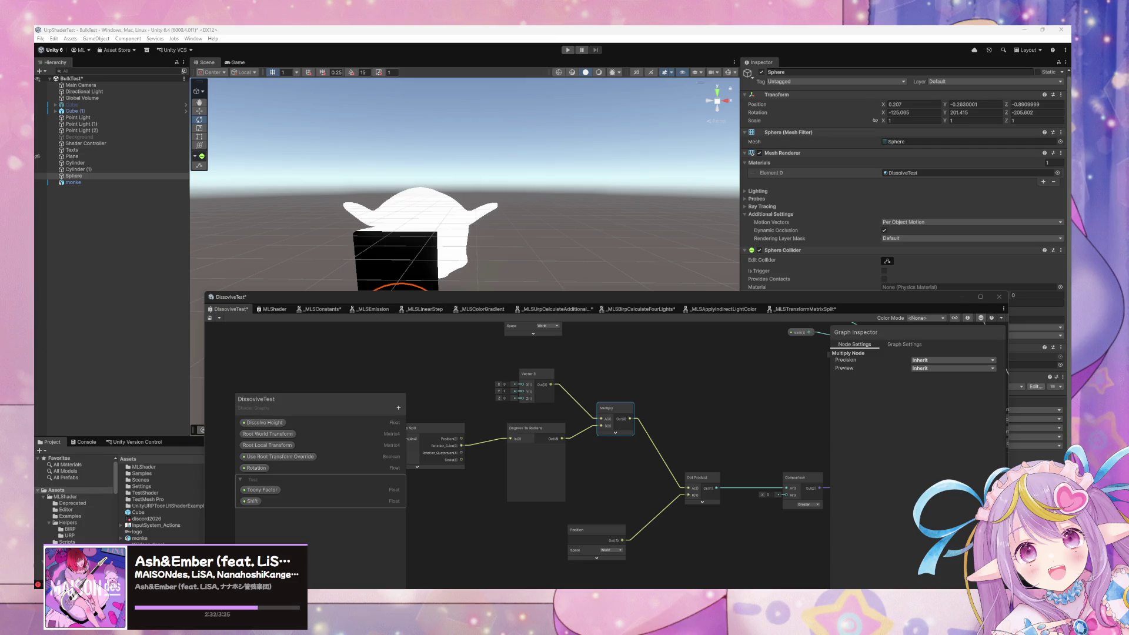
- Move the Position node left and down and nudge the MLS Transform Matrix Split node slightly left
drag(651, 474, 582, 401)
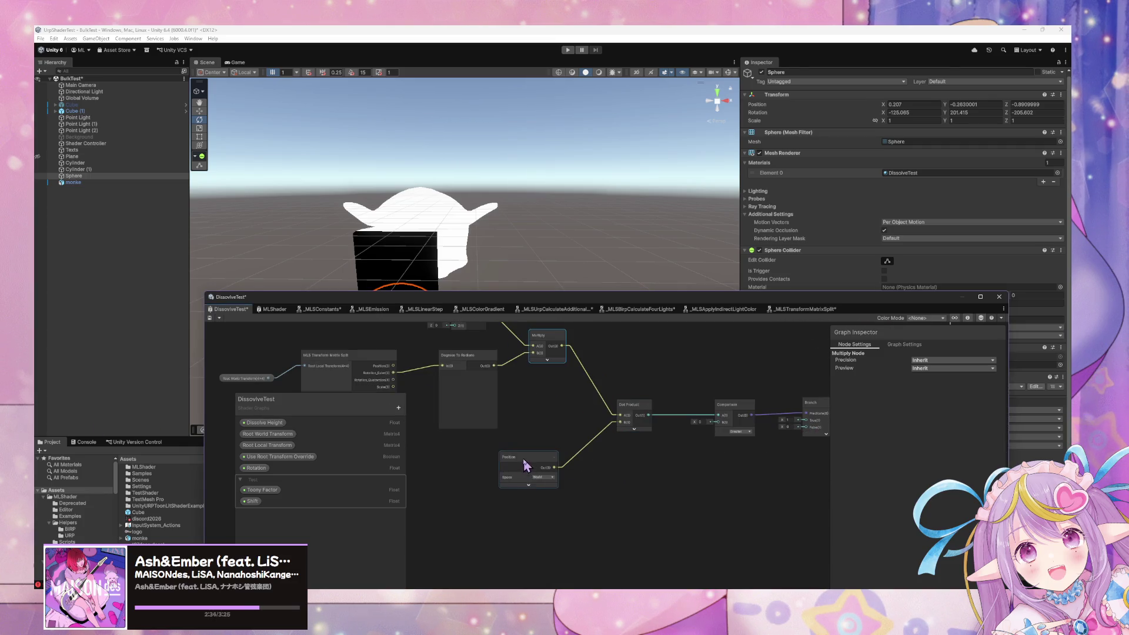
drag(523, 459, 481, 476)
click(637, 399)
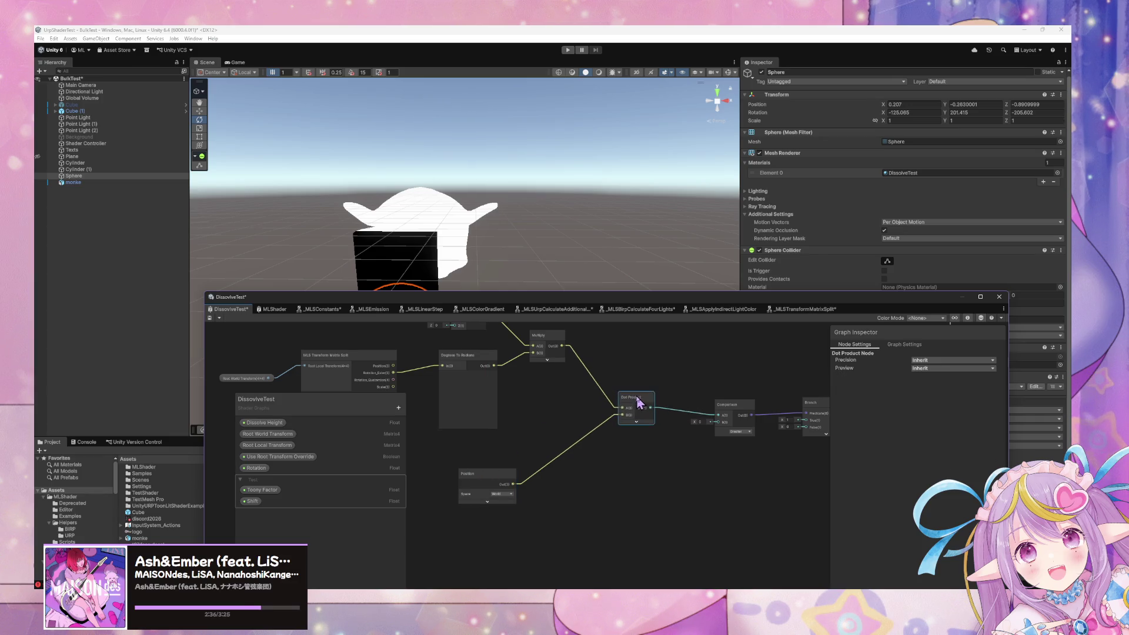
drag(559, 410, 622, 459)
drag(504, 428, 576, 432)
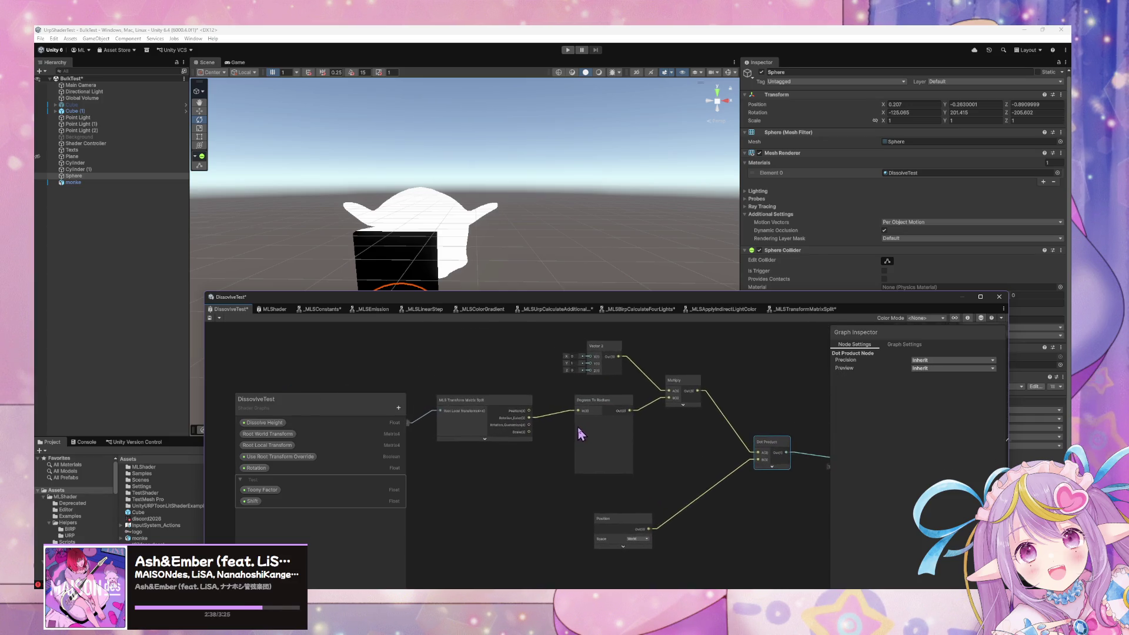
click(538, 446)
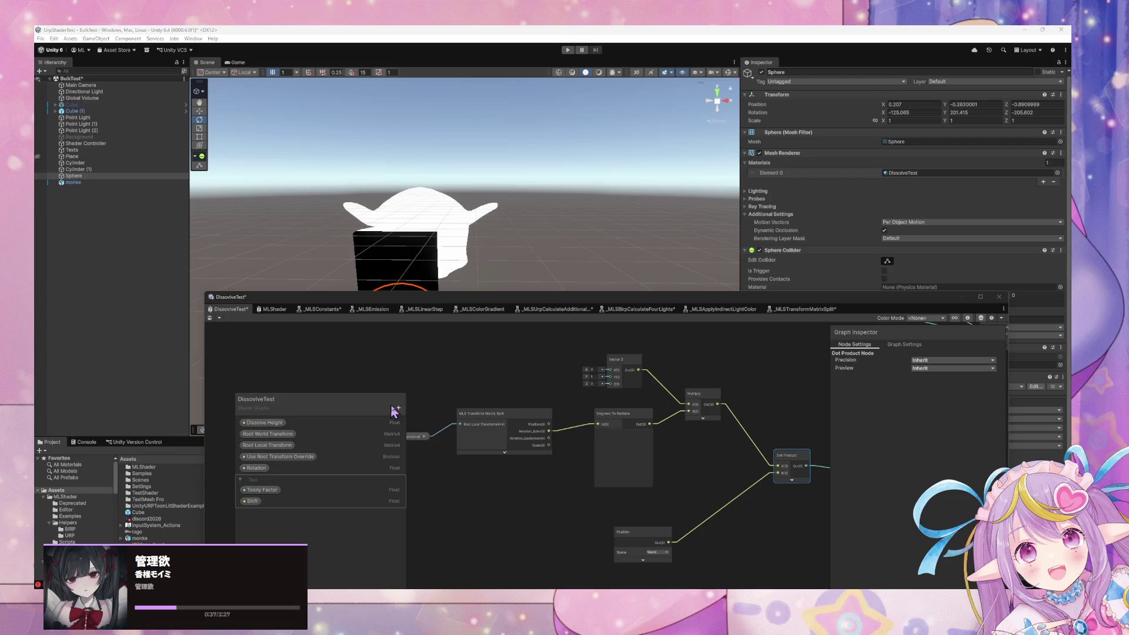
mouse_move(499, 424)
mouse_down()
mouse_move(524, 383)
mouse_move(549, 383)
mouse_up()
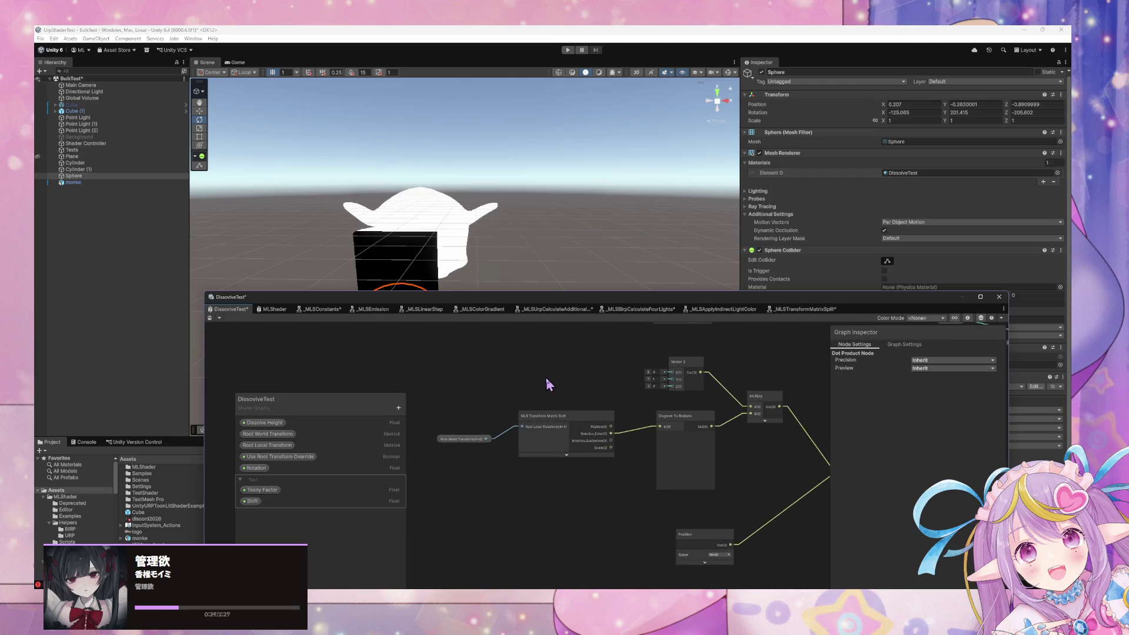
click(444, 430)
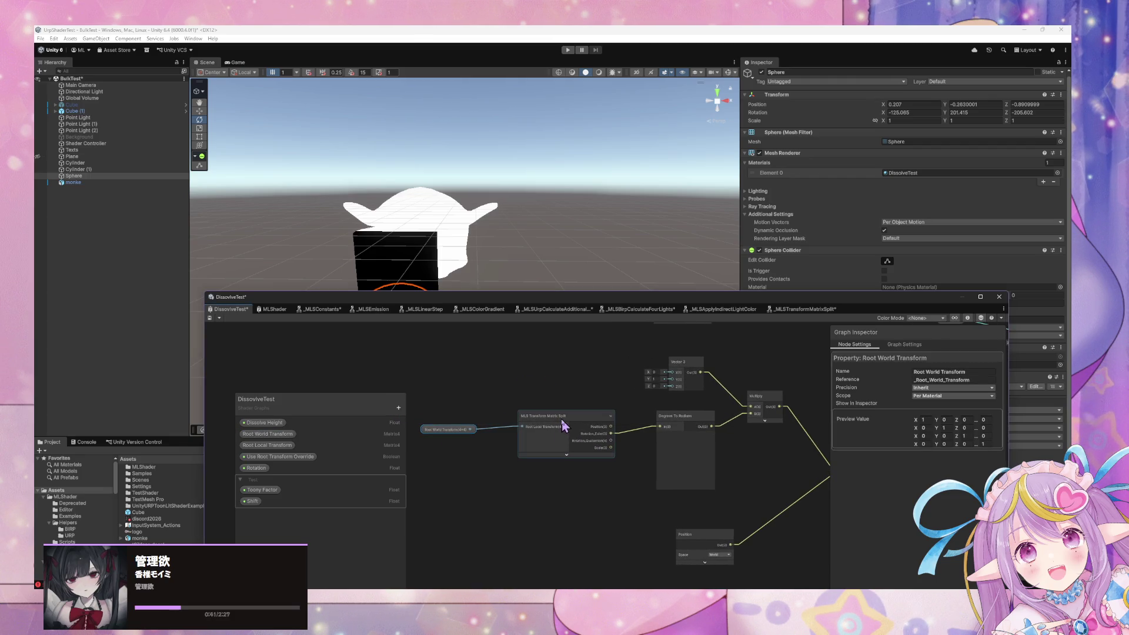
drag(572, 428, 557, 428)
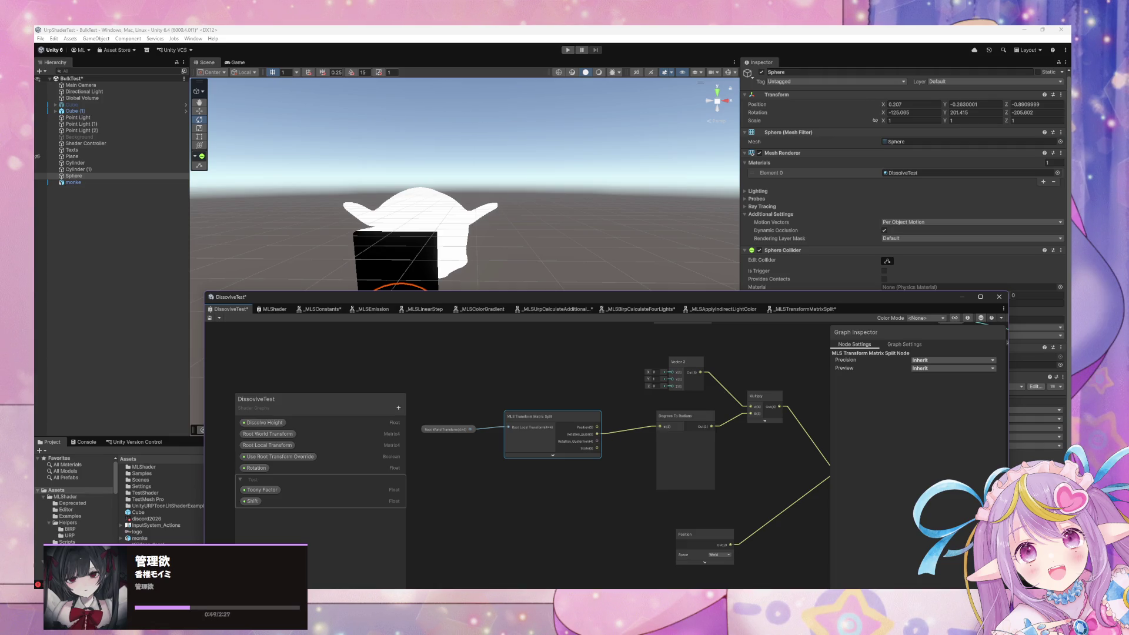
- Add a reroute point on the Multiply–Dot Product link and label it 'Normal Vector'
drag(706, 438, 529, 449)
click(504, 450)
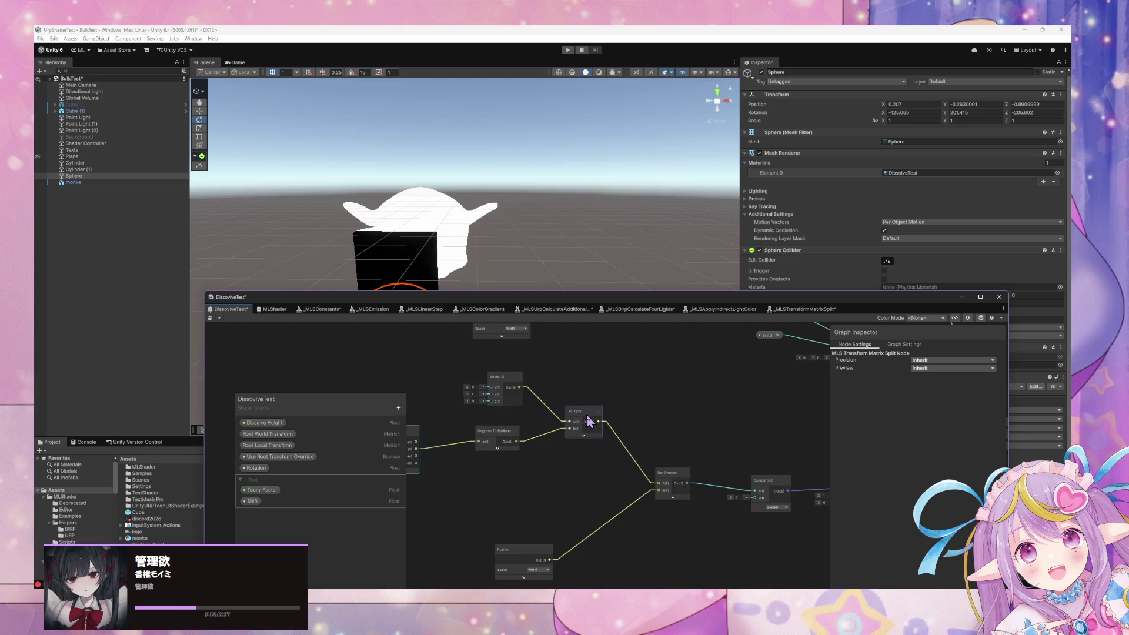
drag(590, 421, 574, 411)
double_click(616, 447)
drag(616, 447, 633, 419)
double_click(630, 410)
text(Nream)
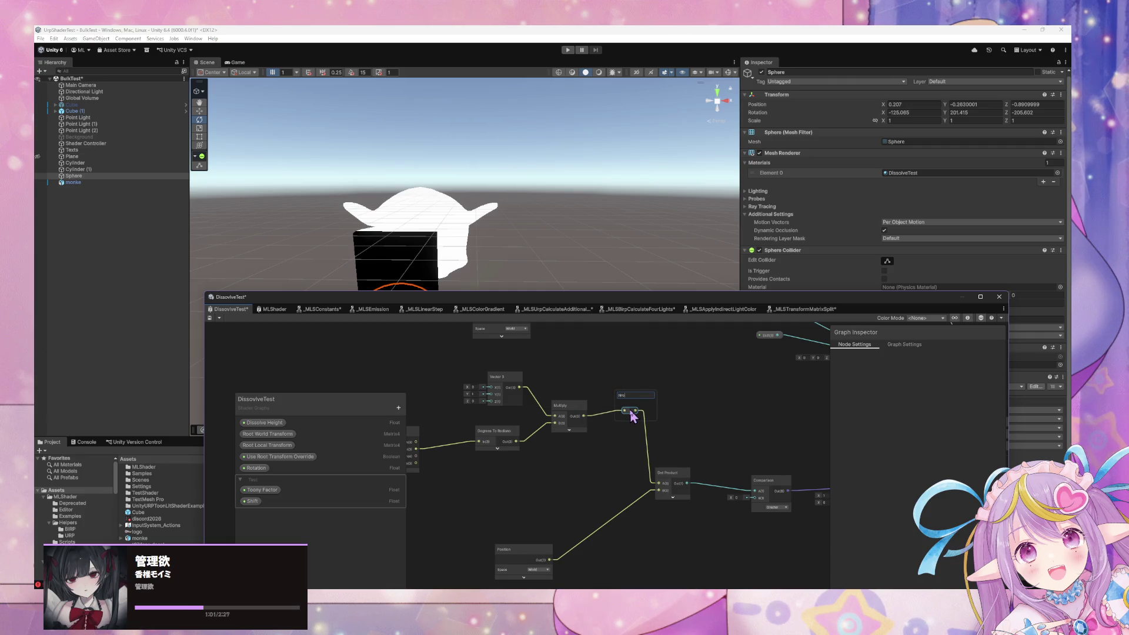
text(ormal Vector)
key(Return)
- Wrap the Position node in a group titled 'xyz'
drag(606, 523, 614, 494)
drag(523, 522, 551, 492)
key(ctrl+g)
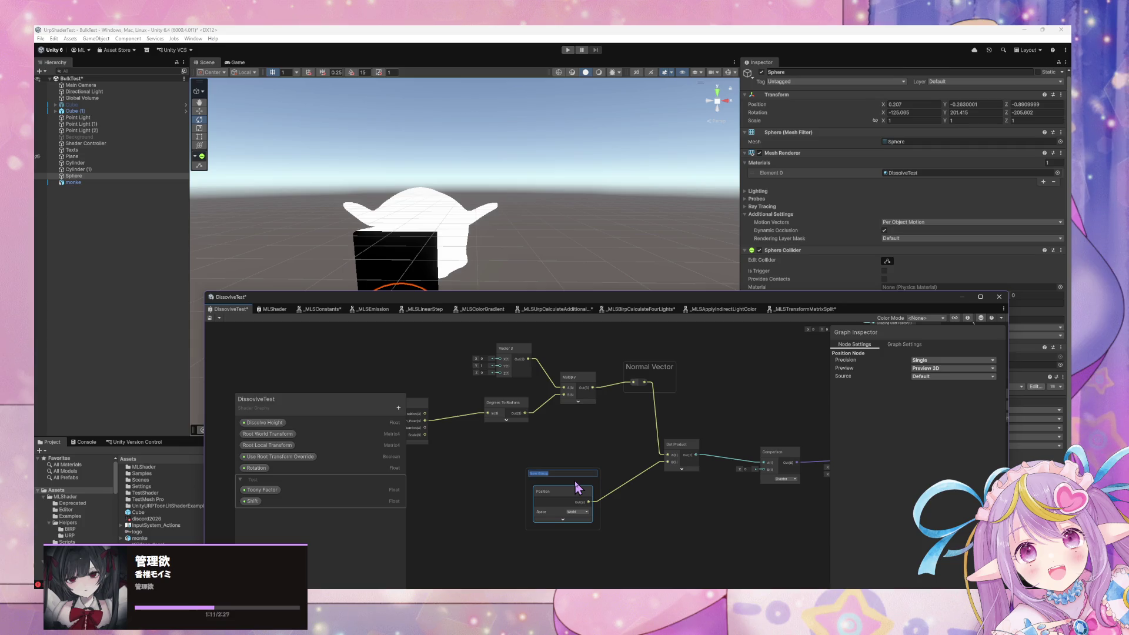
text(k)
text(z)
key(Return)
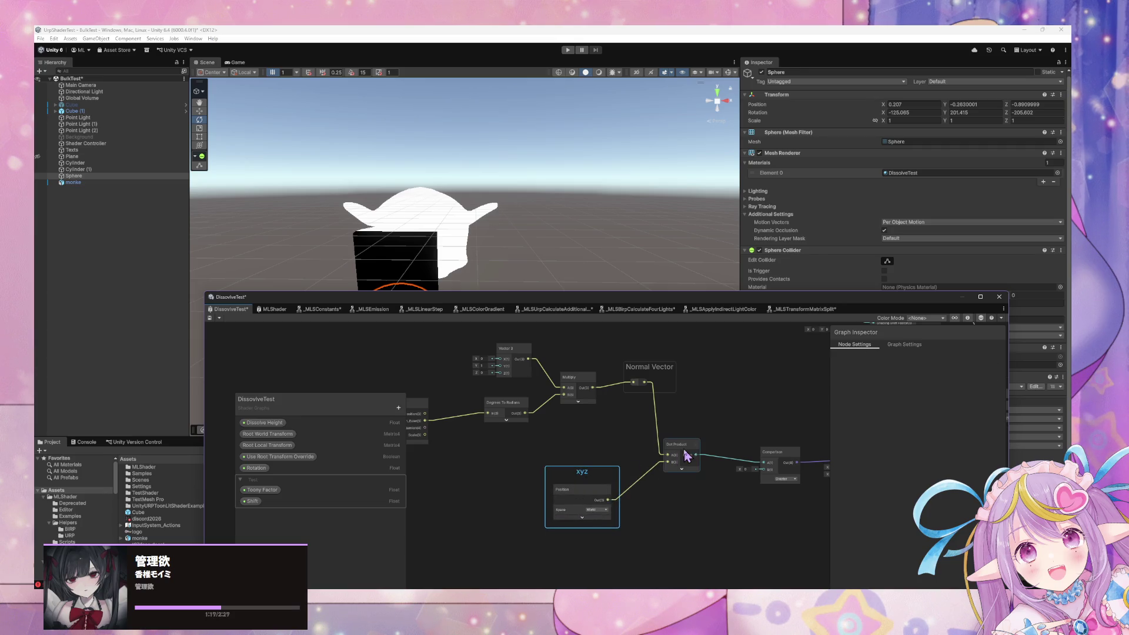
- Tidy the layout of Dot Product, Multiply and the xyz and Normal Vector groups
drag(684, 456, 713, 462)
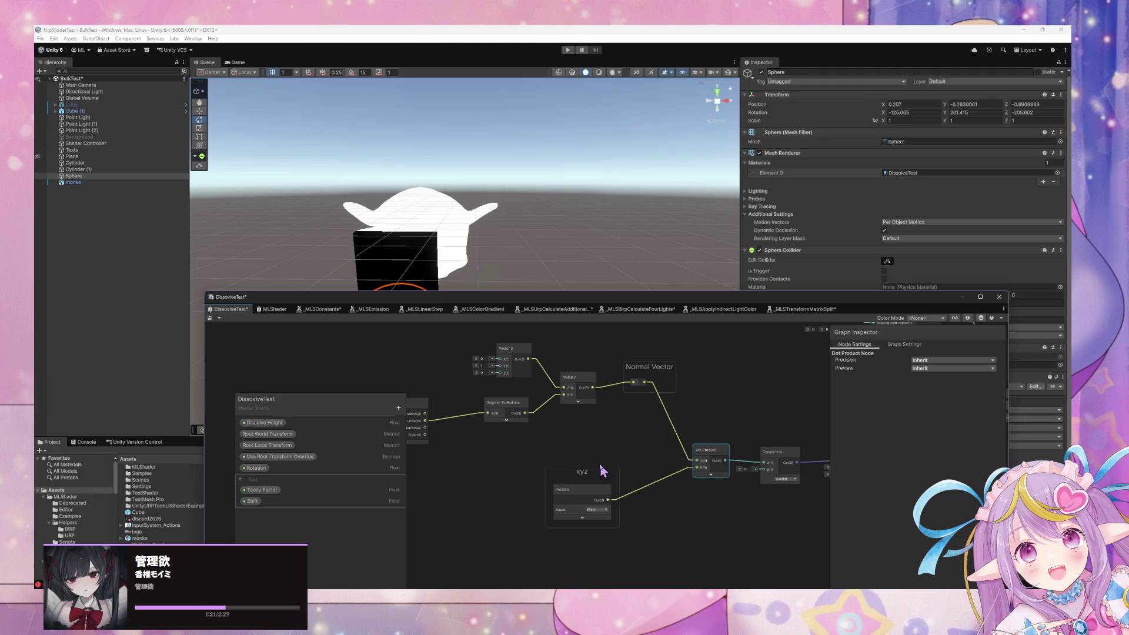
mouse_move(588, 472)
mouse_down()
mouse_move(647, 475)
mouse_move(633, 469)
mouse_up()
drag(575, 378, 571, 369)
drag(641, 370, 639, 368)
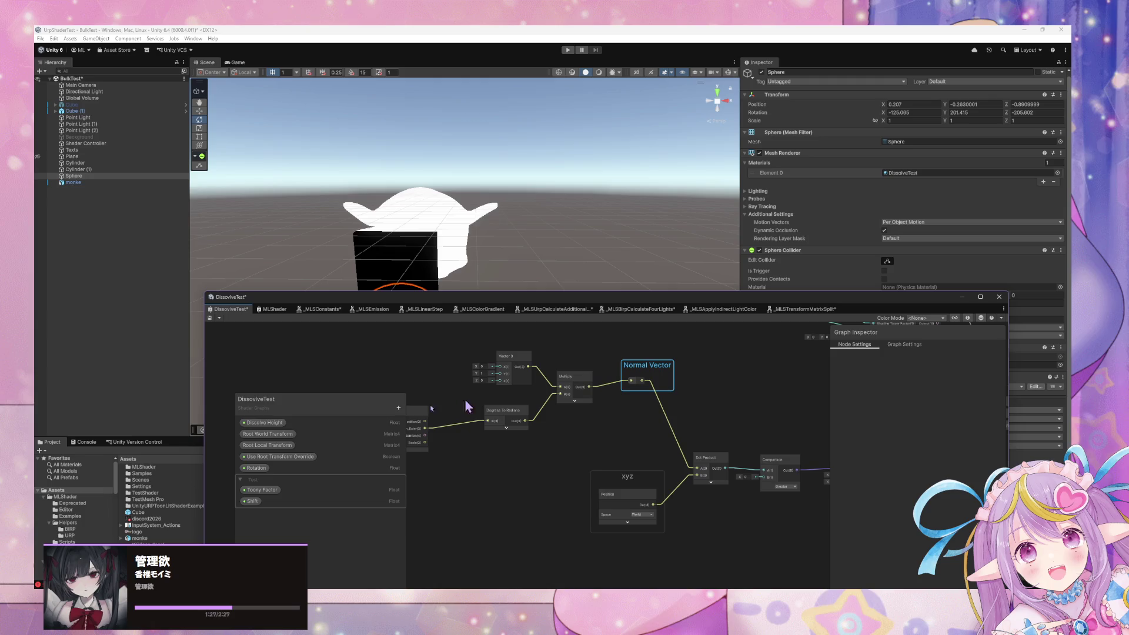